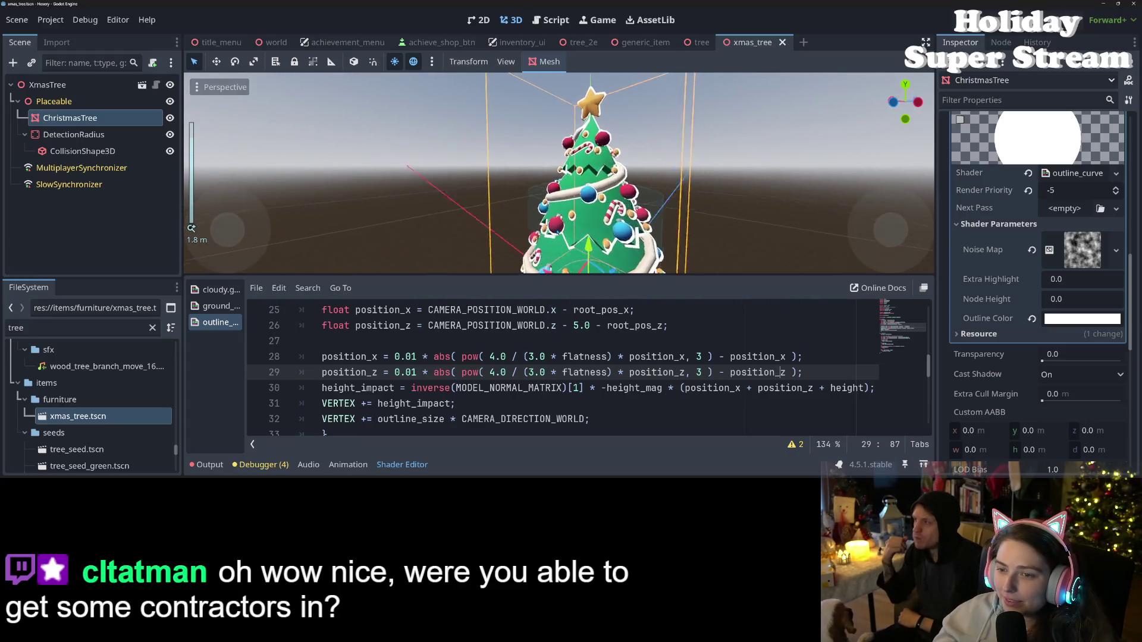
- In a new maximized Firefox tab, search Google for 'steam' and open the Steam store
scroll(618, 235, "down", 5)
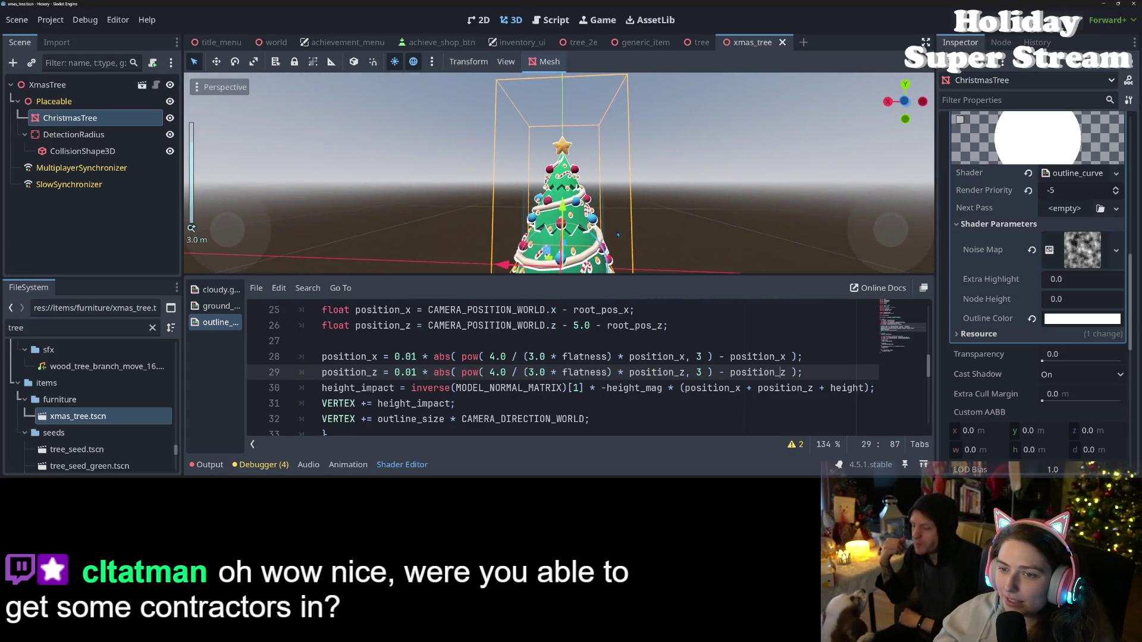
mouse_move(618, 235)
left_mouse_down()
mouse_move(630, 219)
mouse_move(556, 210)
mouse_move(644, 198)
left_mouse_up()
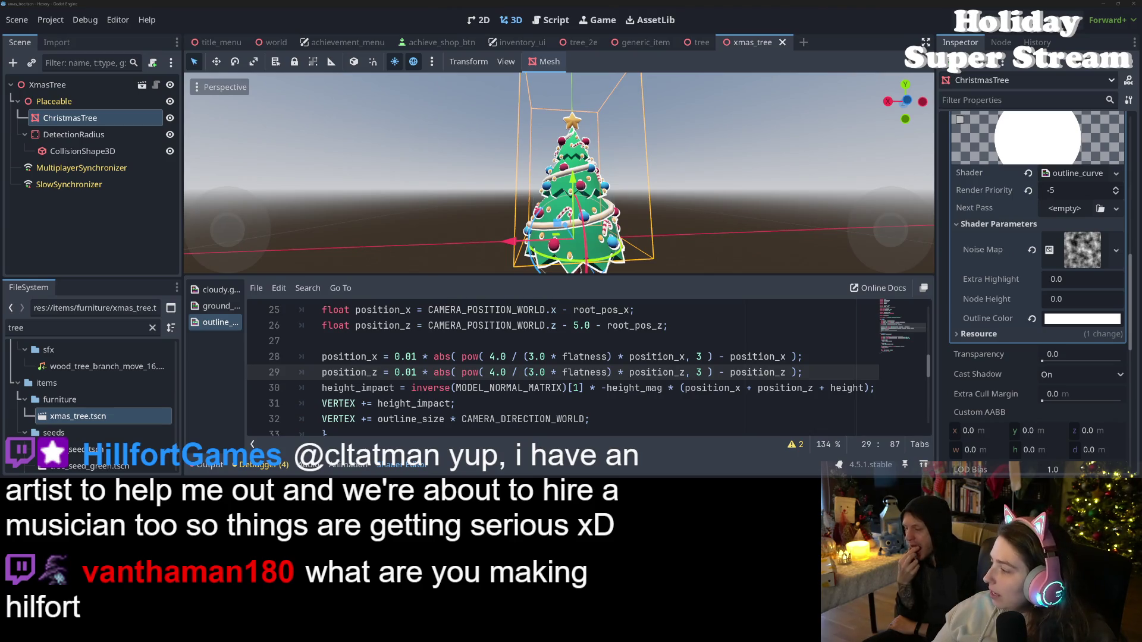
key("alt+Tab")
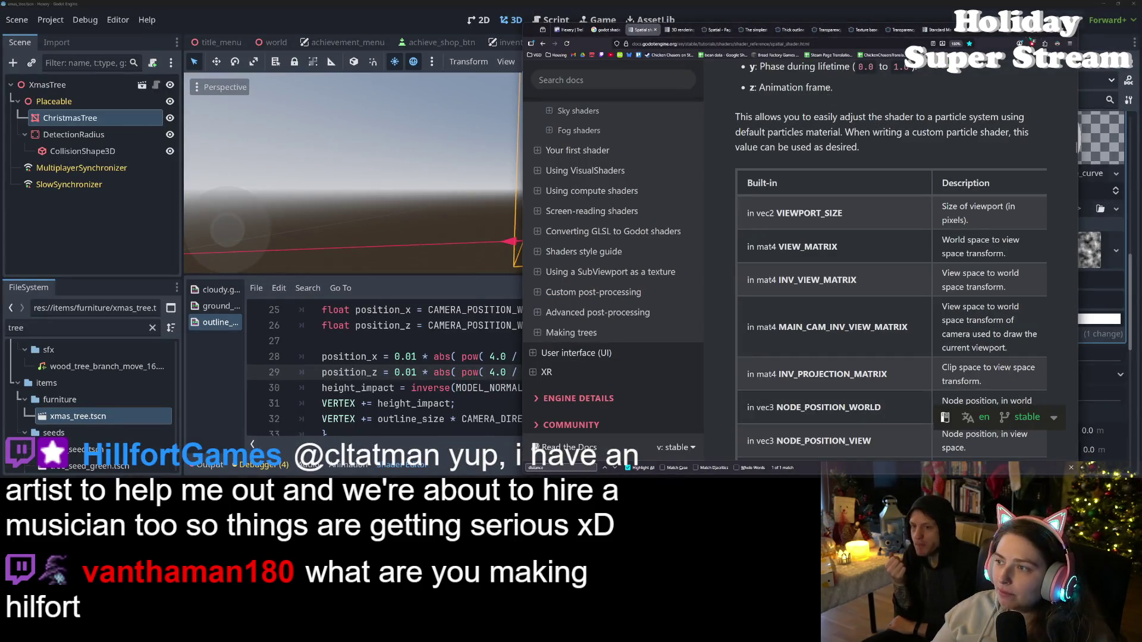
key("super+Up")
key("ctrl+t")
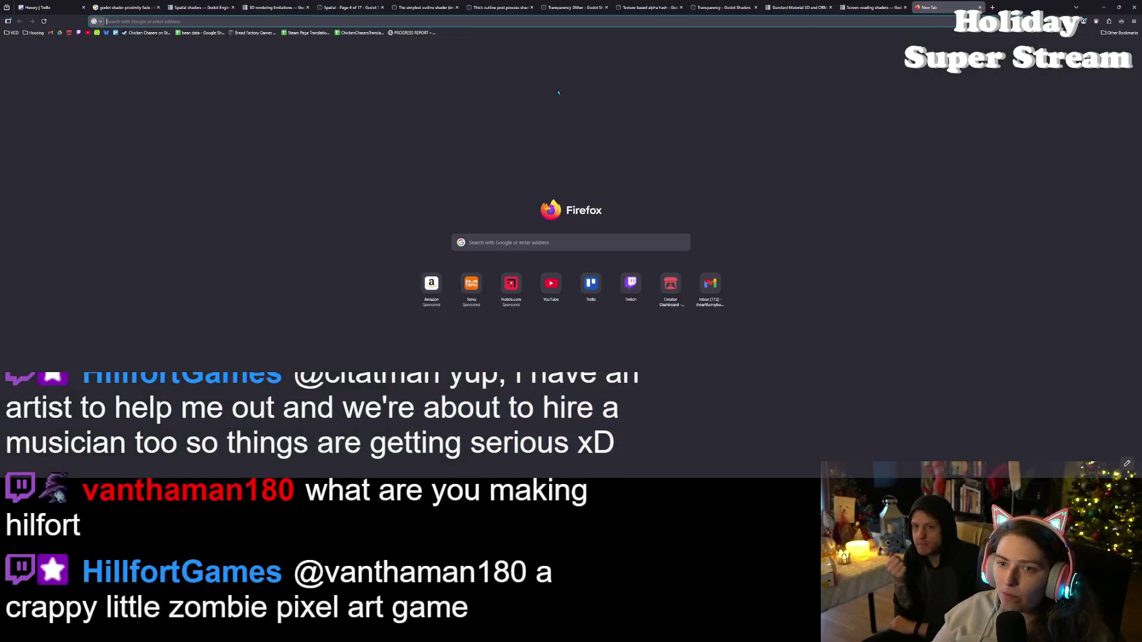
type("steam")
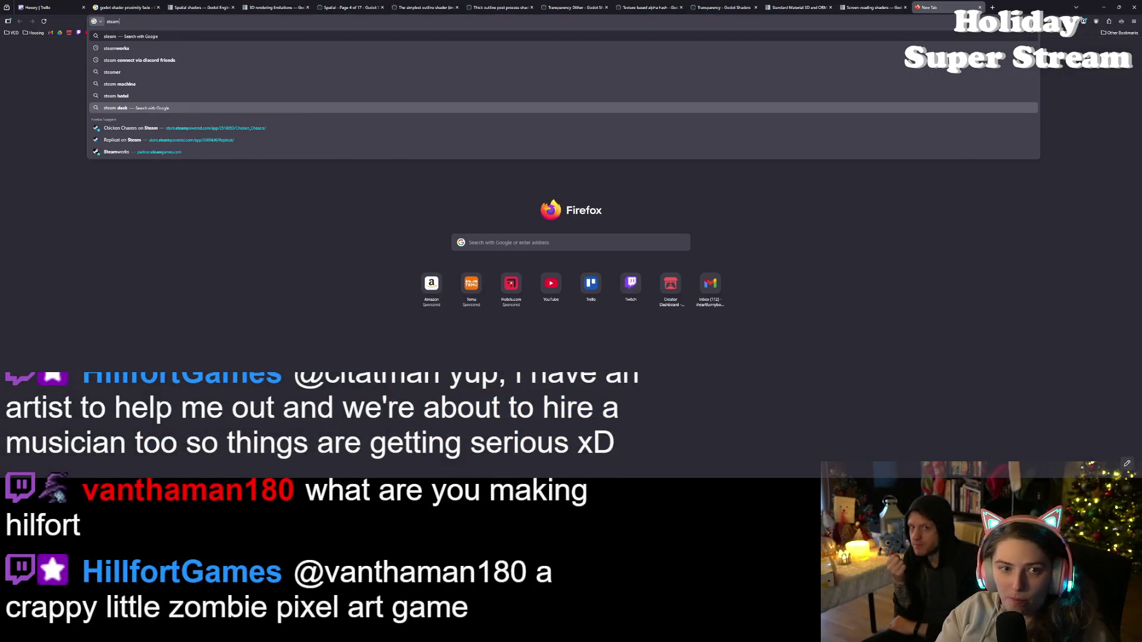
key("Return")
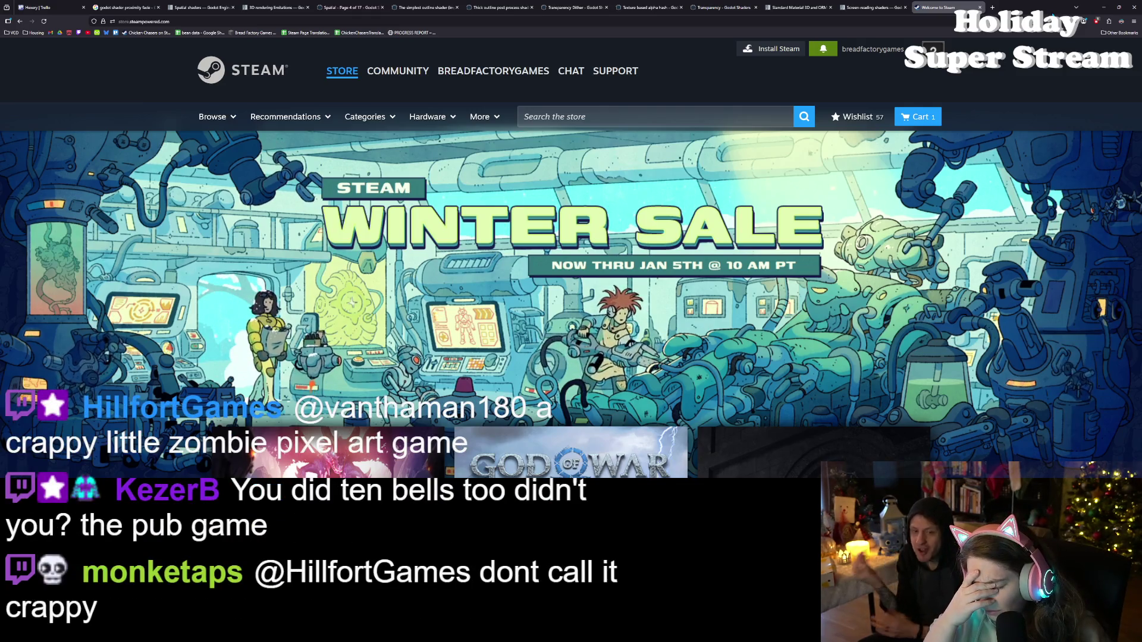
left_click(757, 111)
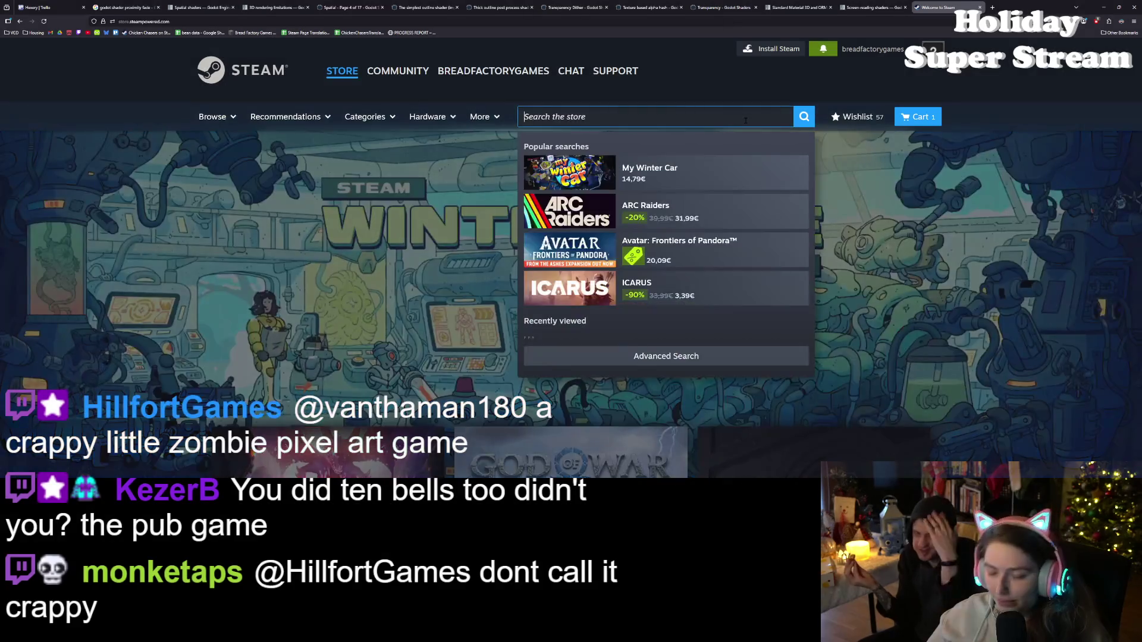
- Search the store for 'long gone', open the Long Gone page and copy its link
type("long gone")
key("Return")
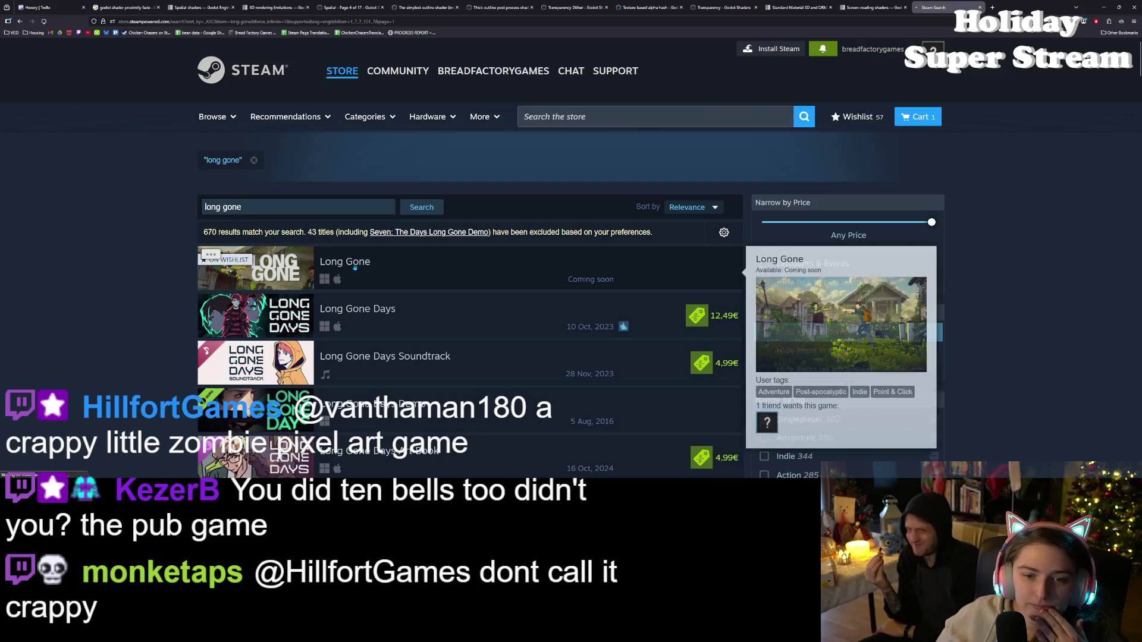
left_click(356, 271)
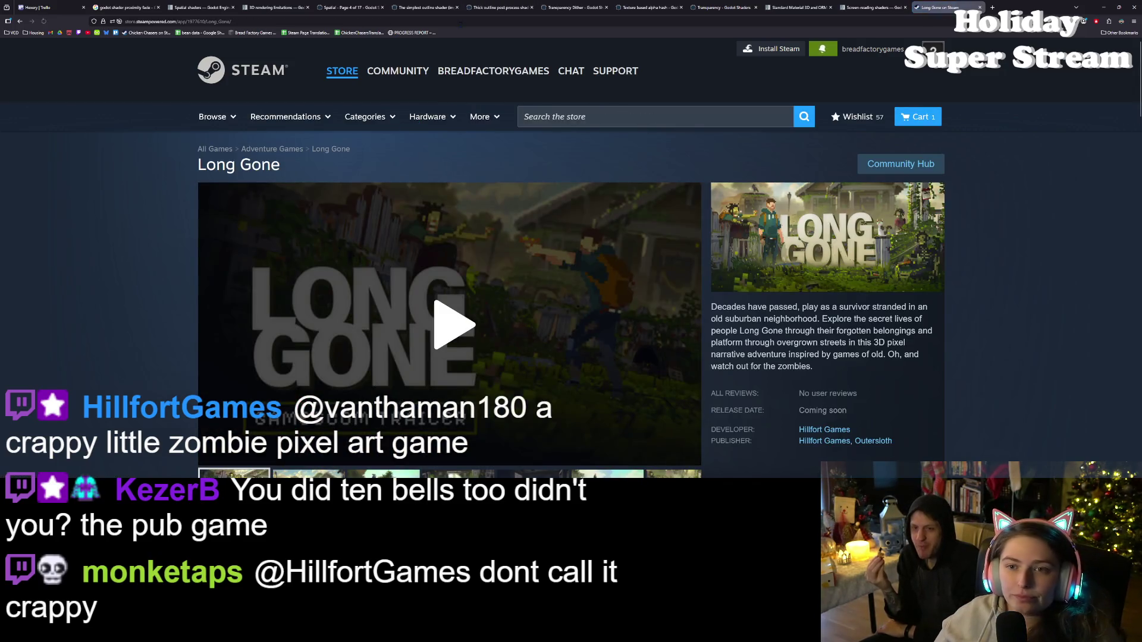
left_click(447, 21)
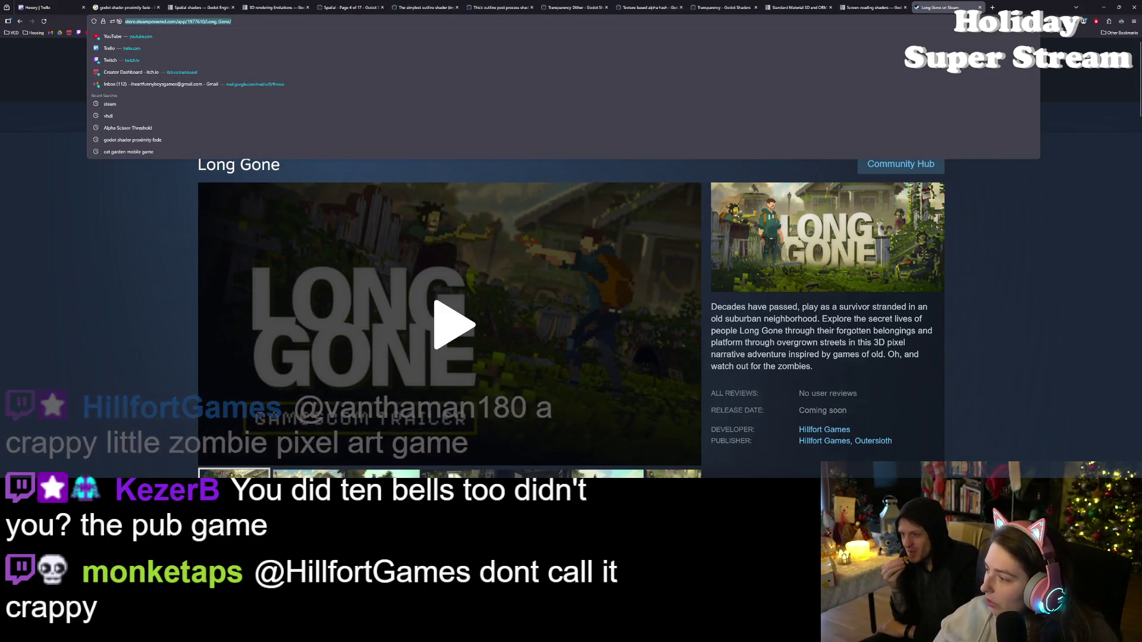
key("Escape")
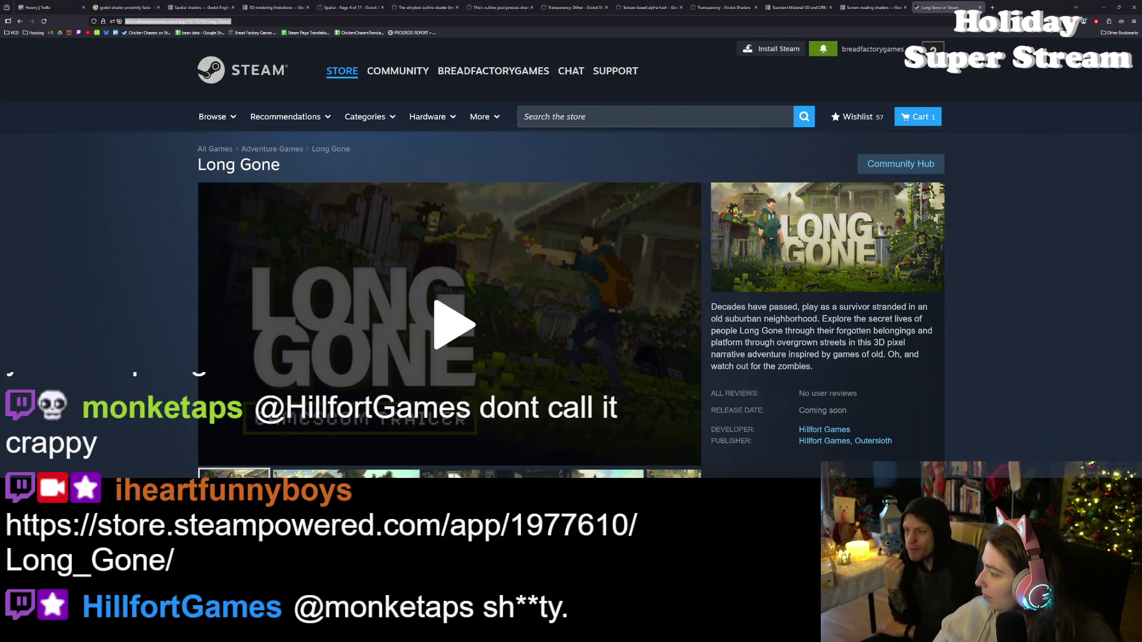
- Play the Long Gone trailer in full screen
key("alt+Tab")
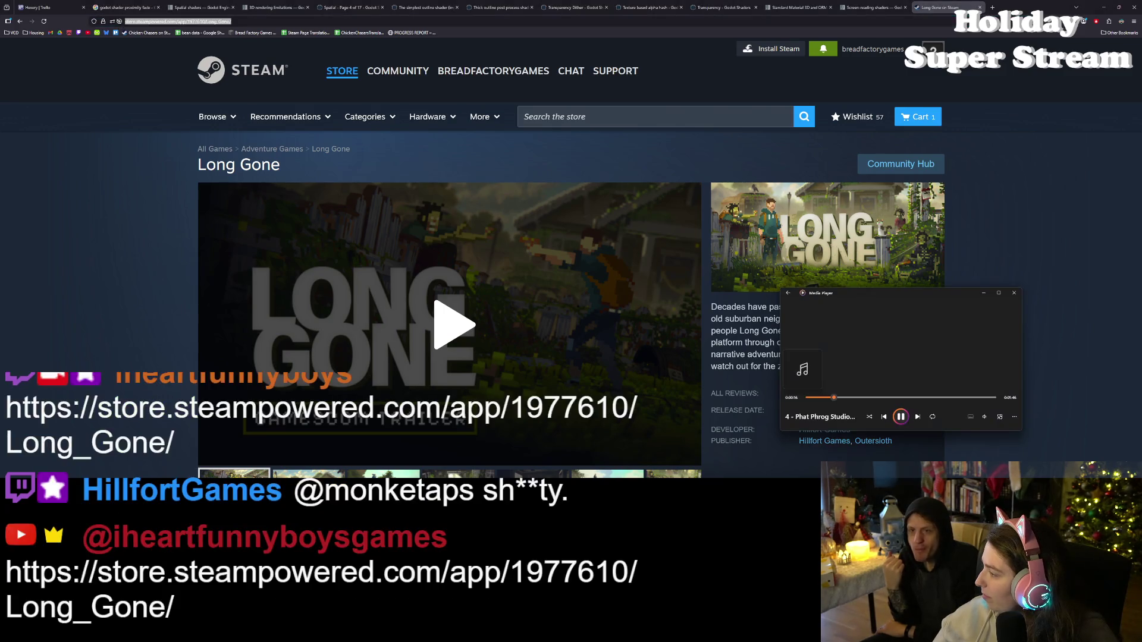
left_click(993, 251)
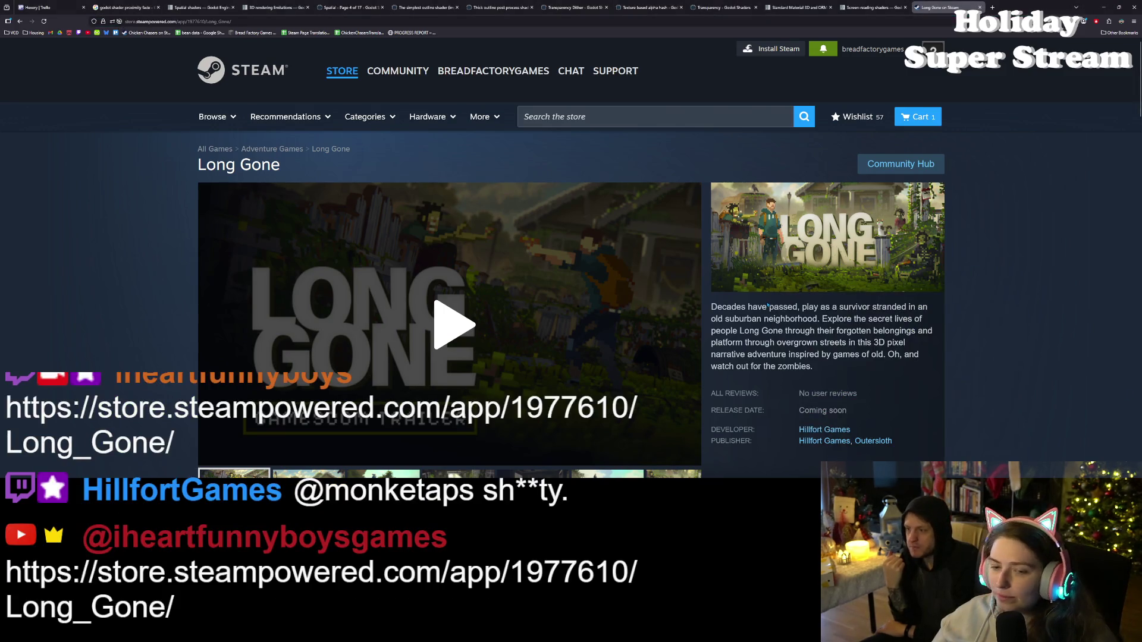
scroll(486, 276, "down", 1)
left_click(486, 277)
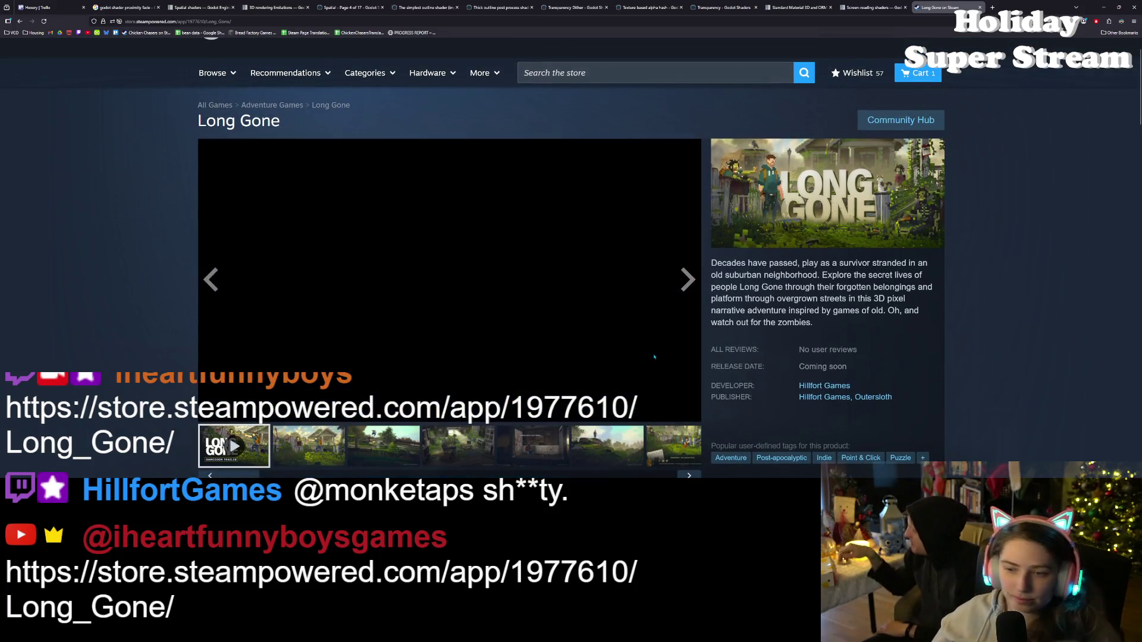
left_click(688, 412)
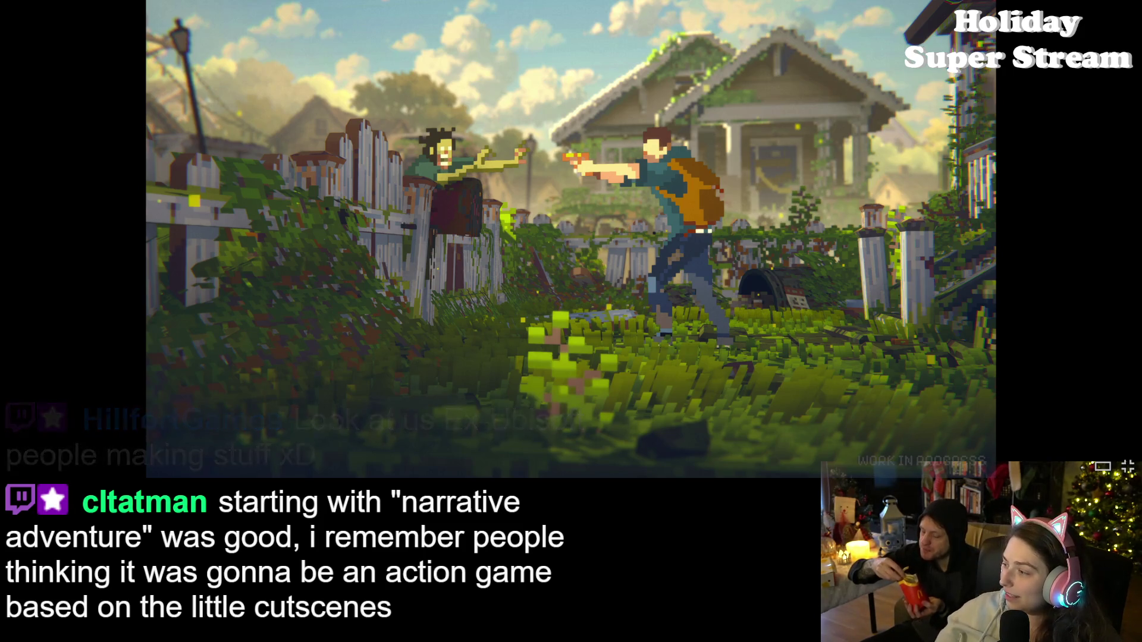
left_click(1109, 243)
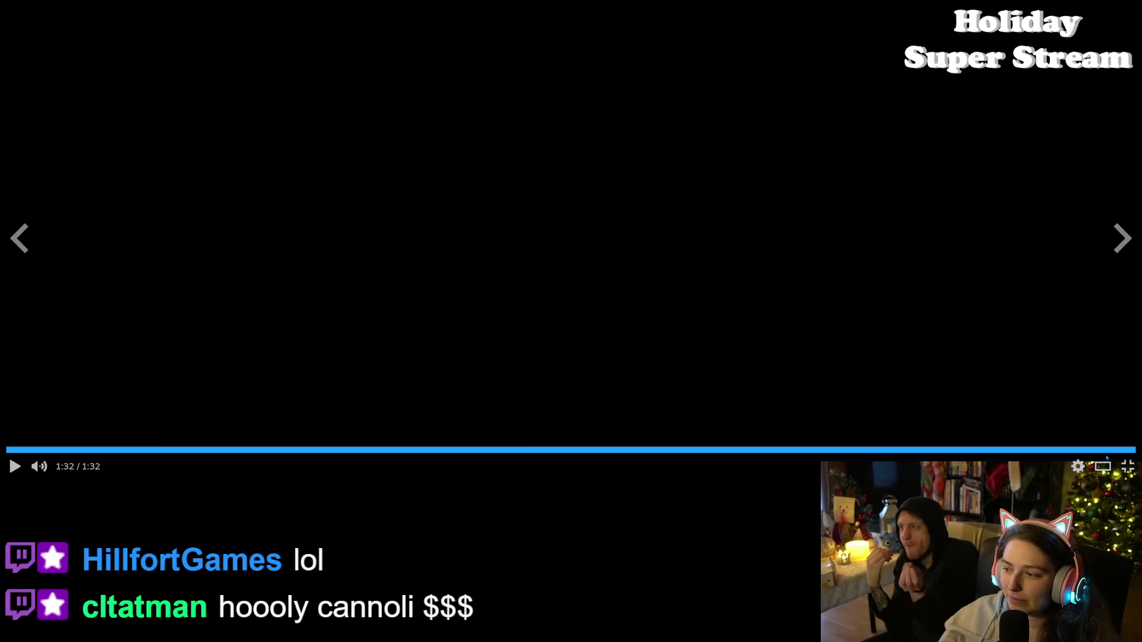
- Exit full-screen playback once the Long Gone trailer finishes at 1:32
left_click(1127, 469)
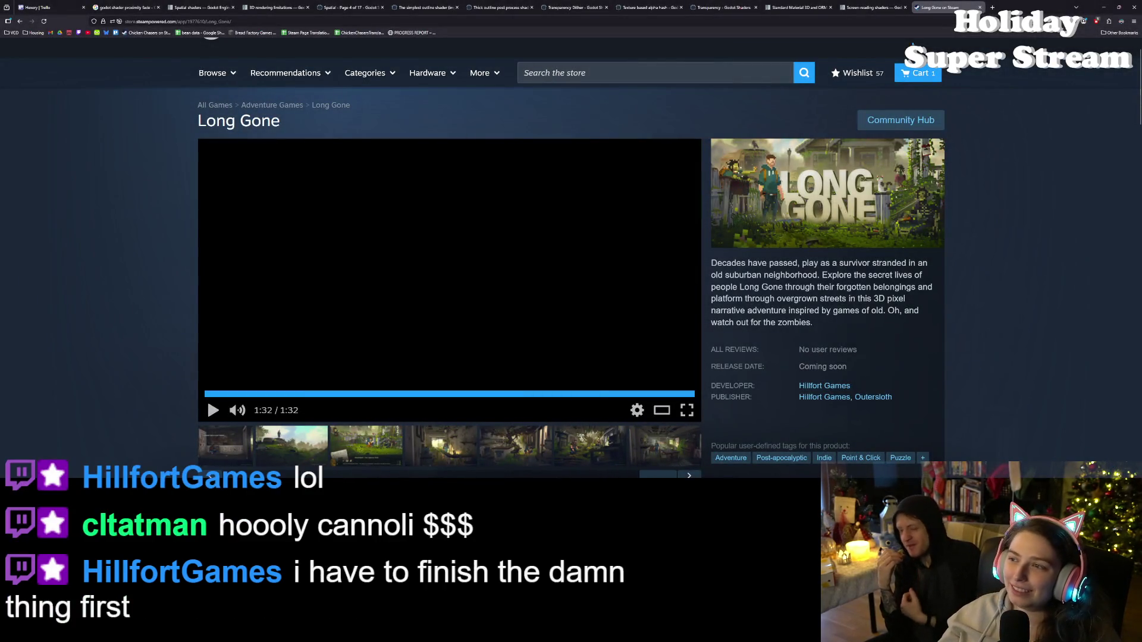
- Close the Long Gone store tab to return to the Godot spatial shader docs
left_click(979, 7)
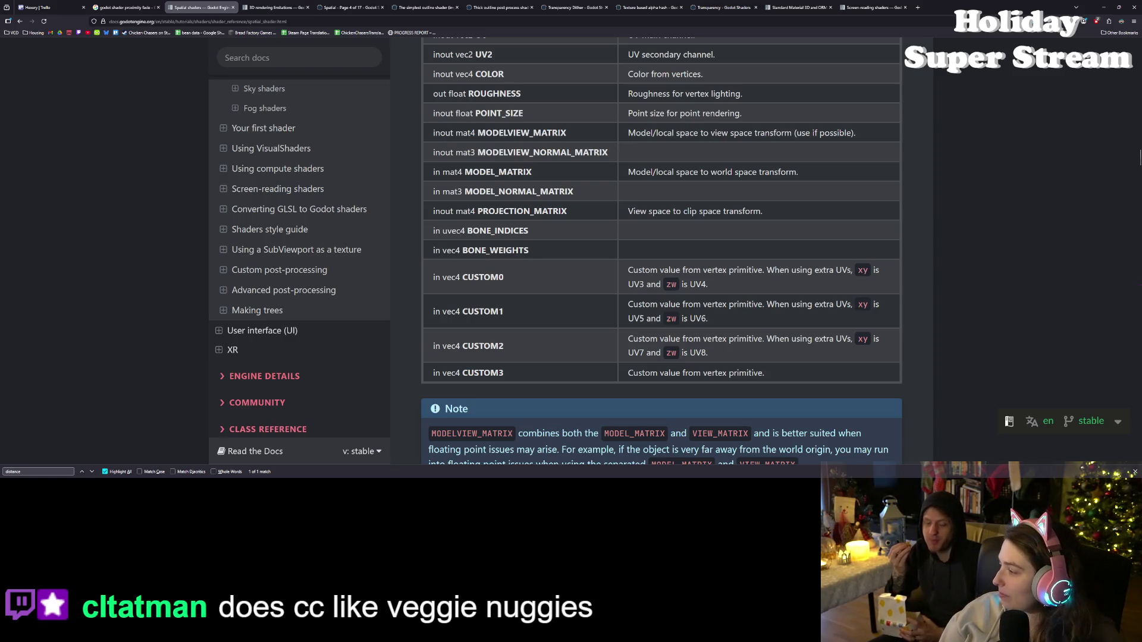
- Read the spatial shader vertex built-ins table, then minimize the docs browser
left_click(1016, 200)
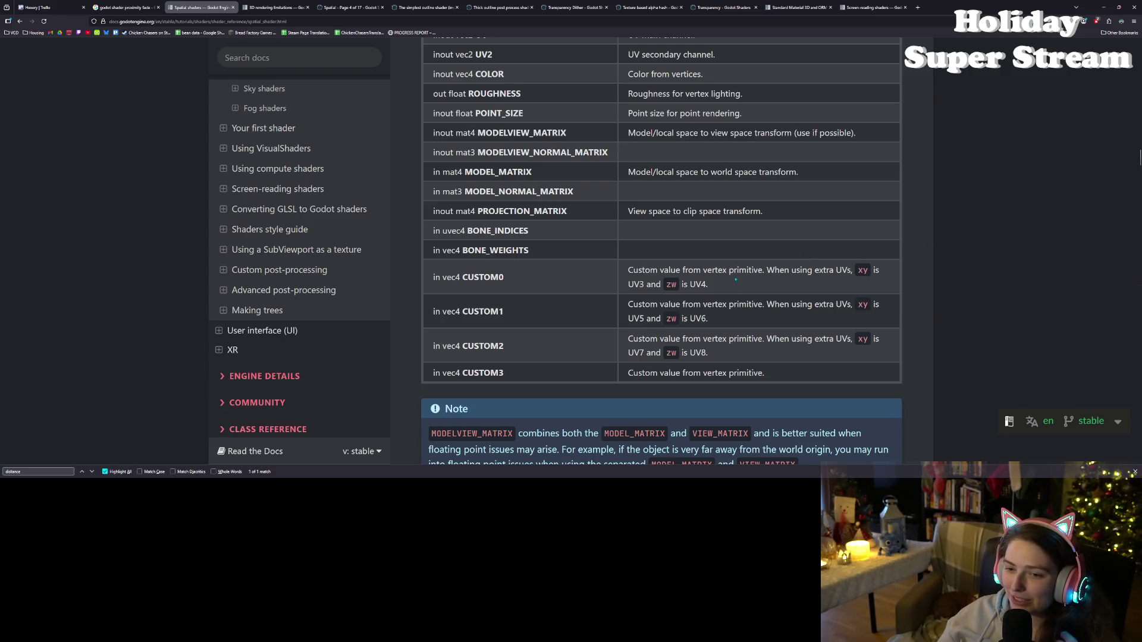
left_click(1103, 7)
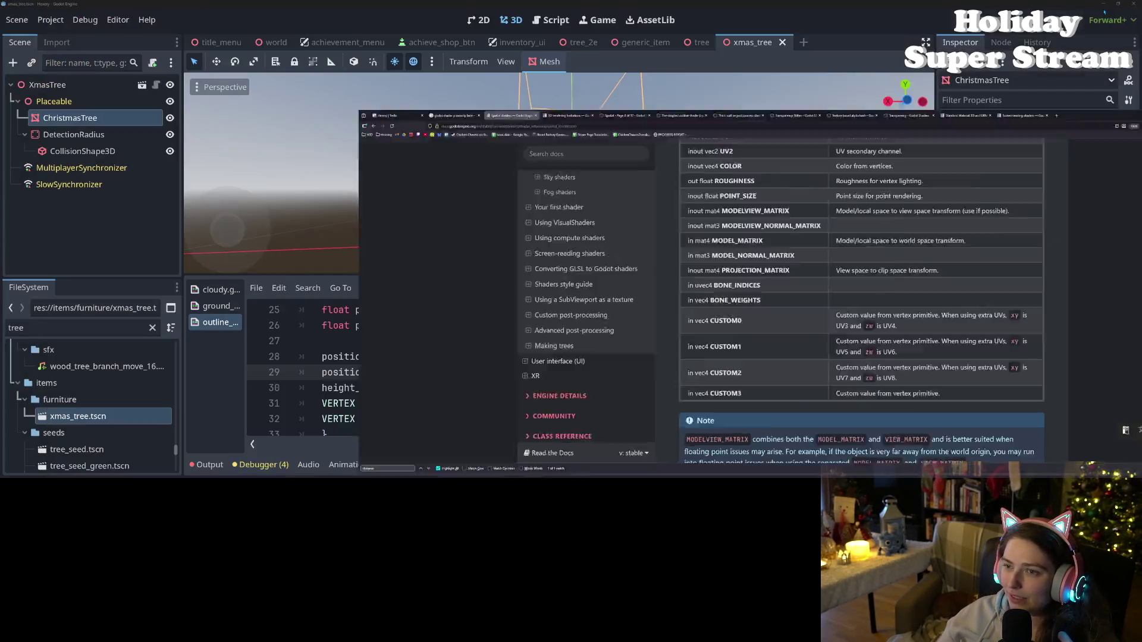
- Bring the Godot editor forward, orbit around the tree and scroll through the outline shader
left_click(962, 240)
left_click_drag(651, 196, 671, 231)
scroll(671, 231, "down", 5)
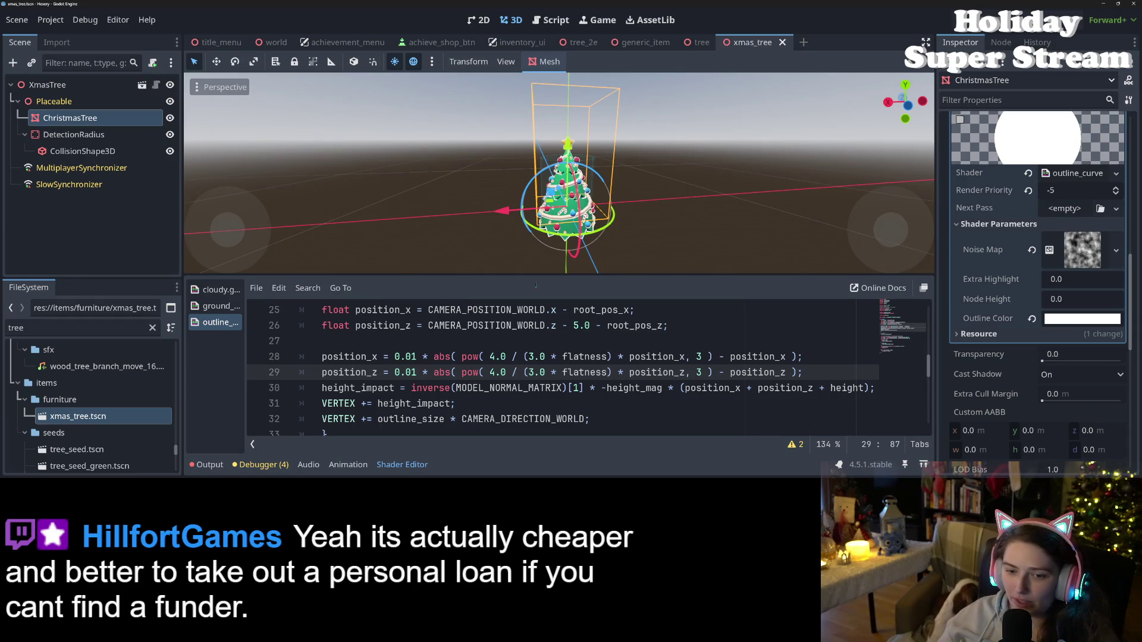
scroll(535, 357, "up", 5)
scroll(535, 357, "up", 3)
scroll(535, 357, "down", 3)
scroll(535, 357, "up", 1)
- Delete the commented-out texture_map uniform line on line 9
left_click(531, 341)
left_click_drag(567, 342, 267, 339)
key("BackSpace")
key("BackSpace")
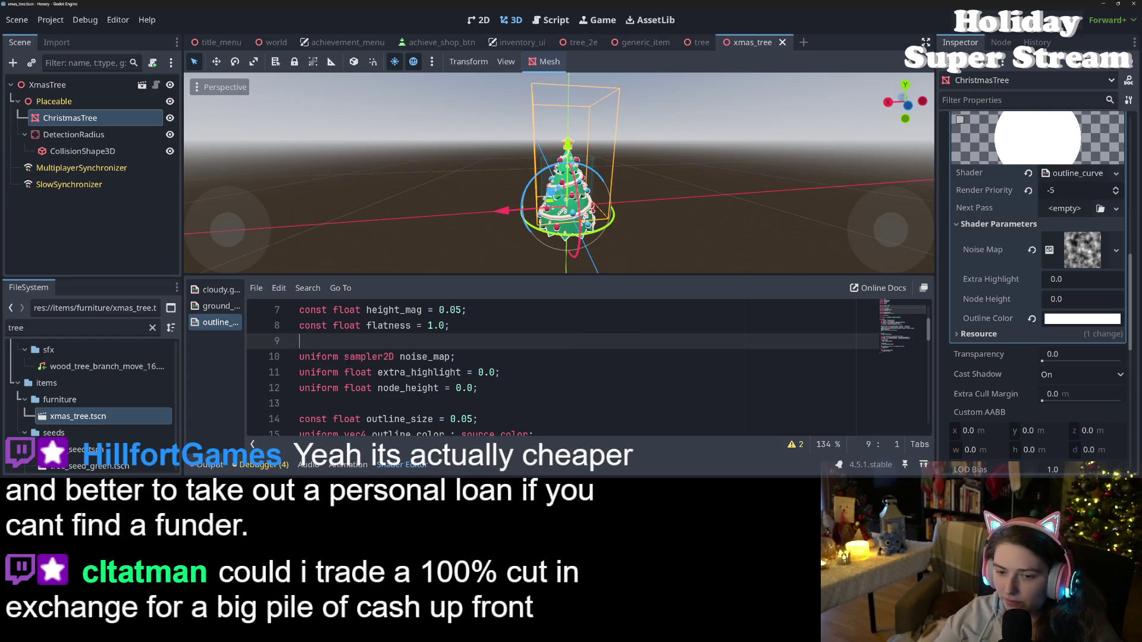
scroll(582, 393, "up", 1)
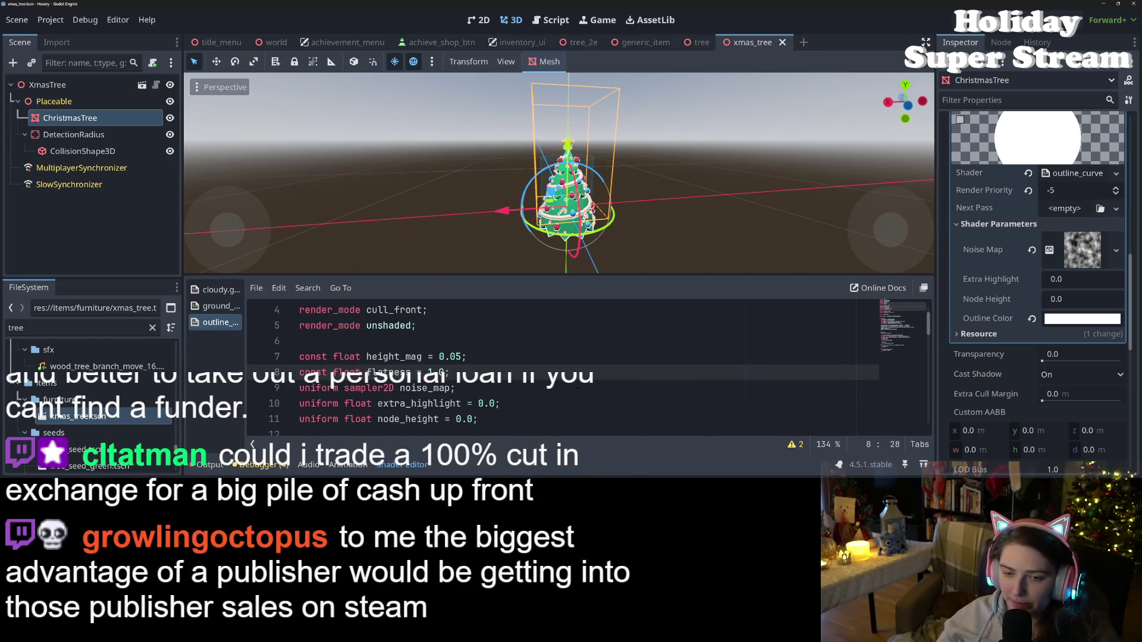
- Review the height_mag and height_impact code and drag the divider to enlarge the 3D viewport
double_click(409, 357)
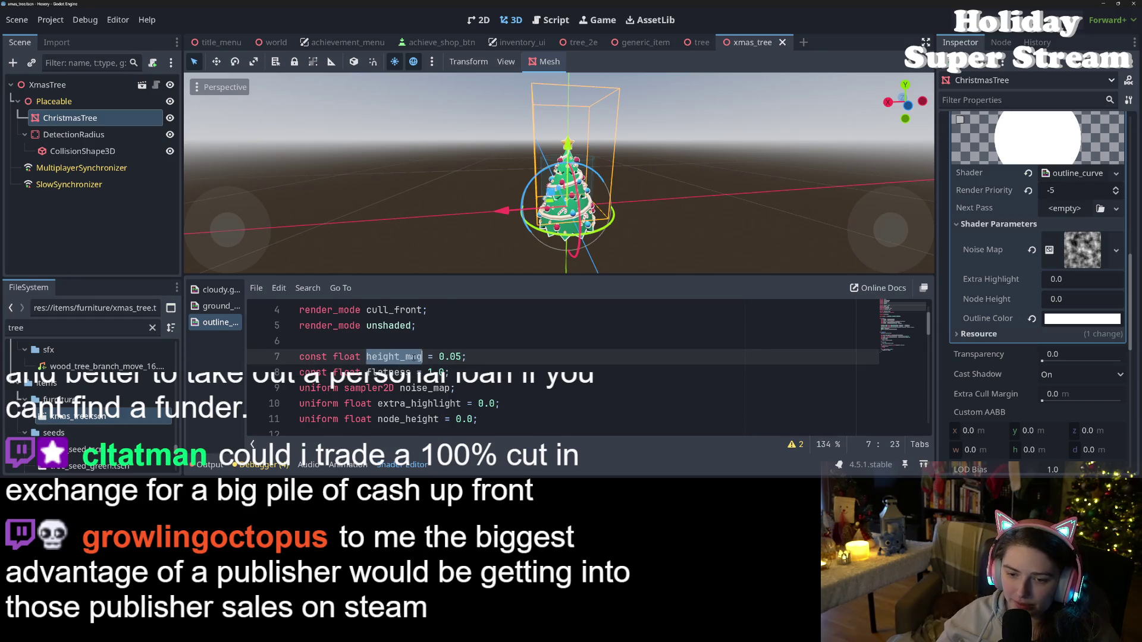
scroll(522, 384, "down", 1)
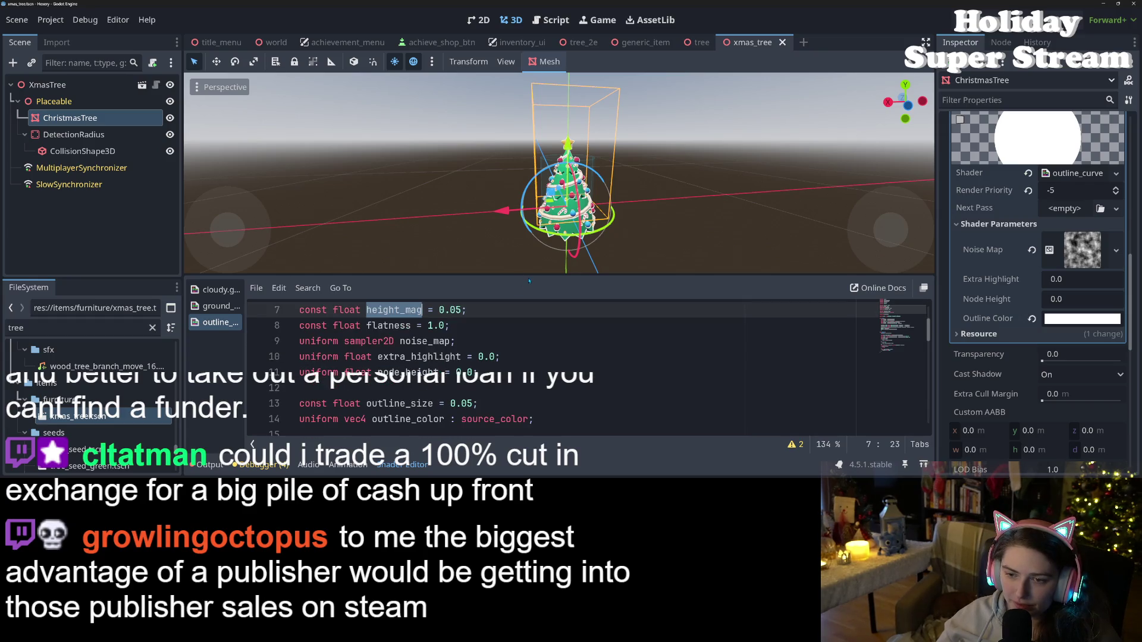
left_click_drag(531, 275, 531, 166)
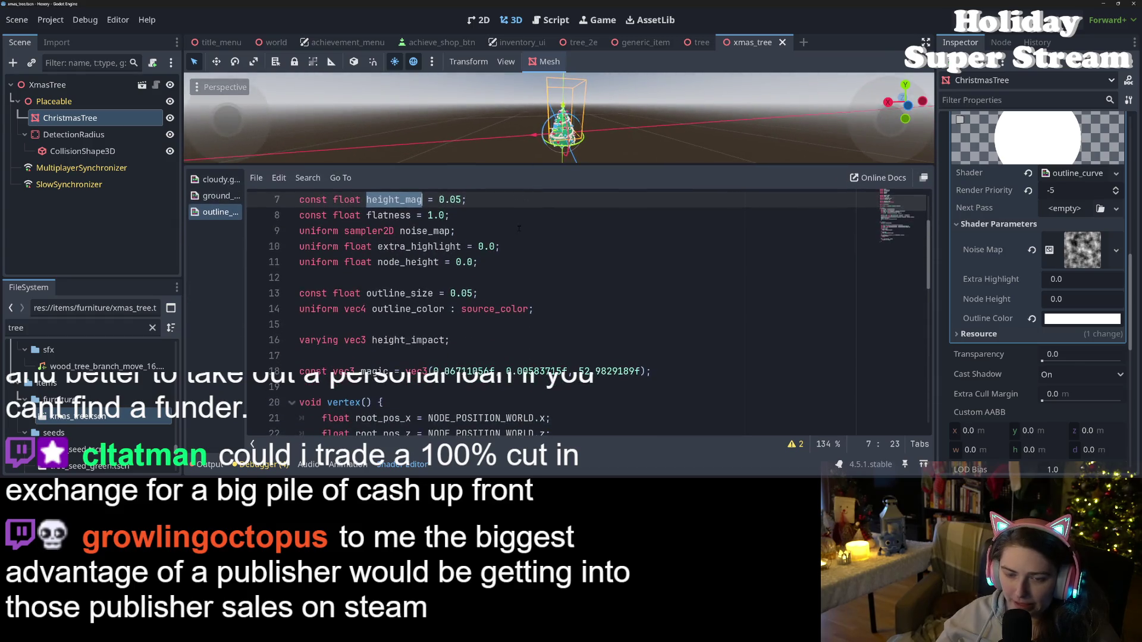
scroll(522, 306, "down", 1)
left_click(522, 298)
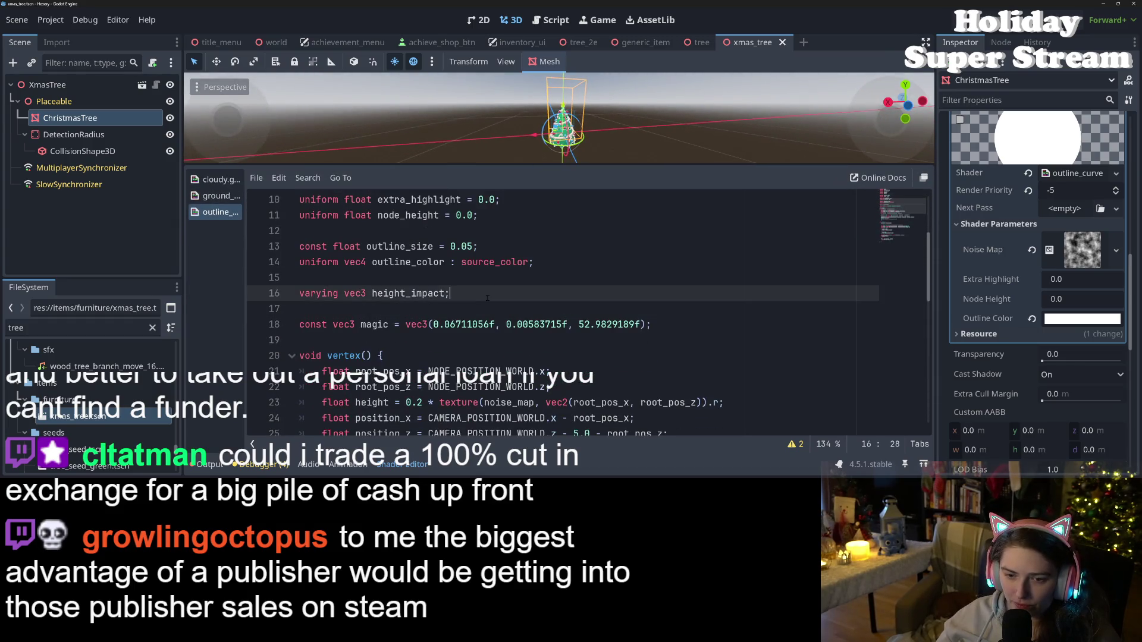
scroll(512, 306, "down", 3)
scroll(510, 307, "down", 7)
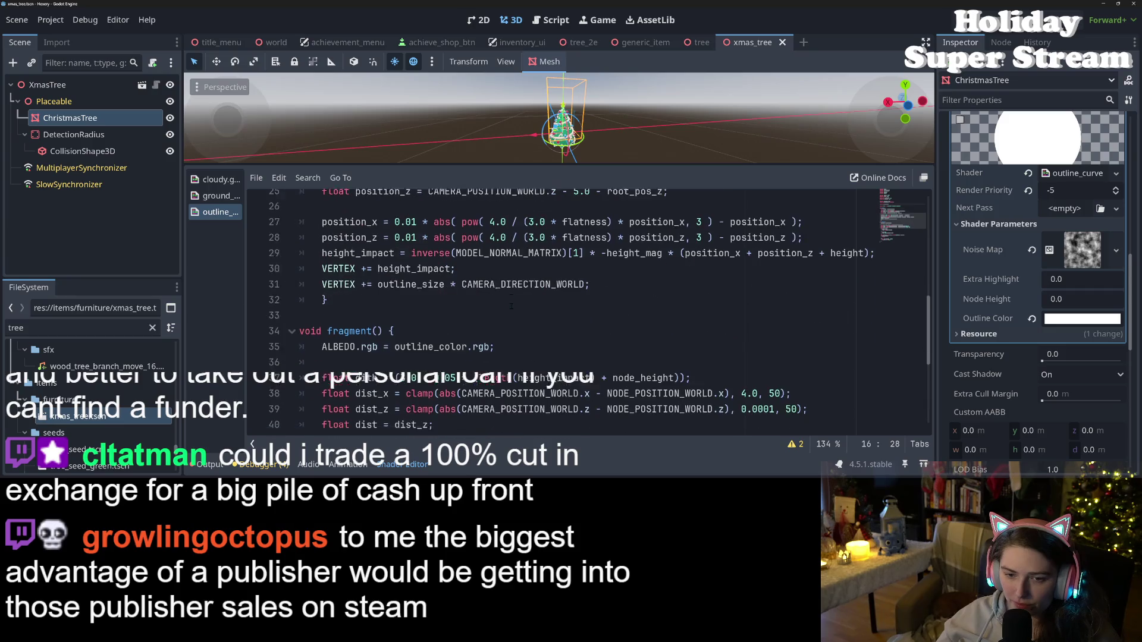
scroll(511, 306, "up", 13)
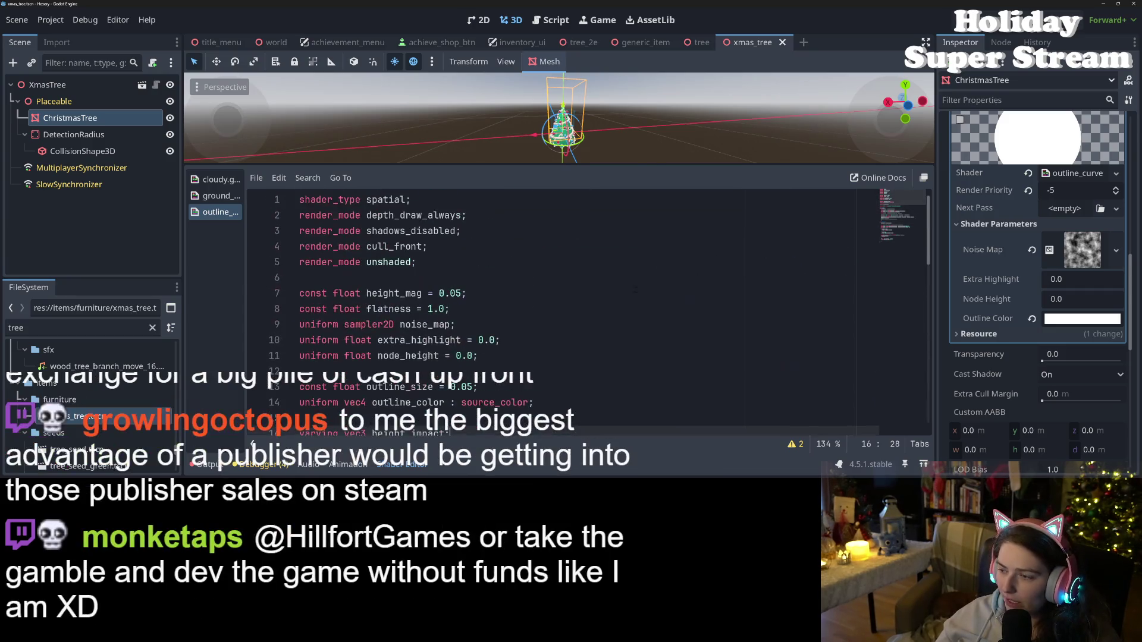
left_click_drag(652, 169, 652, 276)
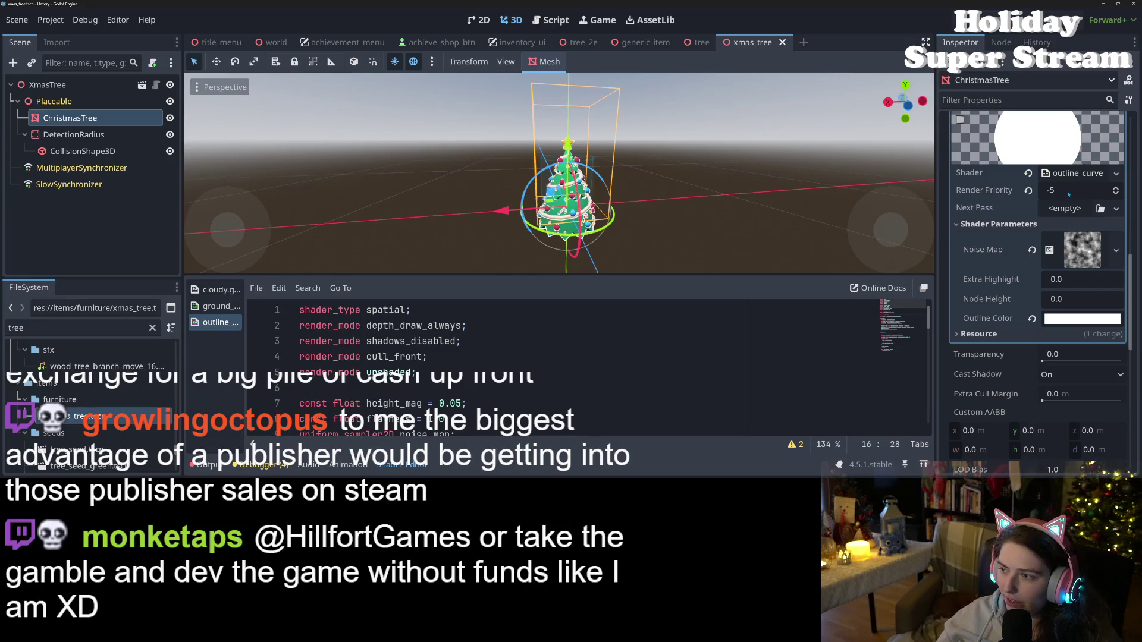
scroll(1099, 240, "up", 3)
- Quick Load a different material into the tree's Material Overlay and set its outline colour to white
left_click(1117, 235)
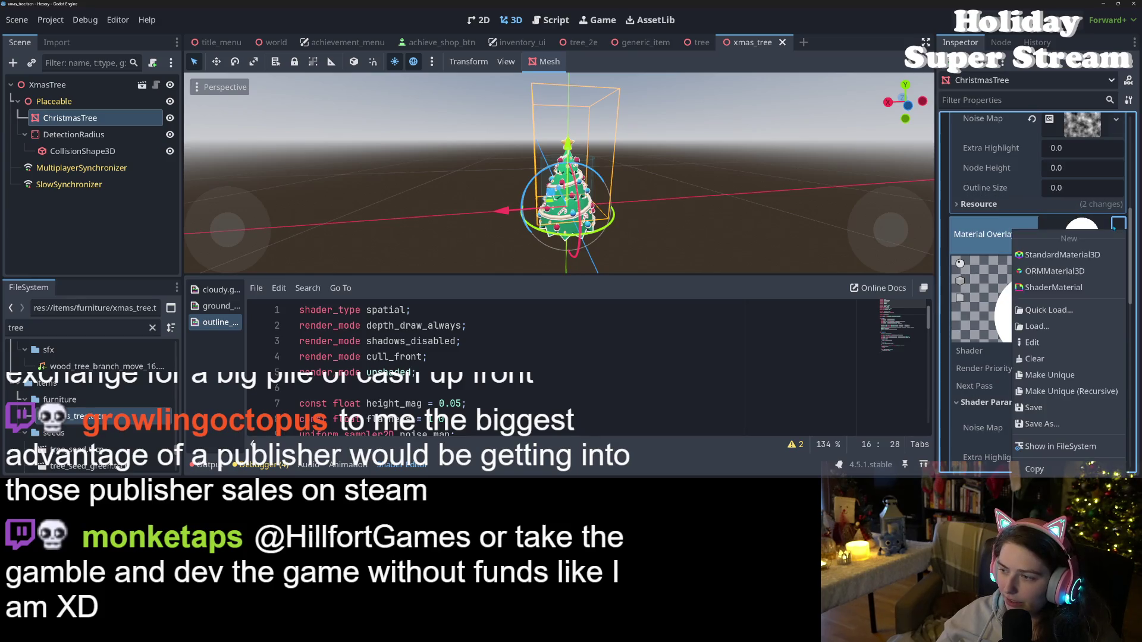
left_click(1058, 309)
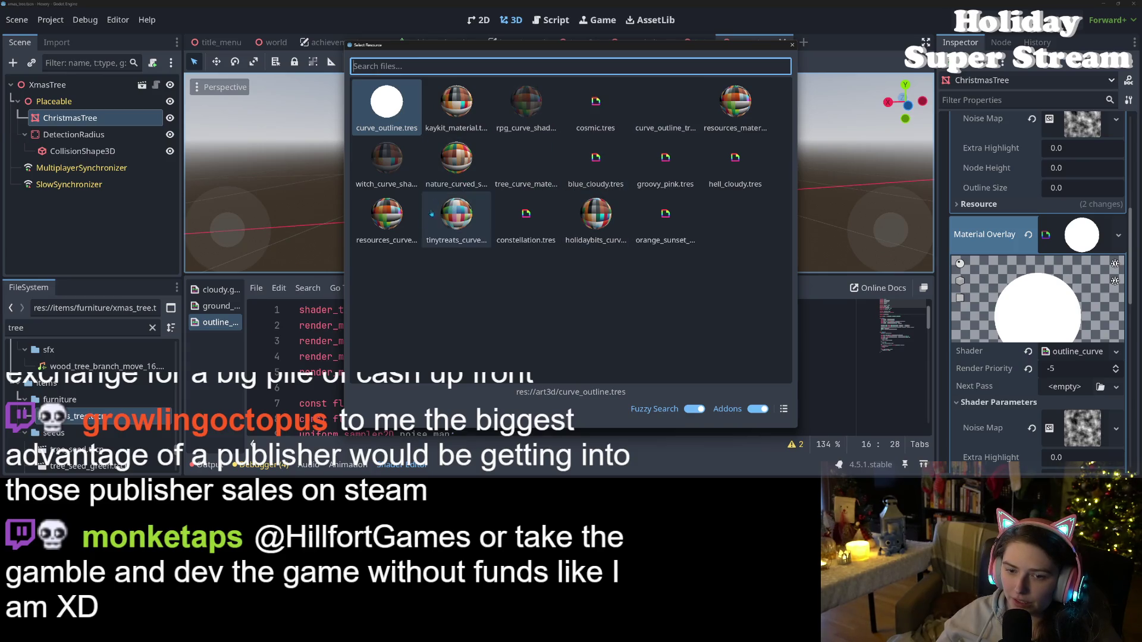
double_click(665, 104)
scroll(1006, 403, "down", 5)
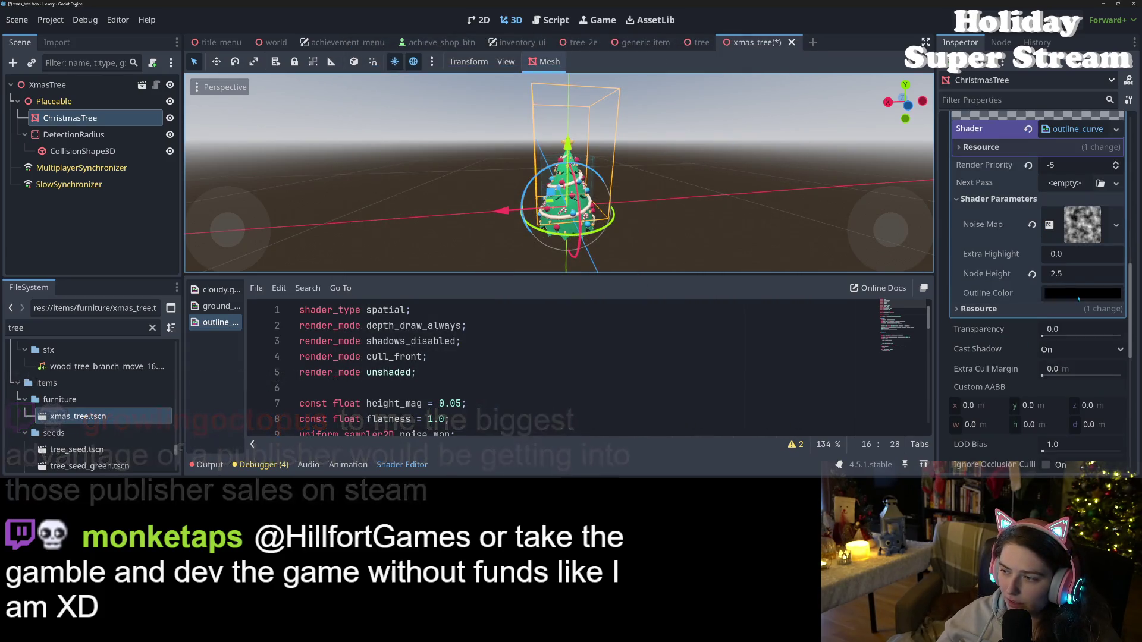
left_click(1076, 356)
left_click_drag(1125, 92, 1133, 3)
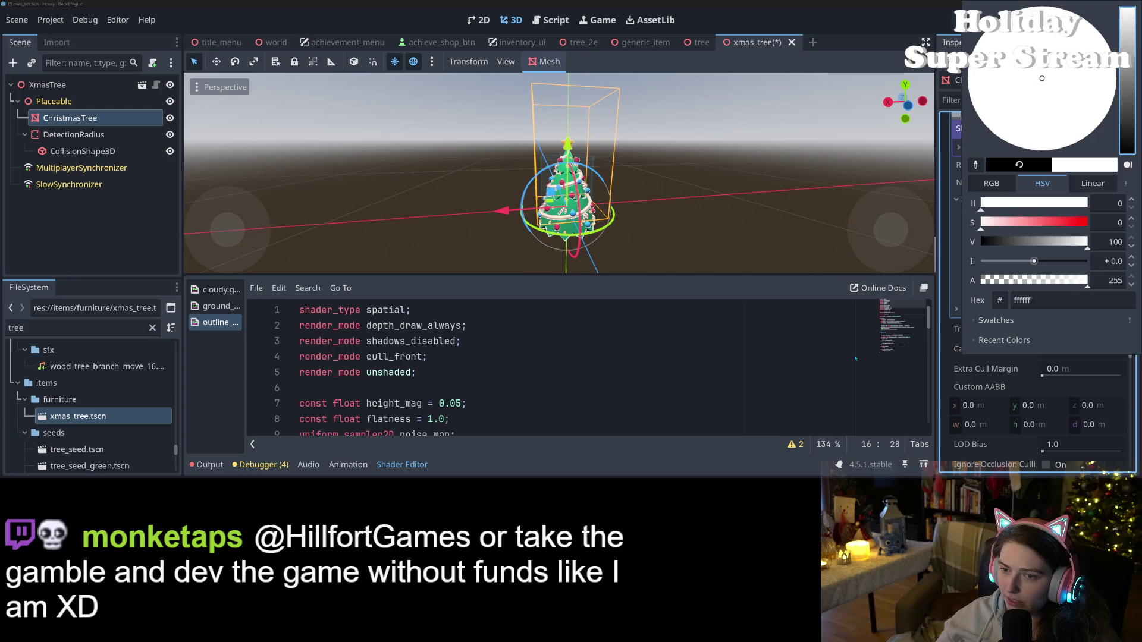
left_click(753, 411)
- Save the xmas_tree scene, undo the overlay change, and run the game with F5
key("ctrl+s")
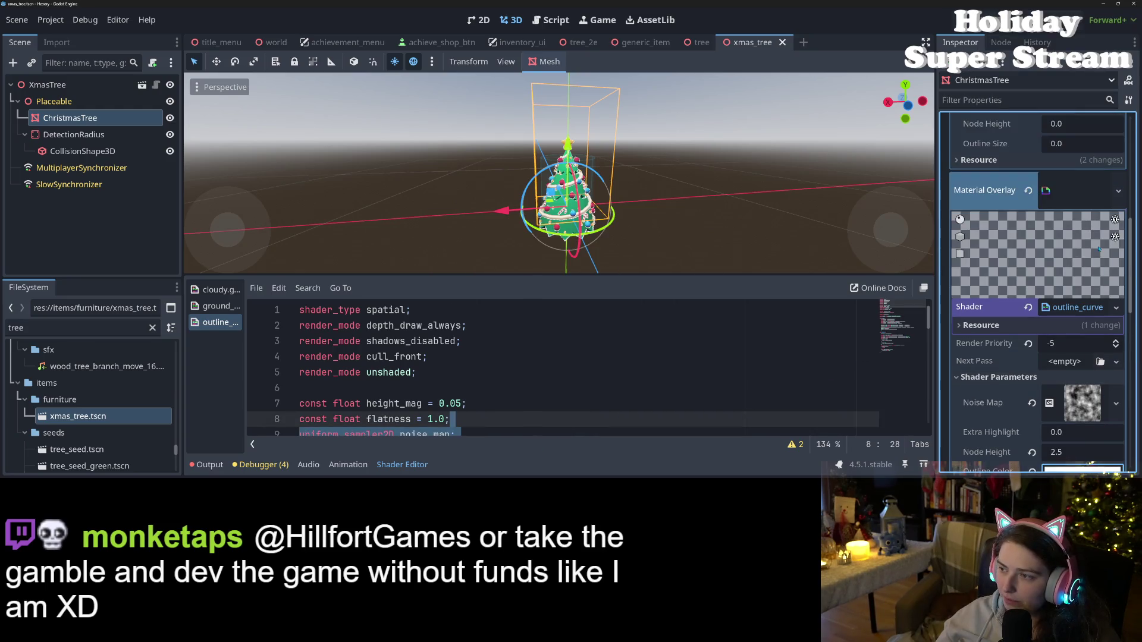
key("ctrl+s")
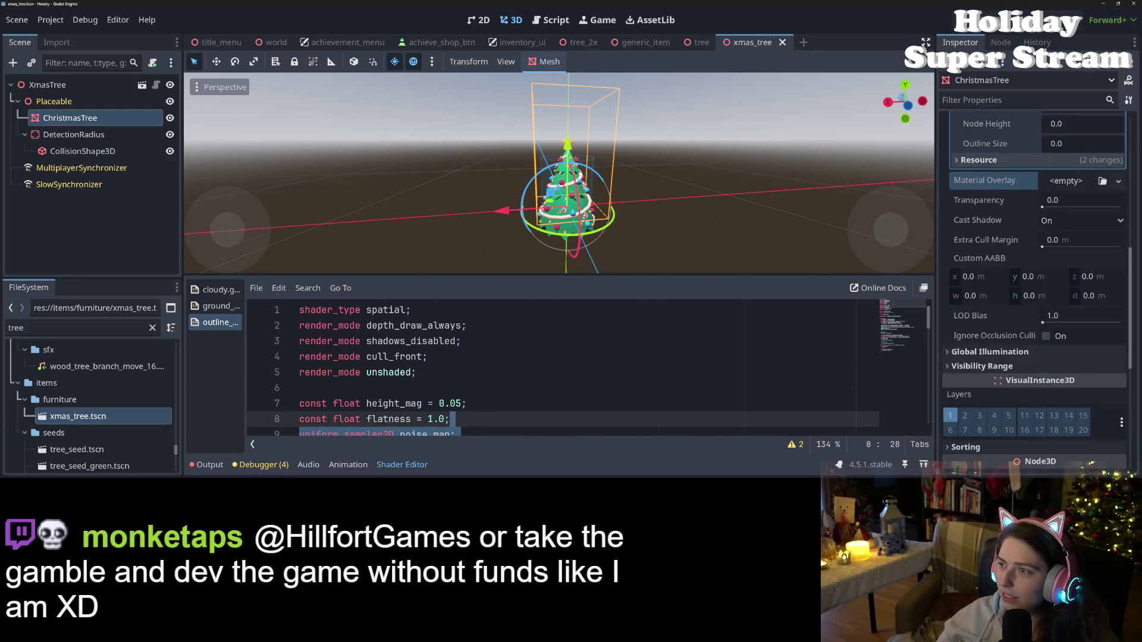
key("F5")
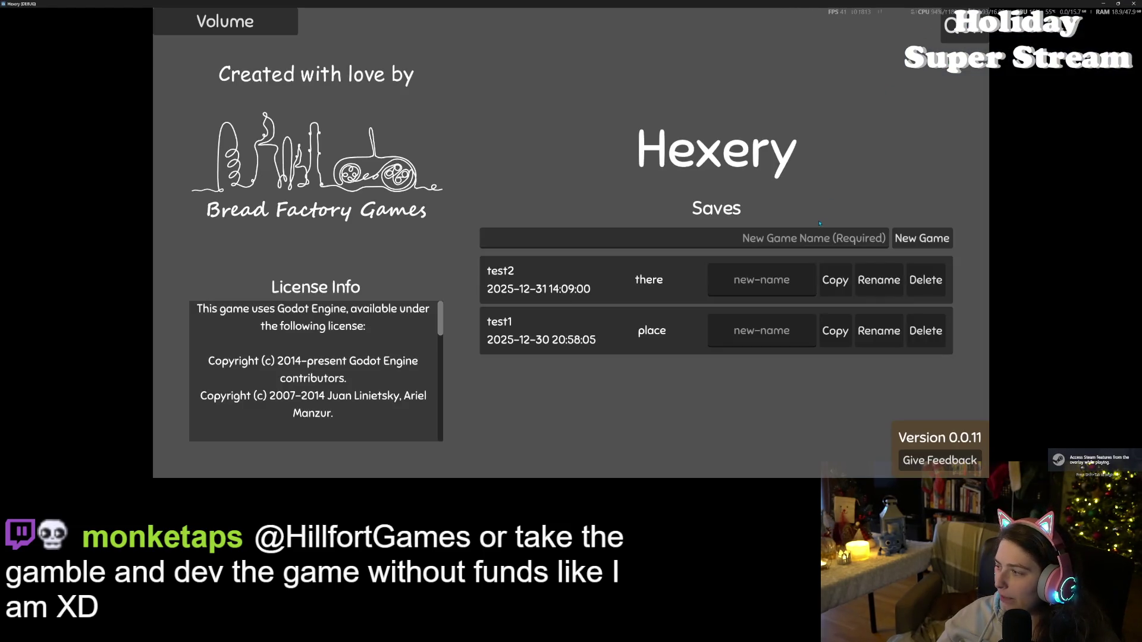
- Load the test2 save, walk across the deck, bushes and treetops, then close Hexery
left_click(606, 274)
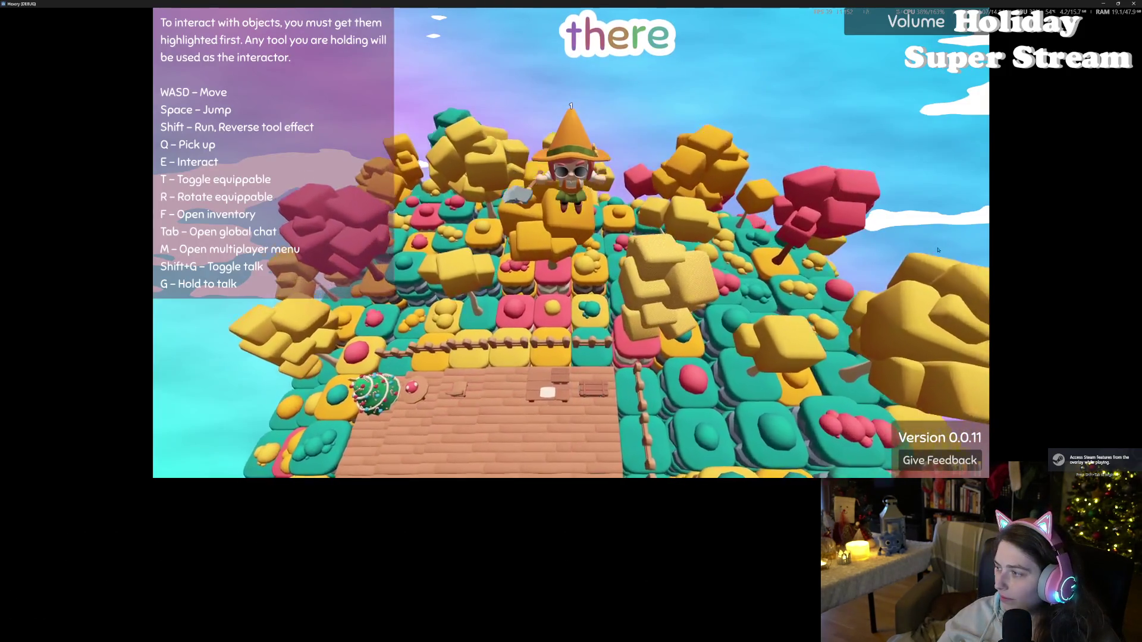
key("a")
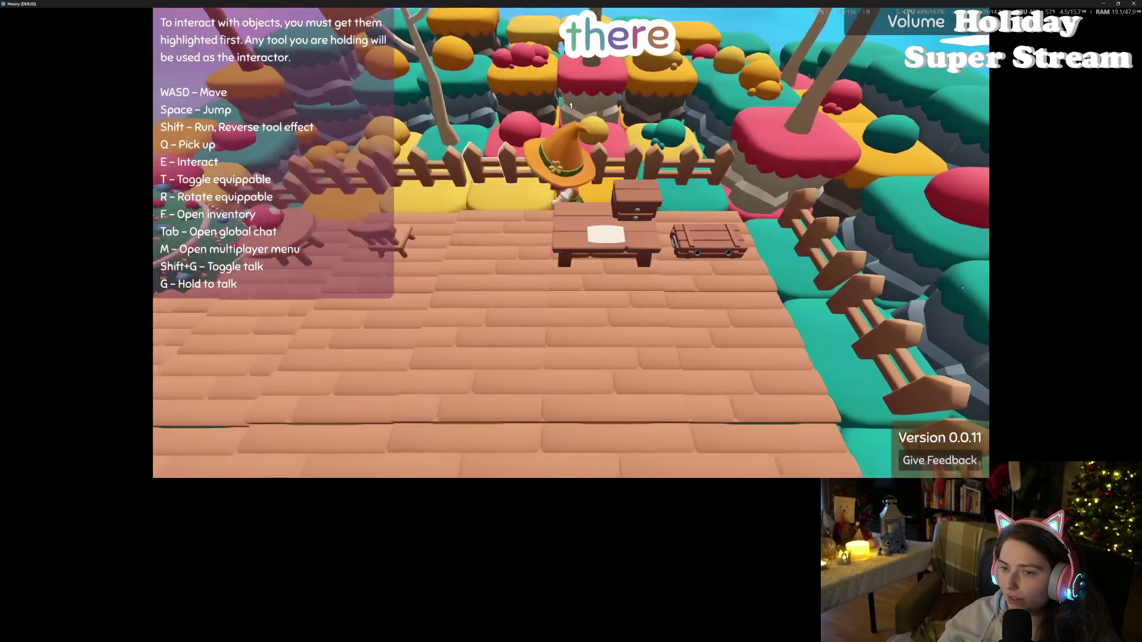
key("a")
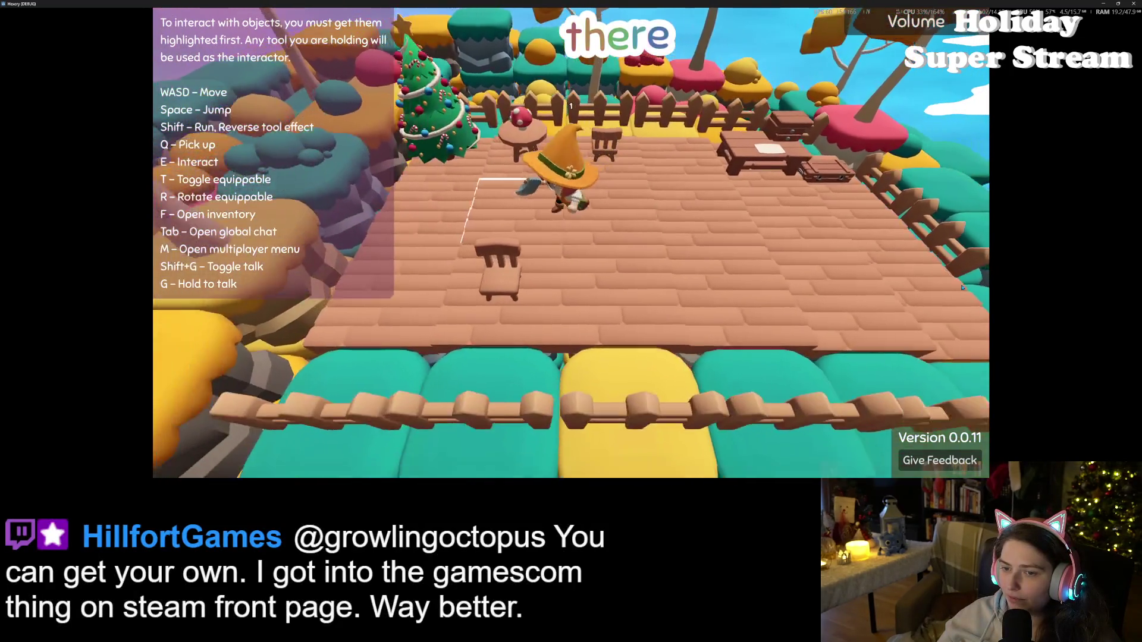
key("w")
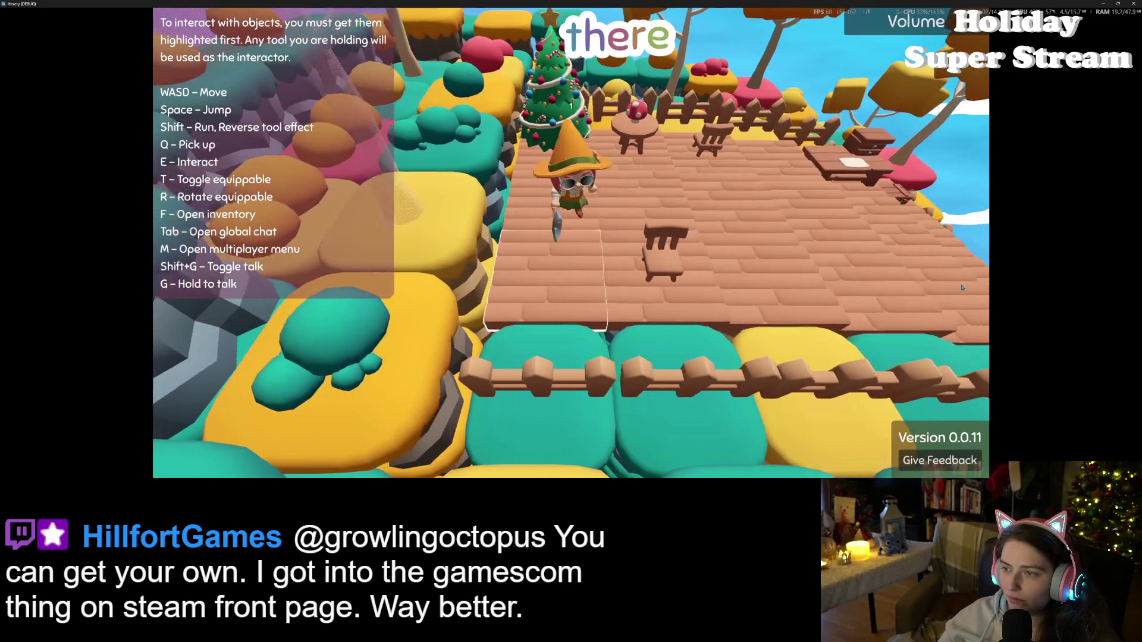
key("d")
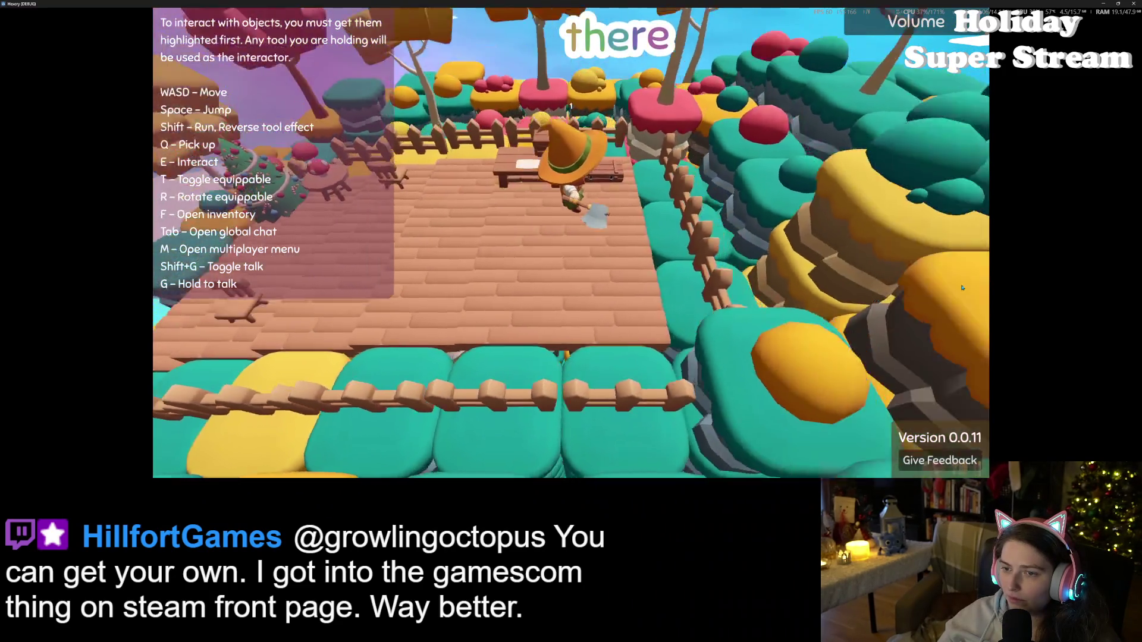
key("w")
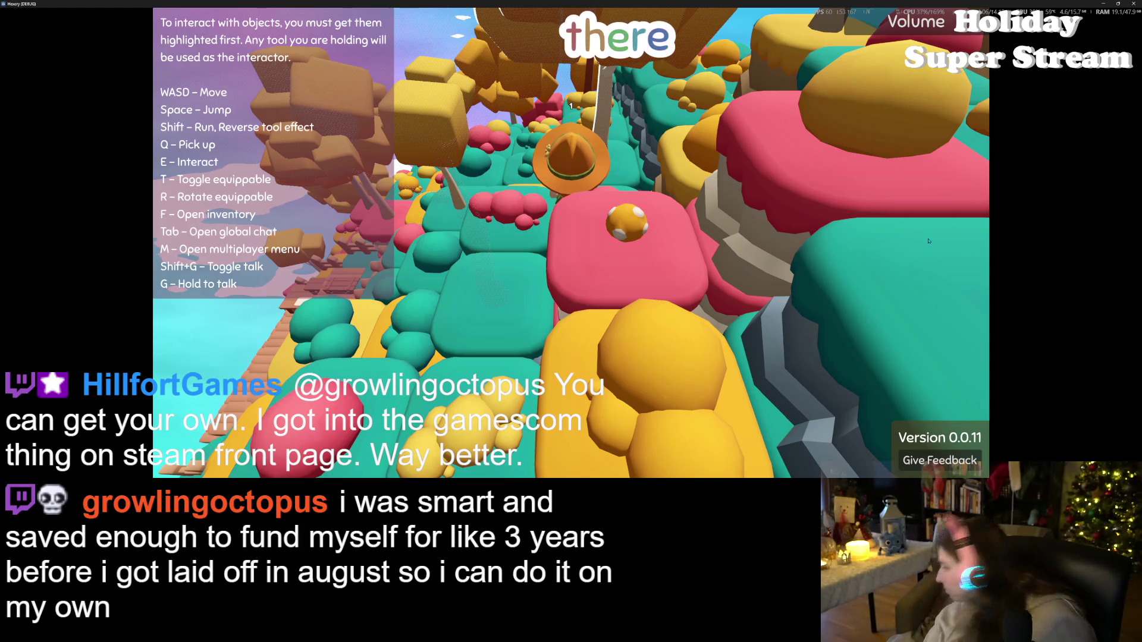
key("space")
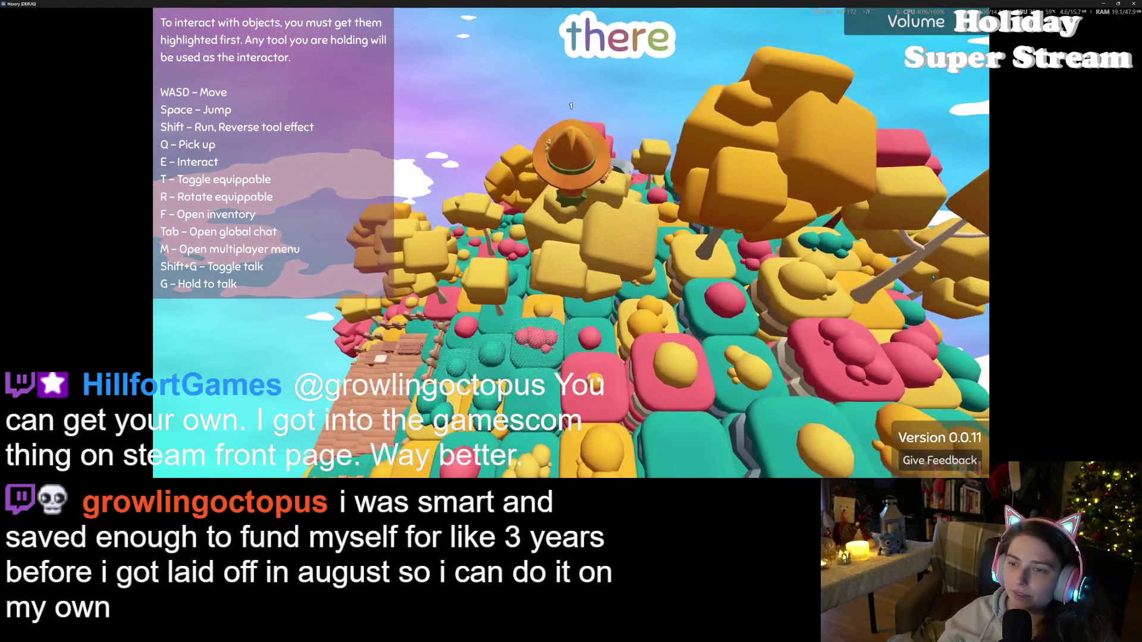
key("w")
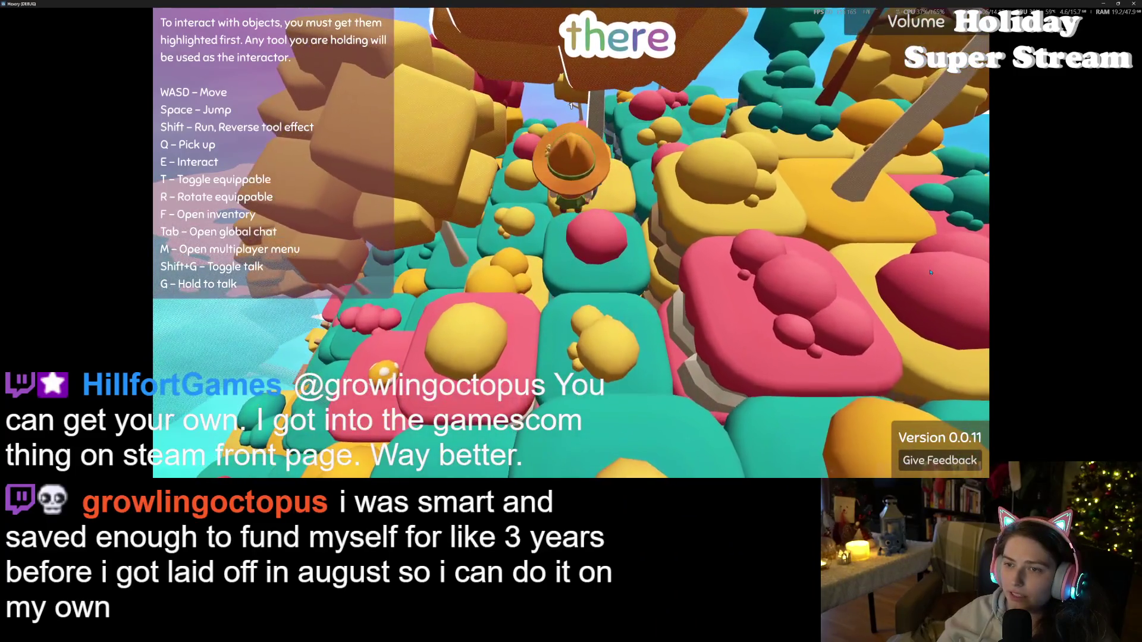
key("s")
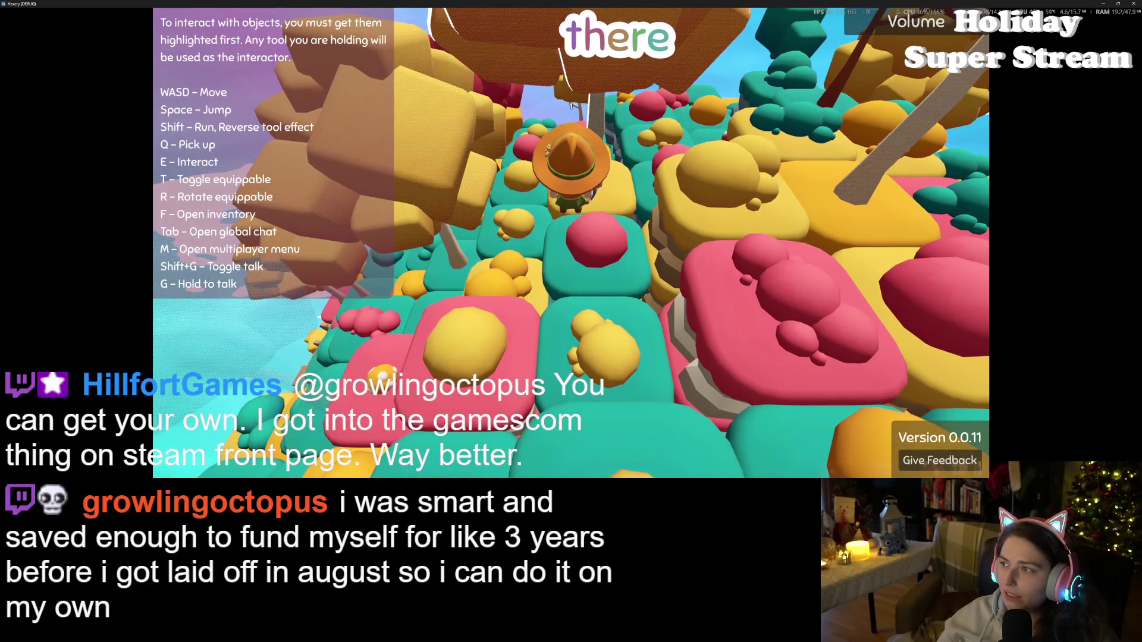
left_click(1132, 4)
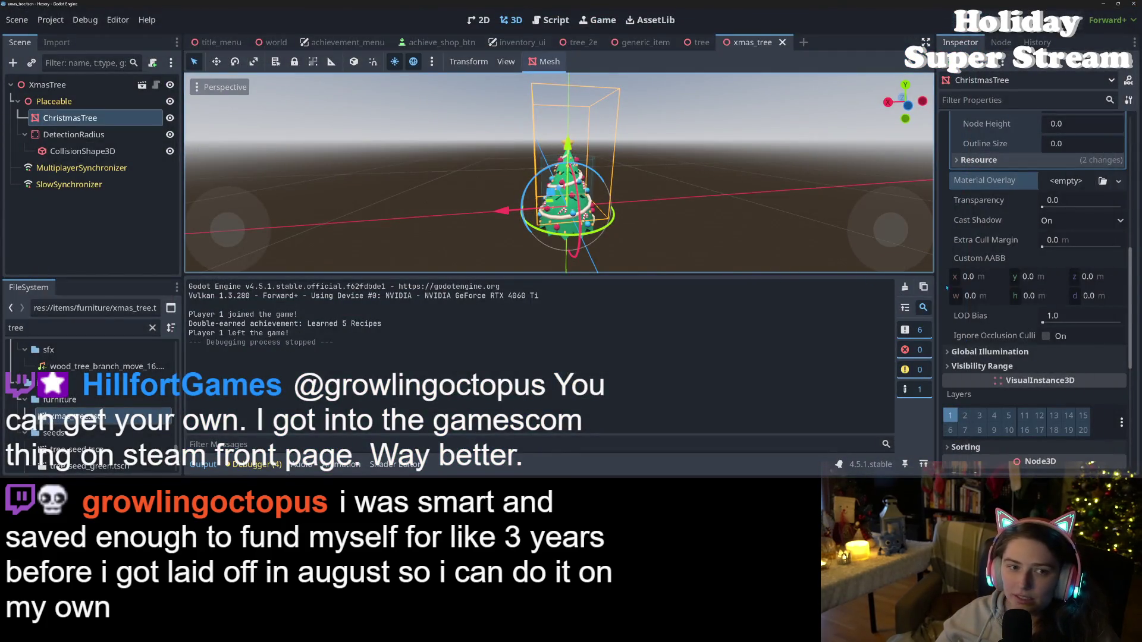
- Assign curve_outline as the tree's overlay material and show its shader code
left_click(1102, 181)
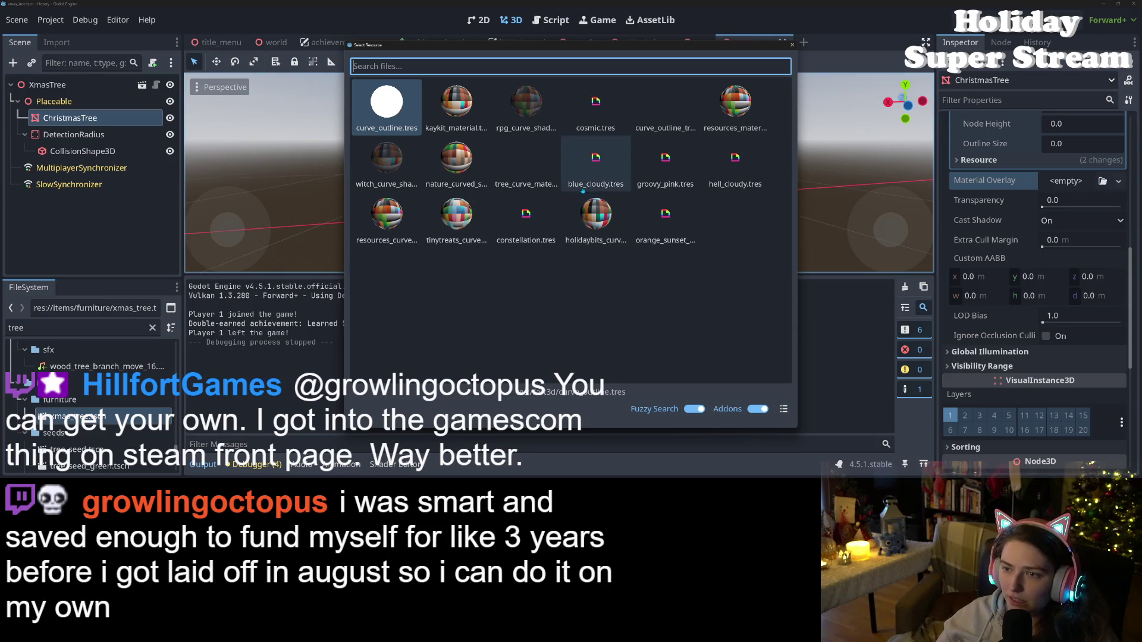
double_click(385, 113)
scroll(1024, 383, "down", 3)
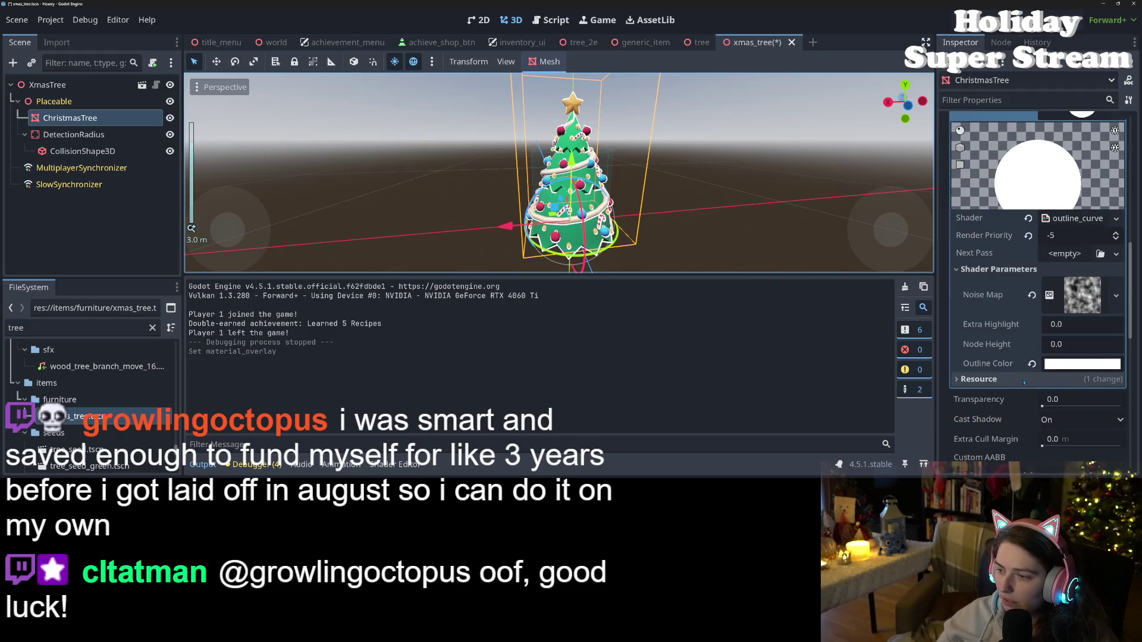
left_click(394, 464)
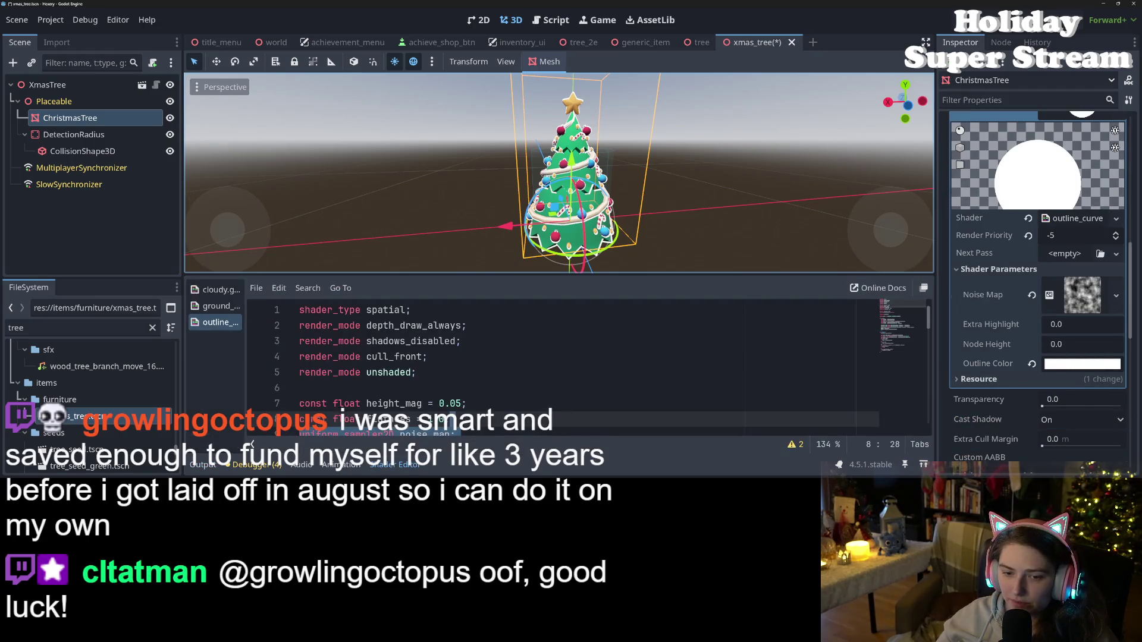
- Try different outline_size values on line 13, saving to preview each one
scroll(586, 369, "down", 3)
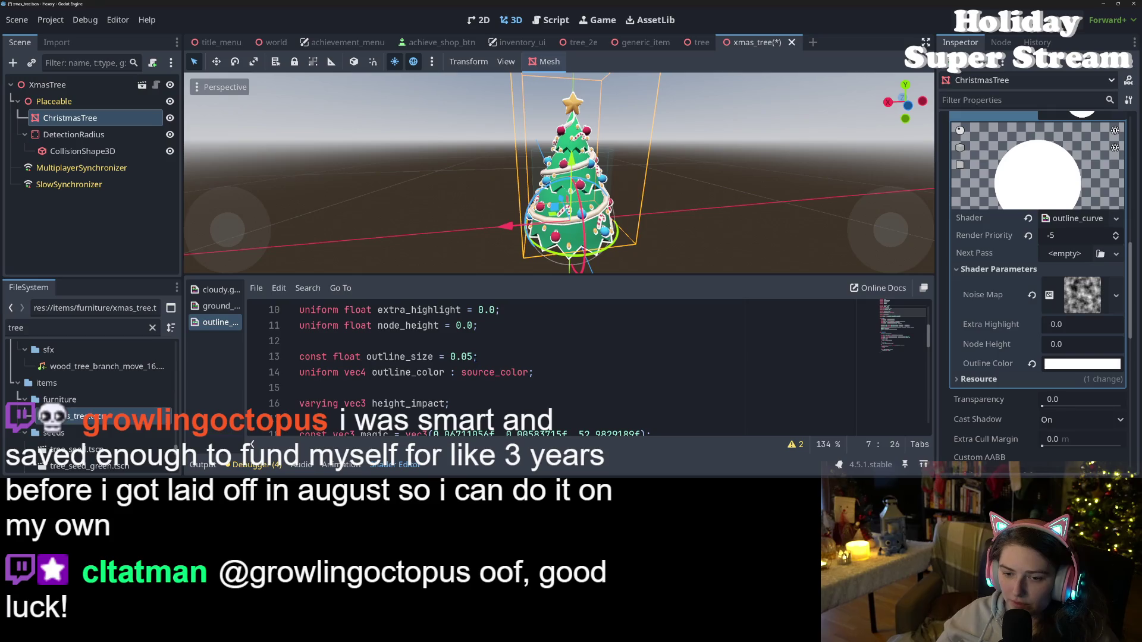
left_click(472, 356)
key("BackSpace")
key("BackSpace")
type("1")
key("ctrl+s")
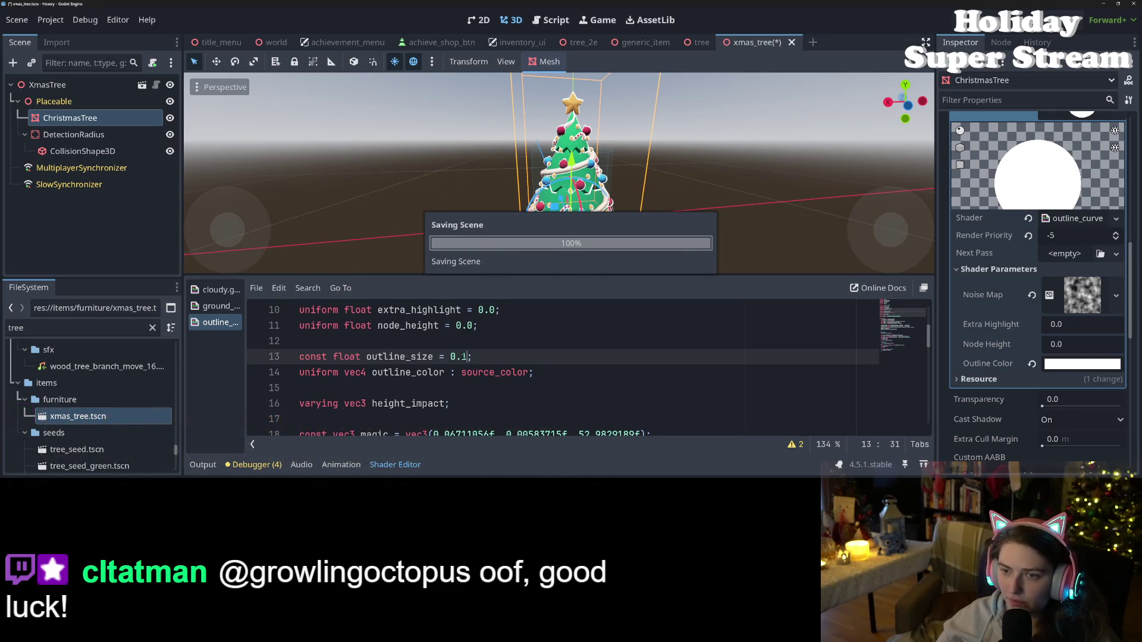
left_click(462, 357)
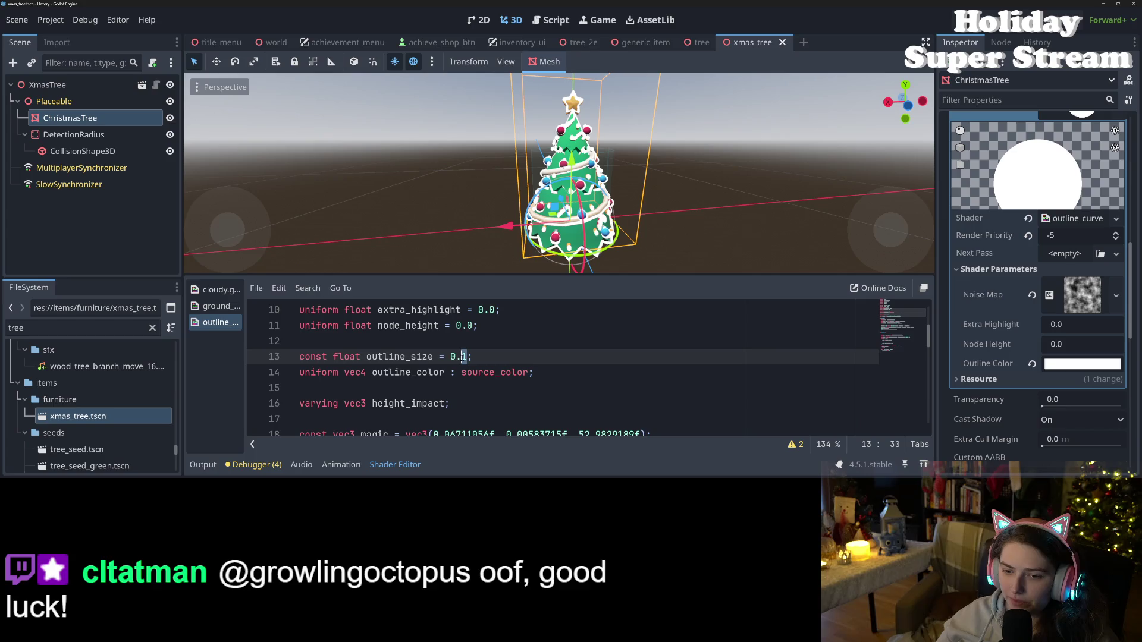
type("6")
key("ctrl+s")
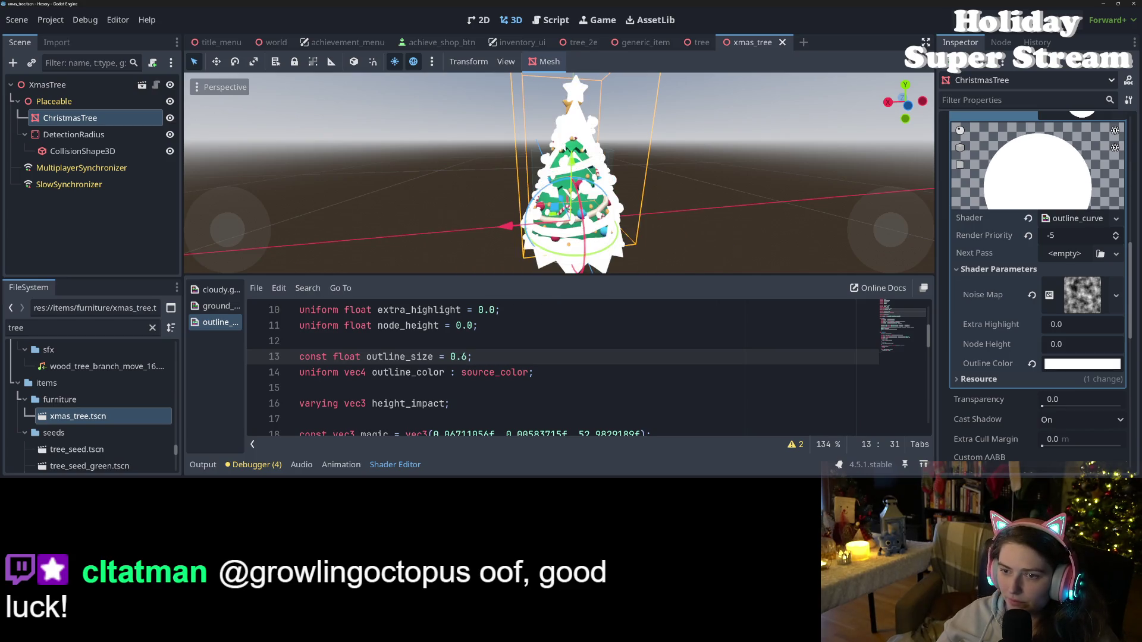
- Settle outline_size at 0.06 and save the Christmas tree scene
type("0")
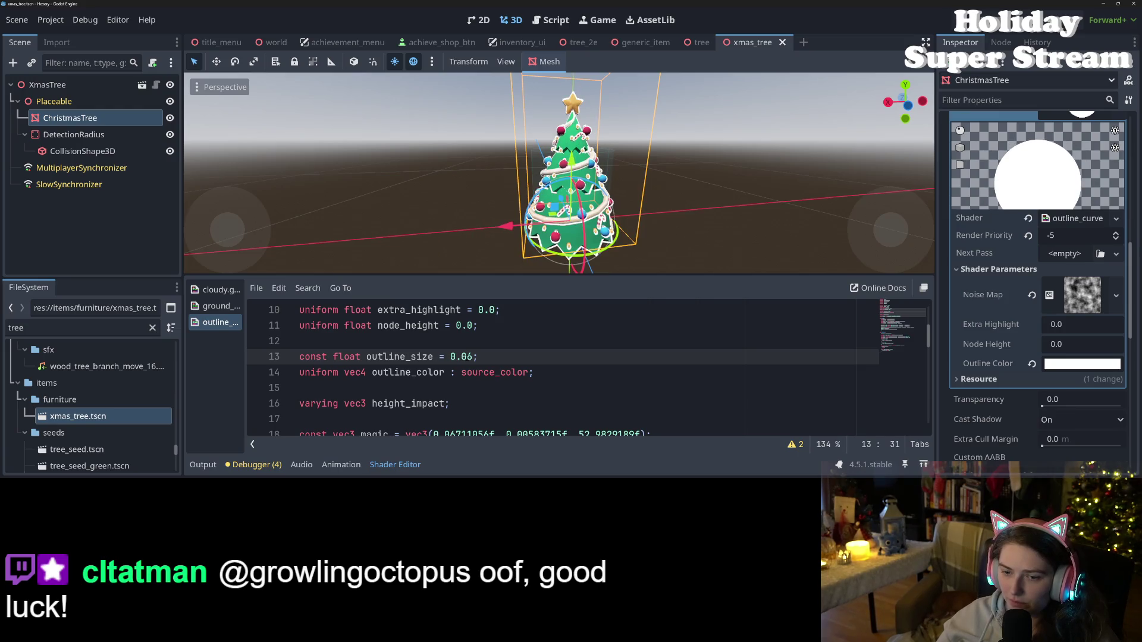
key("shift+Left")
type("7")
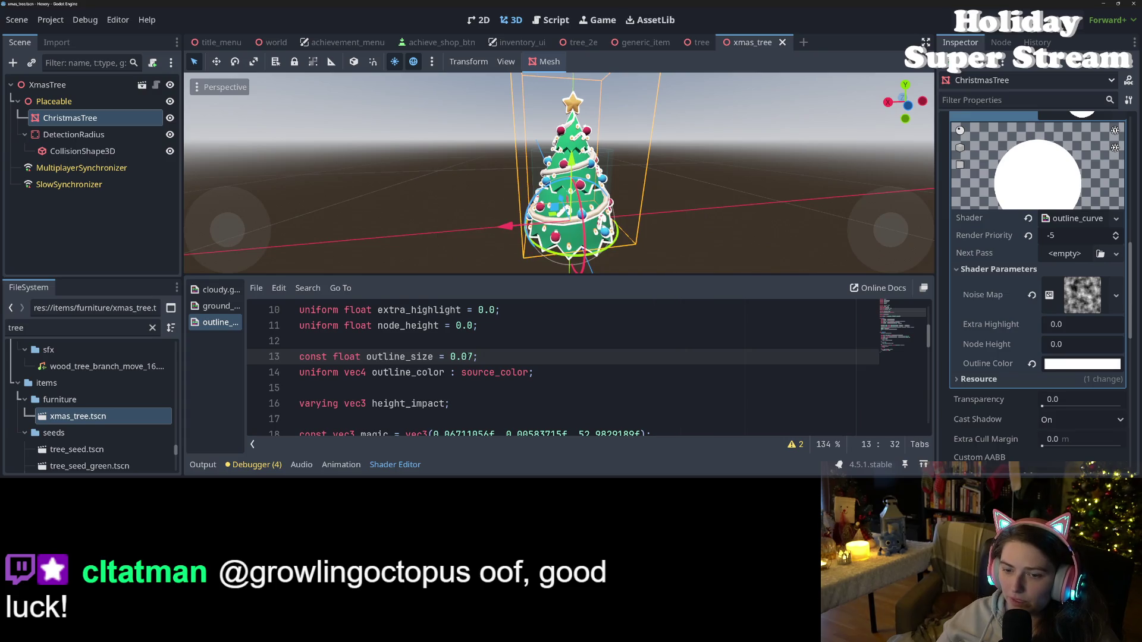
type("65")
key("ctrl+s")
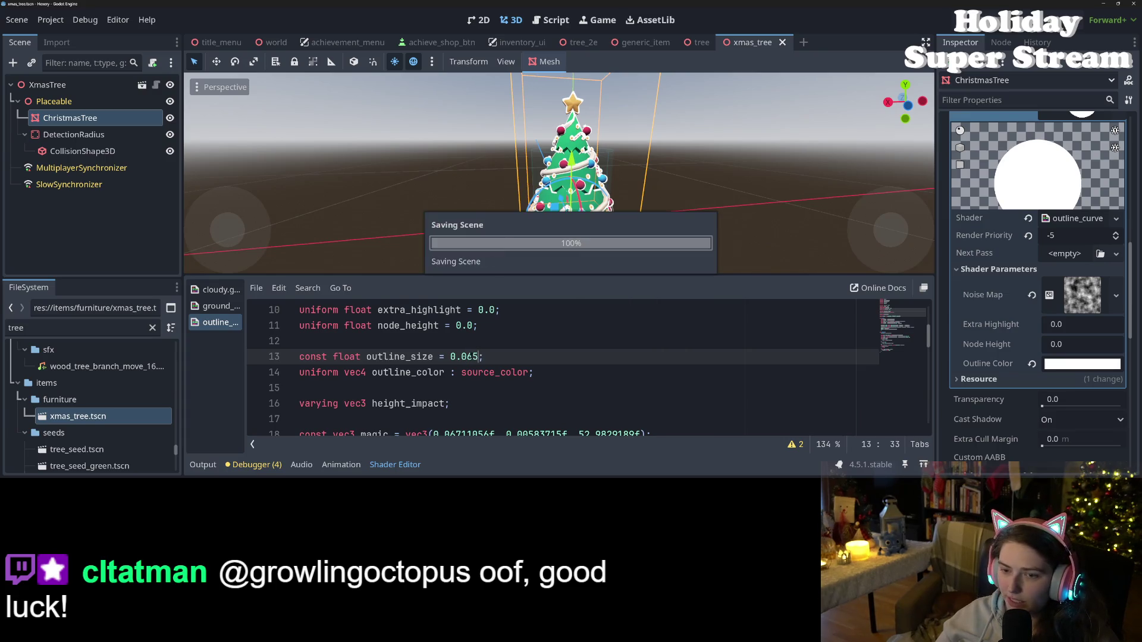
key("Left")
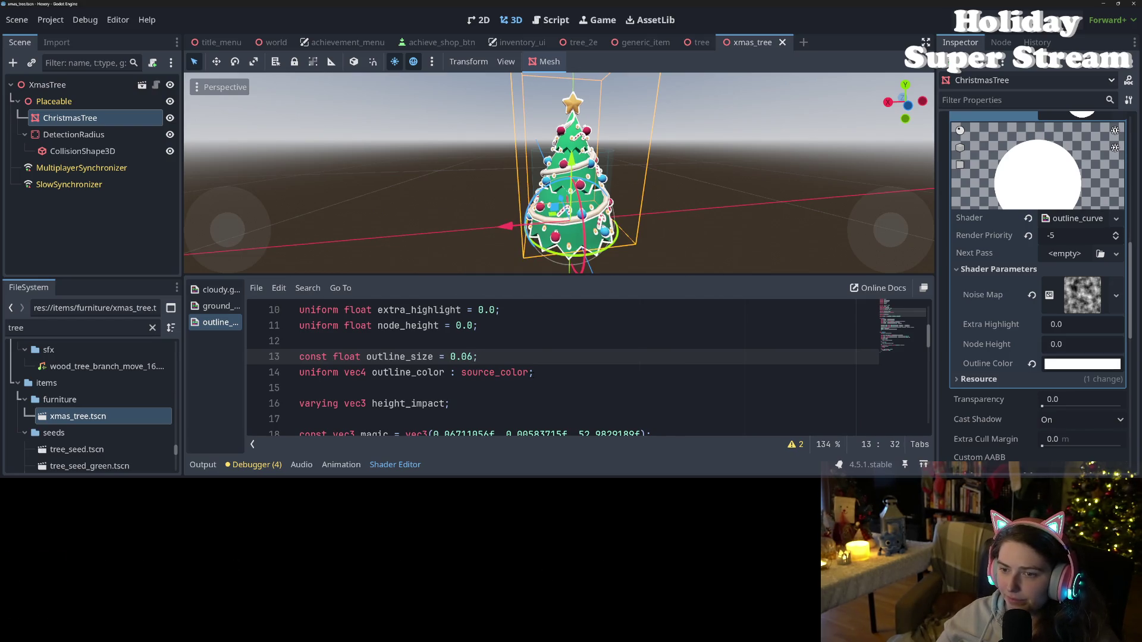
scroll(602, 209, "up", 5)
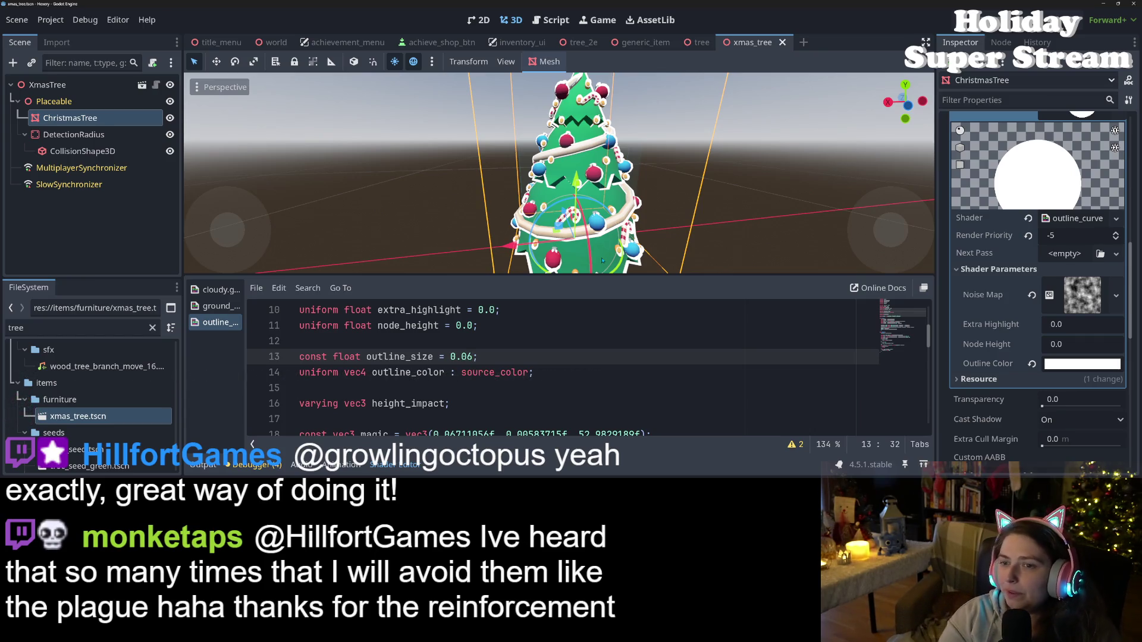
- Save the scene, then orbit and zoom around the tree to check the thinner outline
key("ctrl+s")
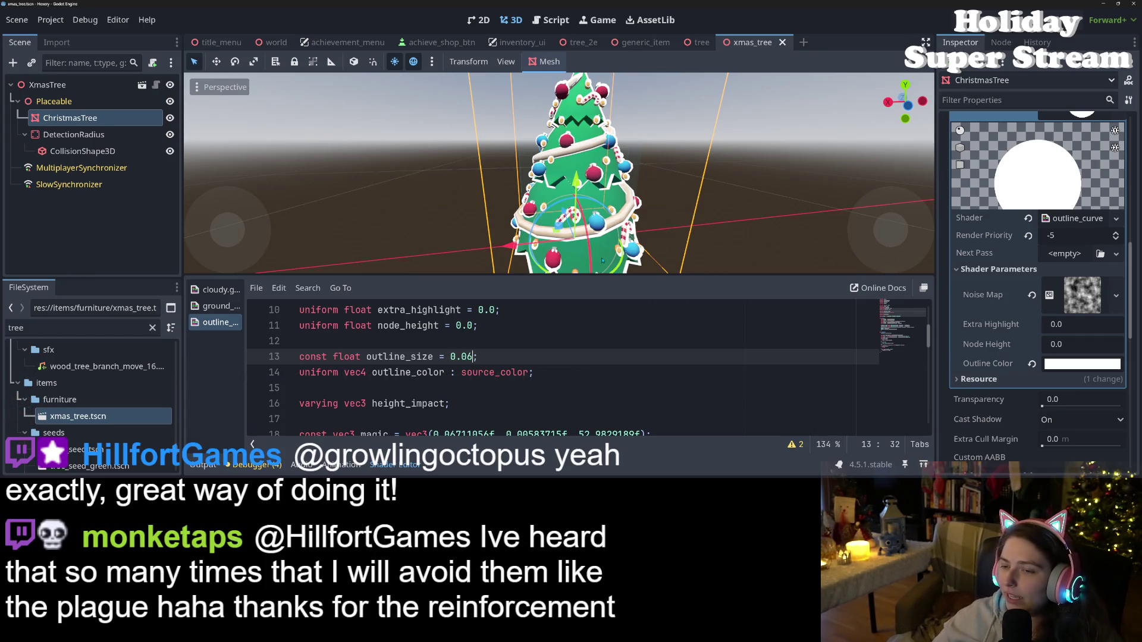
scroll(672, 186, "down", 2)
mouse_move(672, 185)
left_mouse_down()
mouse_move(553, 178)
mouse_move(685, 194)
left_mouse_up()
scroll(553, 178, "down", 3)
scroll(686, 194, "up", 2)
scroll(685, 194, "up", 5)
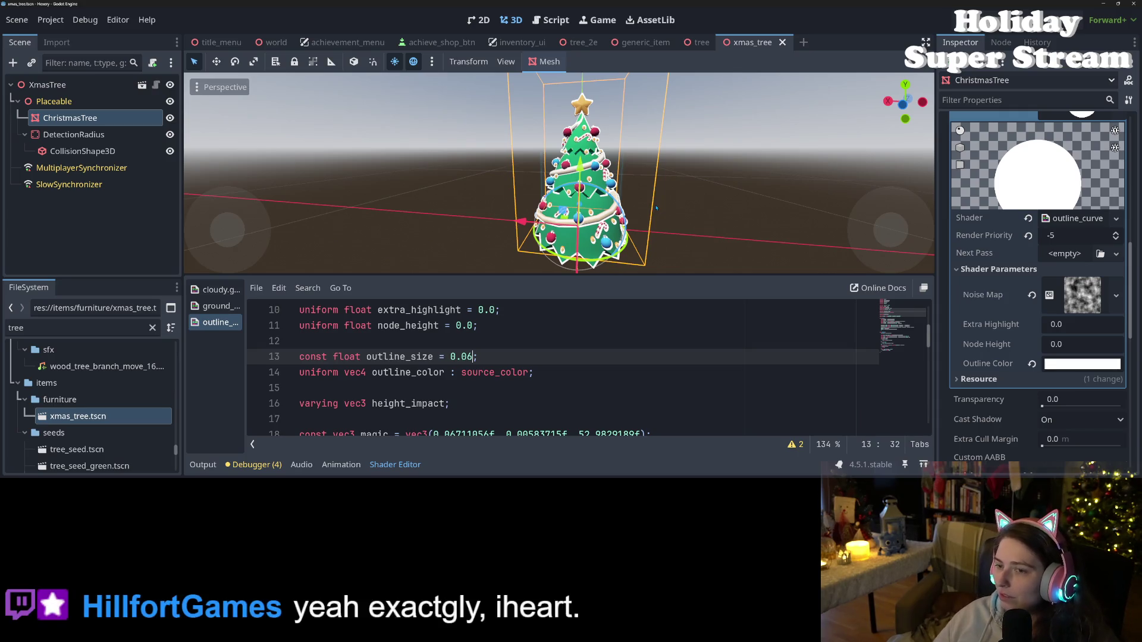
scroll(655, 233, "down", 1)
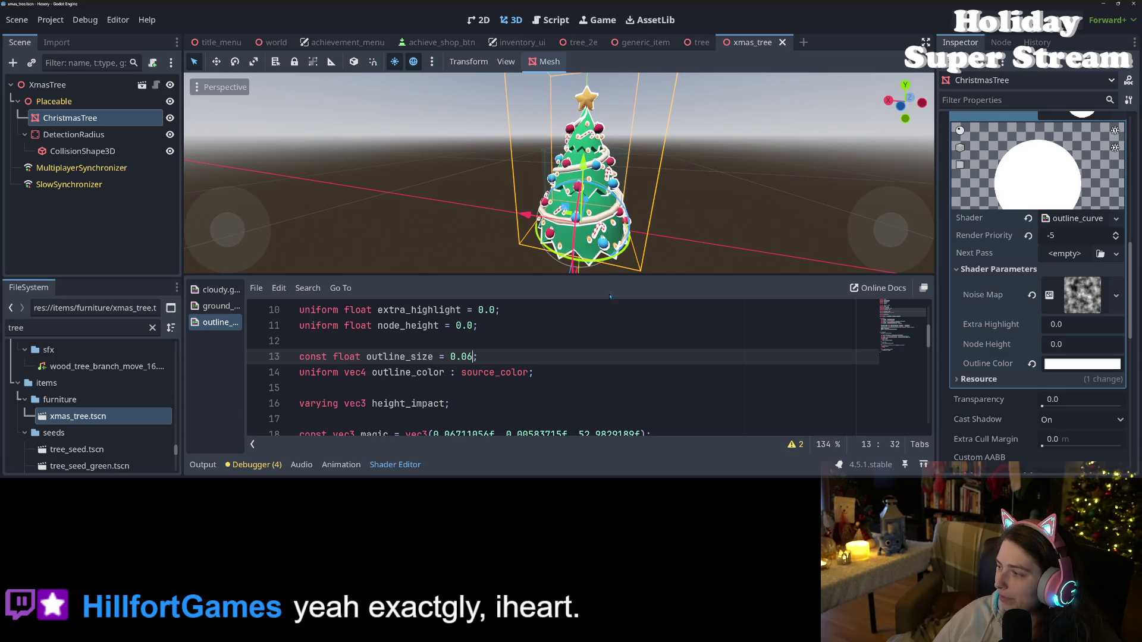
scroll(594, 250, "down", 3)
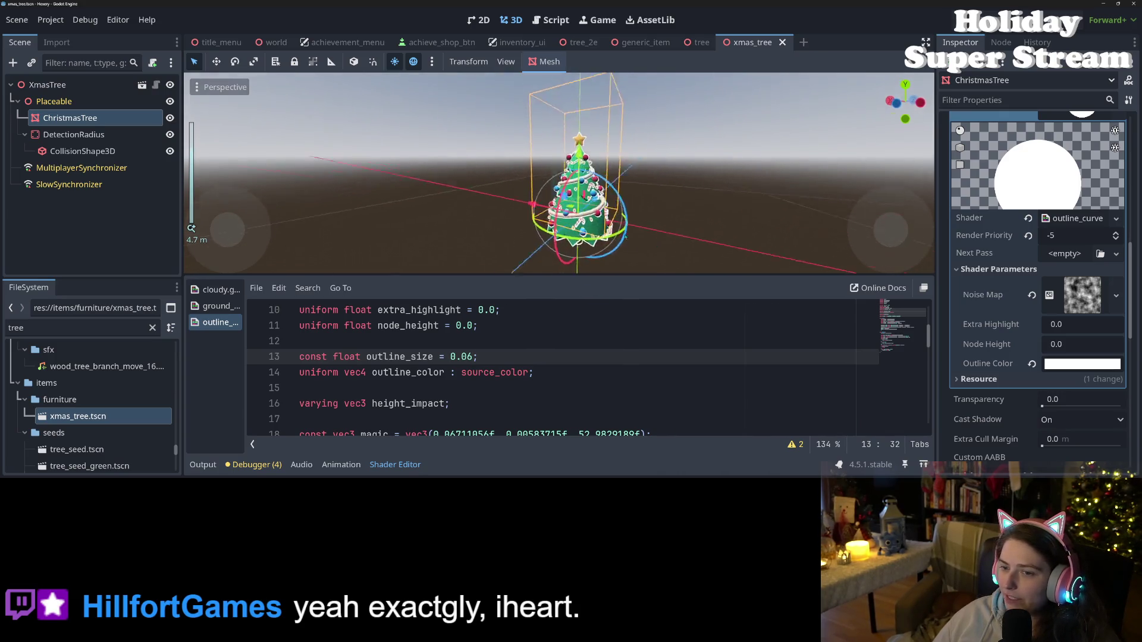
- Inspect the tree from a lower, closer angle, then collapse the Shader Editor panel
mouse_move(627, 237)
left_mouse_down()
mouse_move(471, 213)
mouse_move(678, 236)
mouse_move(626, 231)
mouse_move(616, 257)
mouse_move(657, 247)
mouse_move(600, 245)
mouse_move(770, 224)
mouse_move(759, 216)
mouse_move(717, 253)
mouse_move(567, 249)
left_mouse_up()
scroll(678, 235, "up", 2)
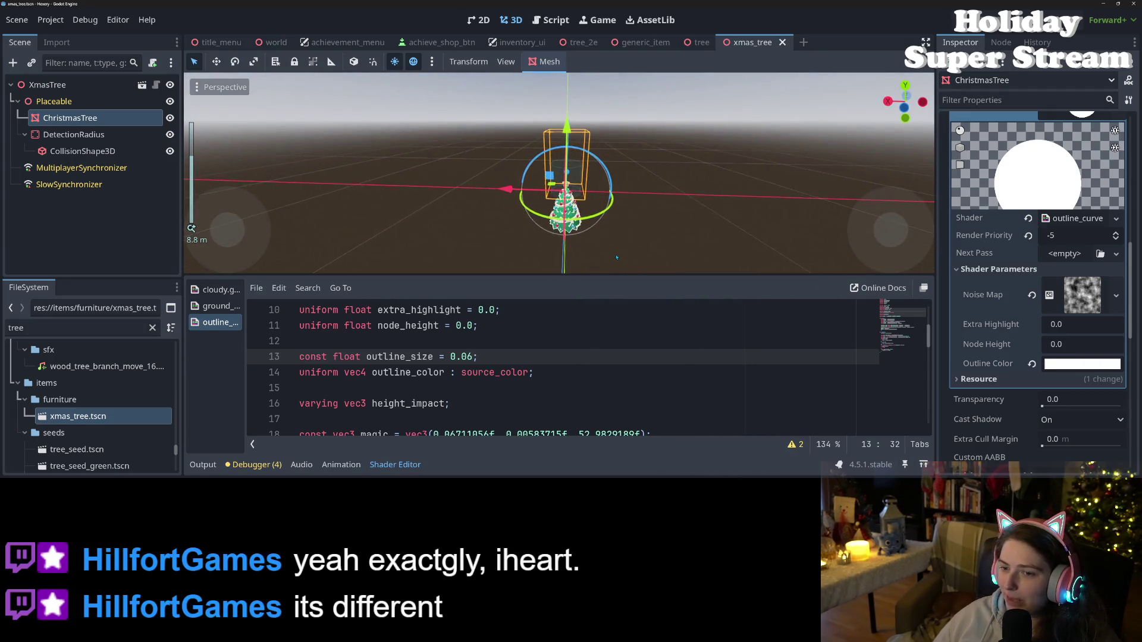
scroll(624, 255, "up", 5)
scroll(640, 254, "down", 1)
scroll(613, 244, "down", 1)
scroll(618, 230, "up", 2)
scroll(589, 246, "down", 2)
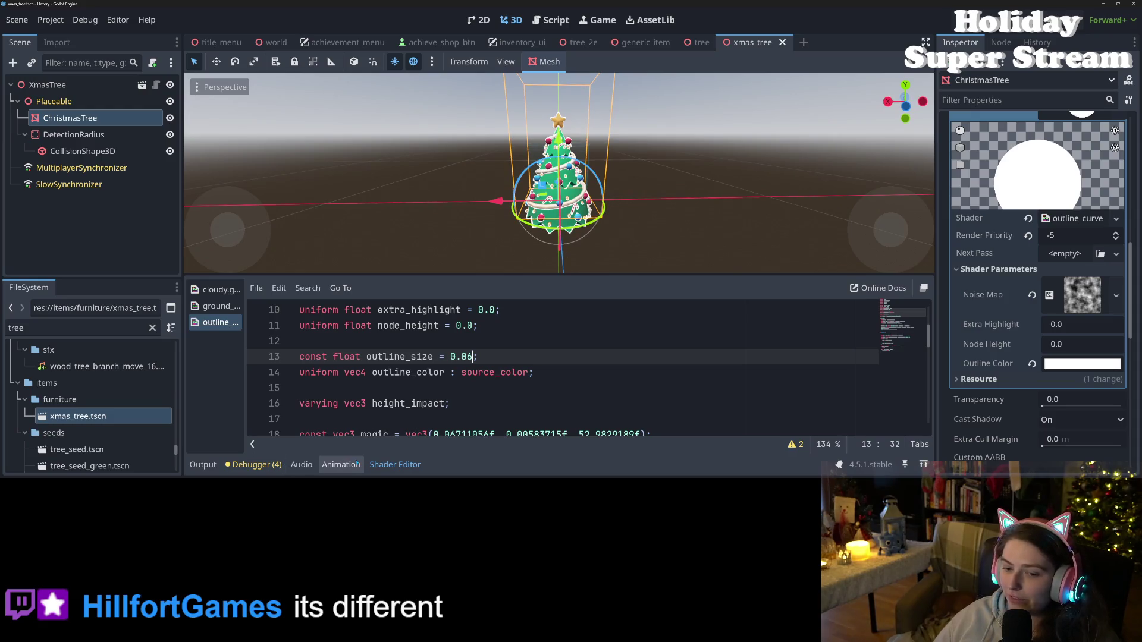
left_click(383, 464)
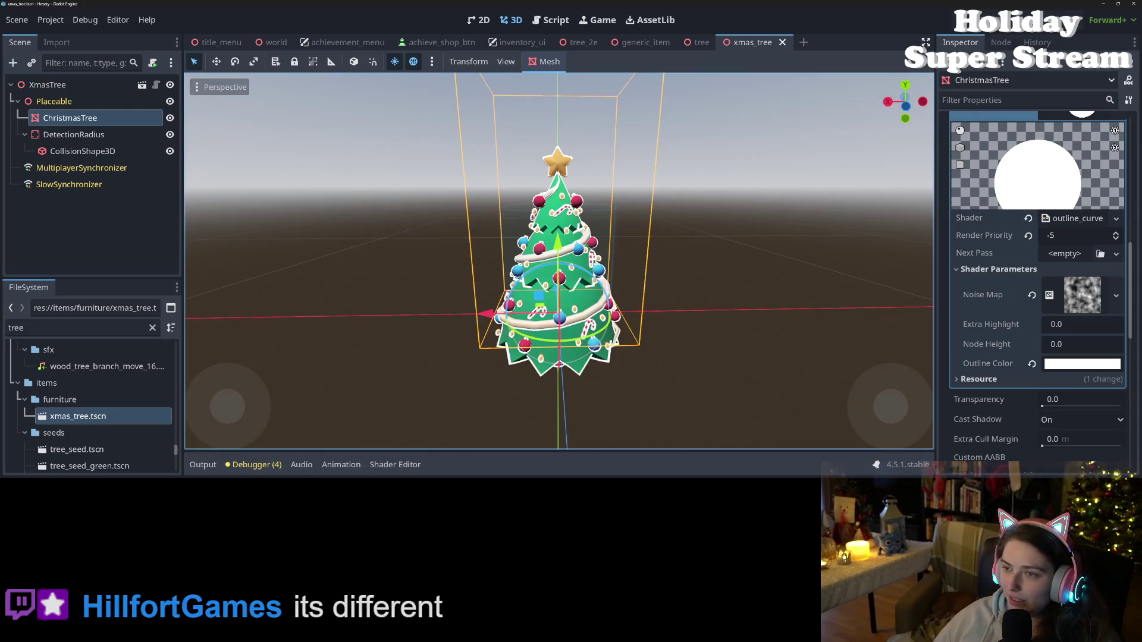
- Run the game, load the test2 save, and walk the witch around the Christmas tree to the desk
key("F5")
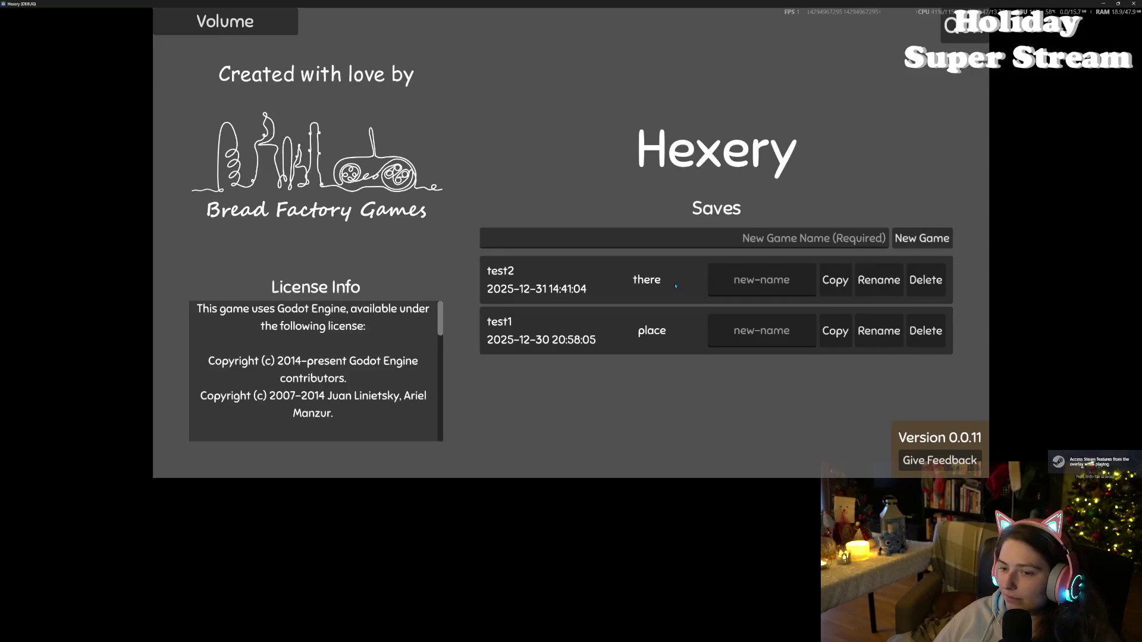
left_click(552, 271)
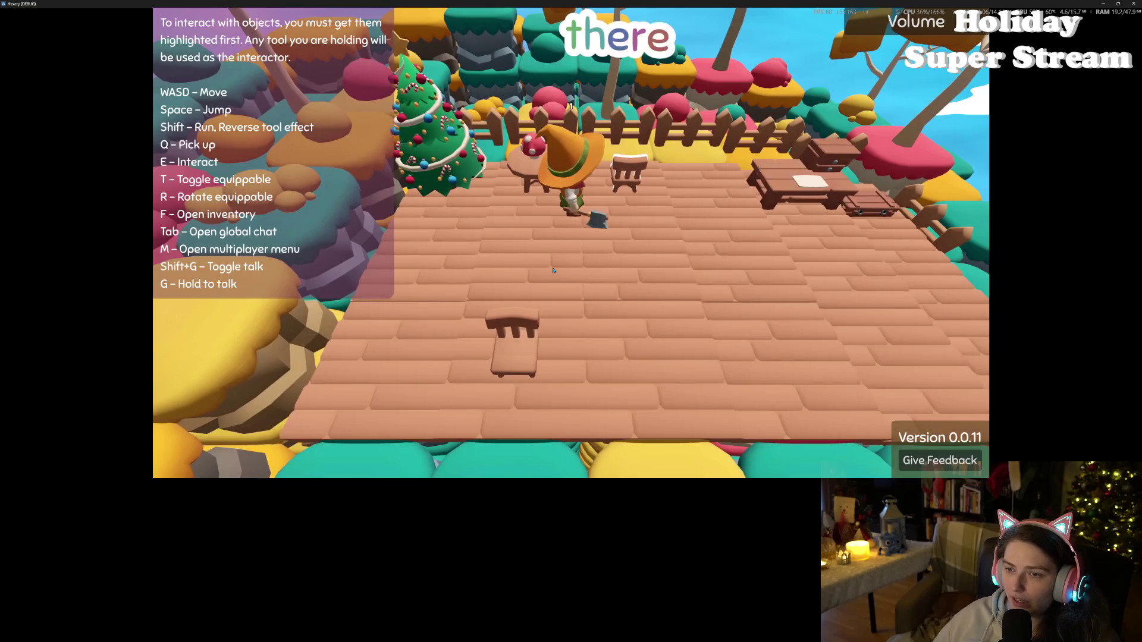
key("a")
key("a")
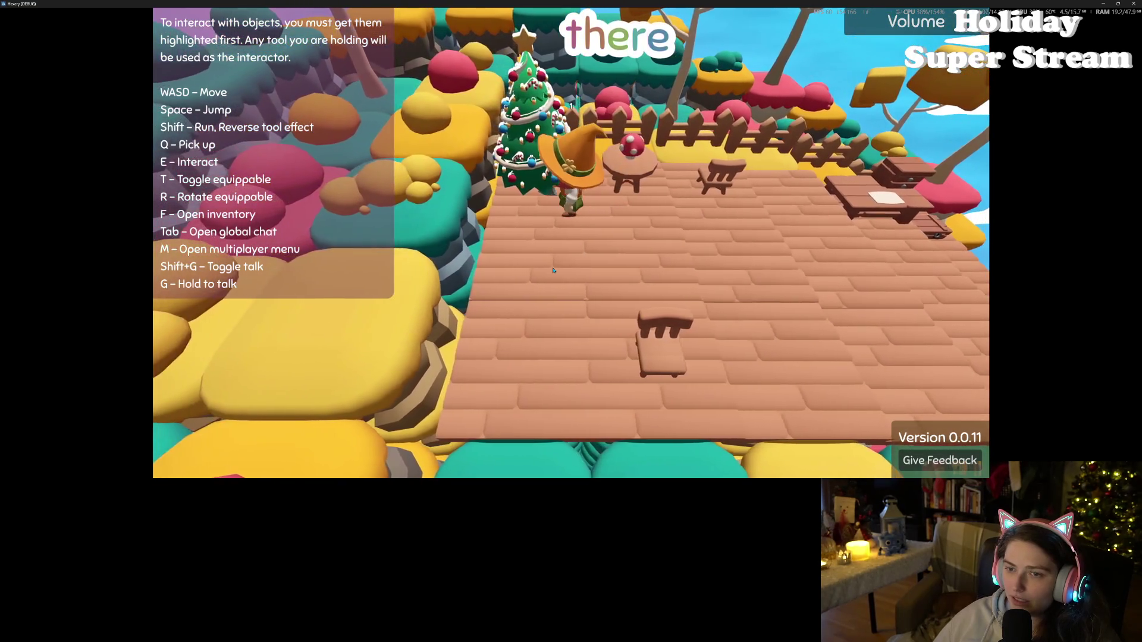
key("d")
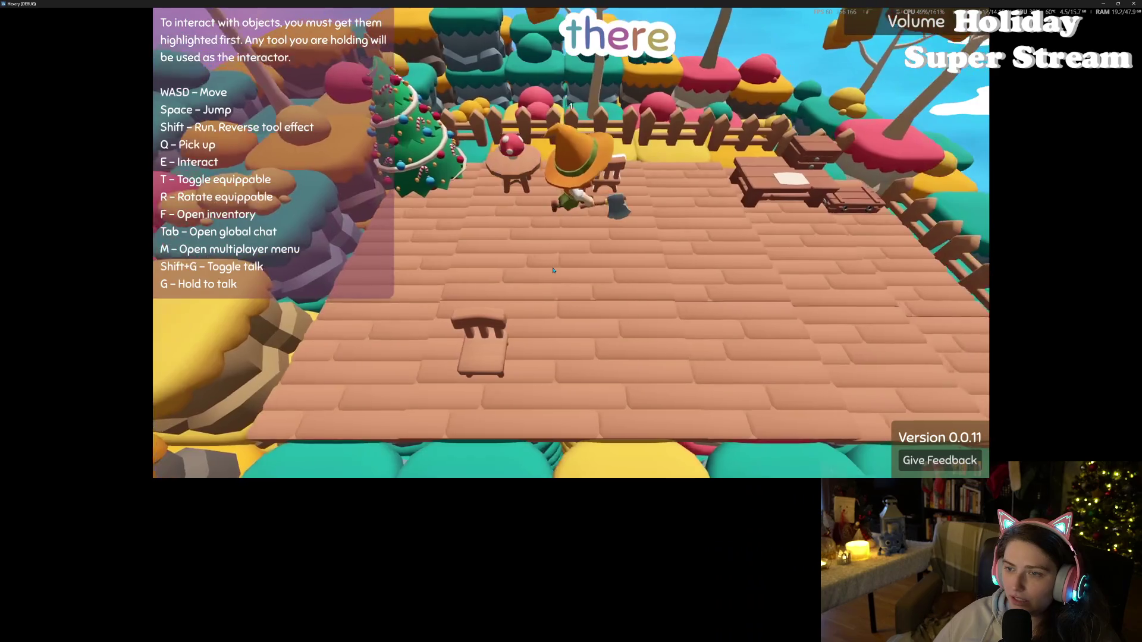
key("a")
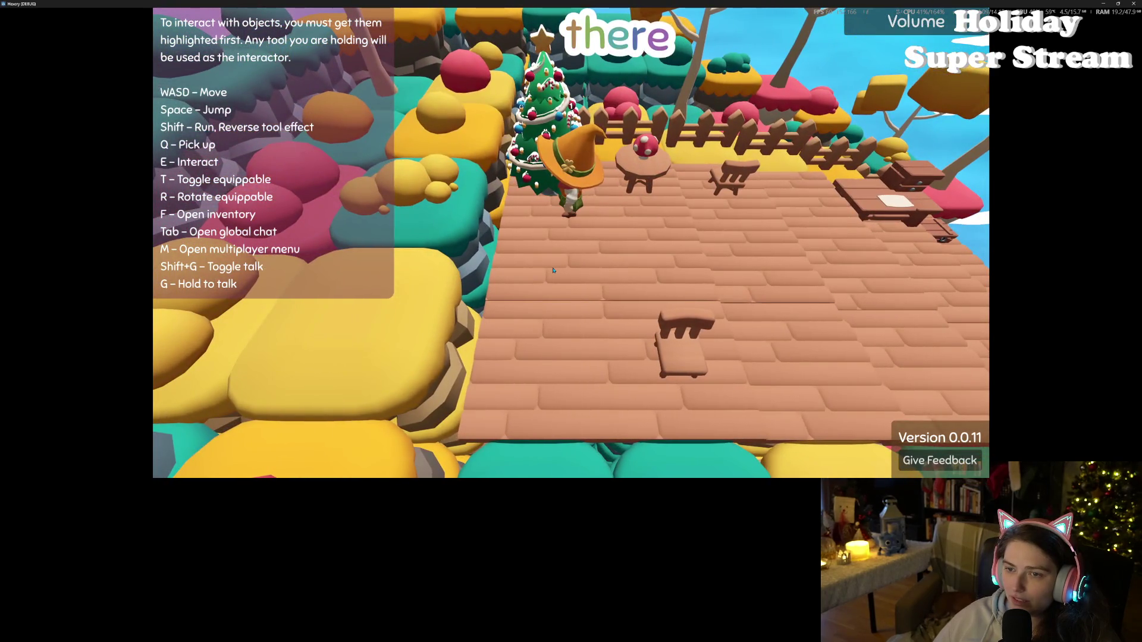
key("w")
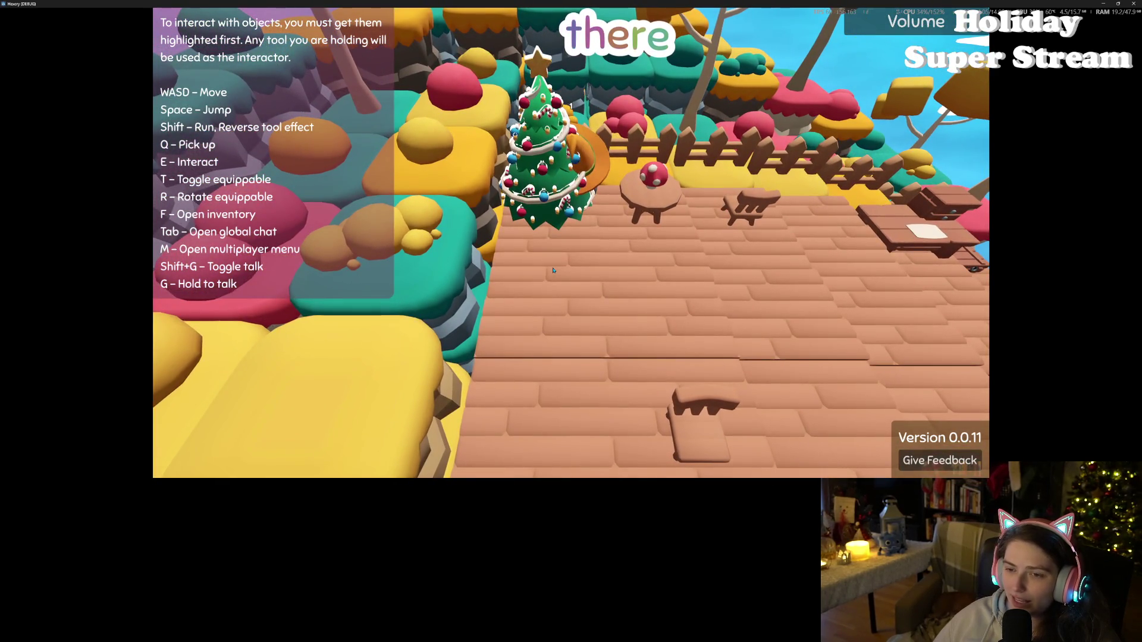
key("d")
key("s")
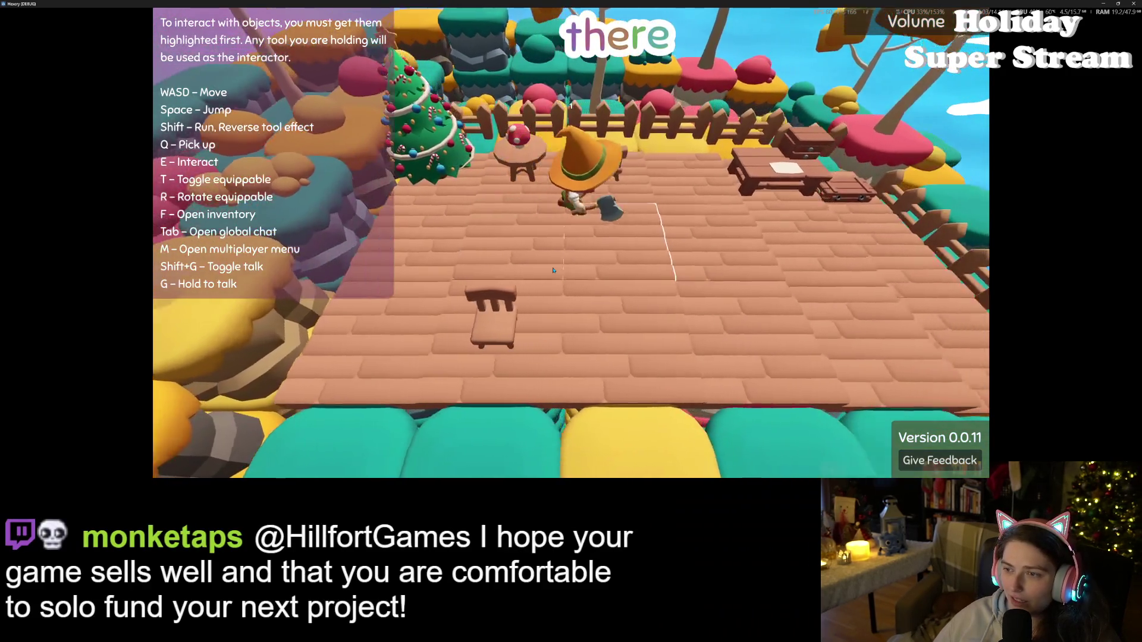
key("d")
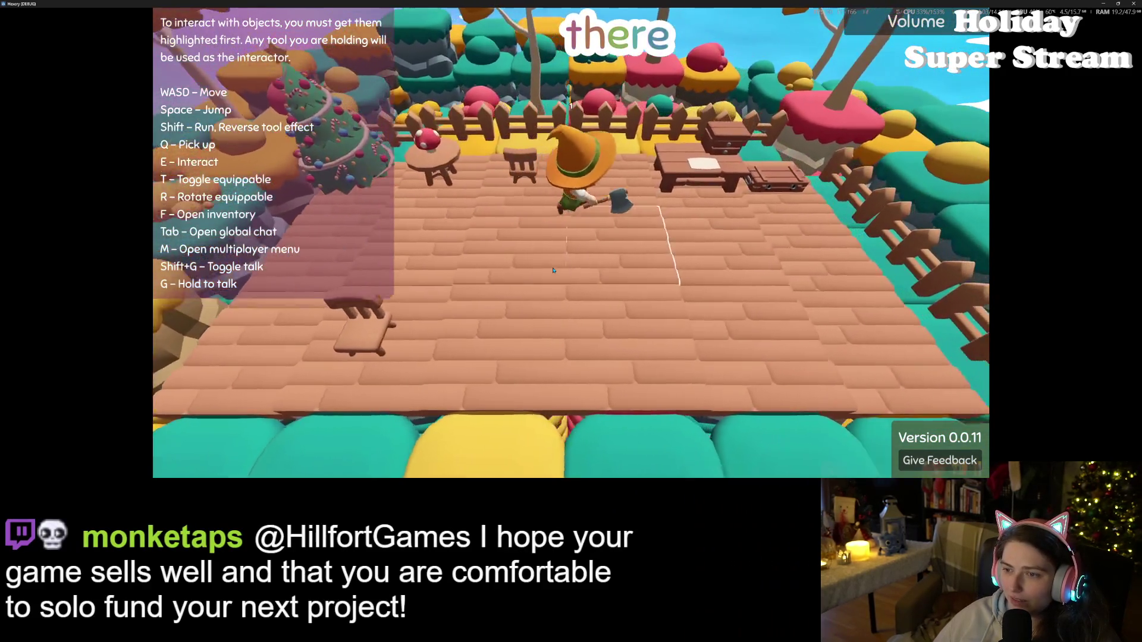
key("w")
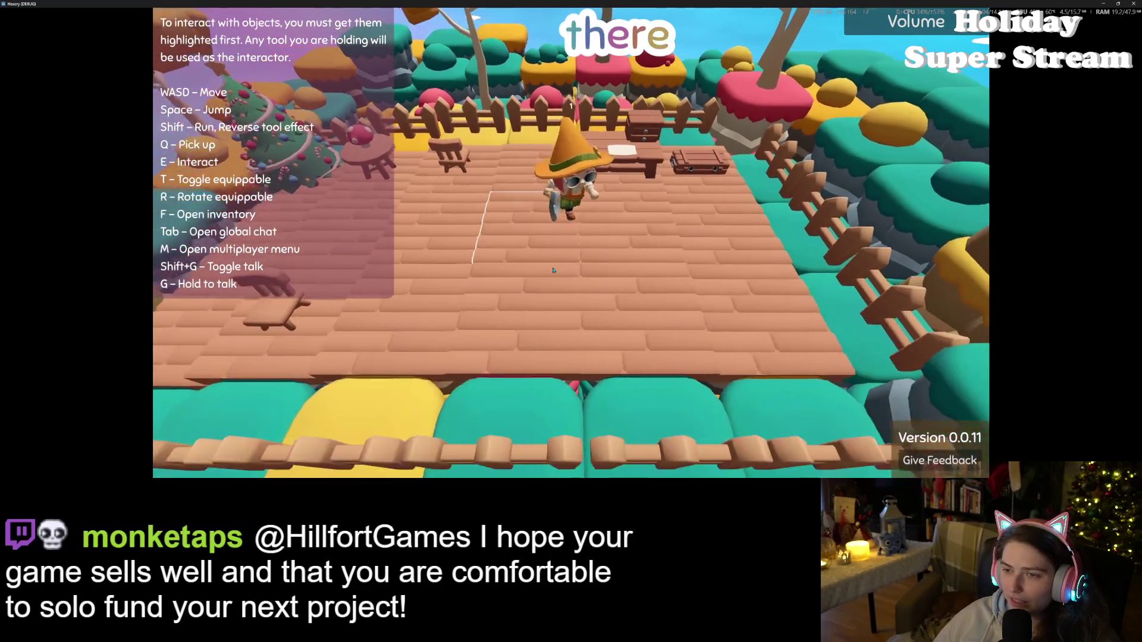
key("d")
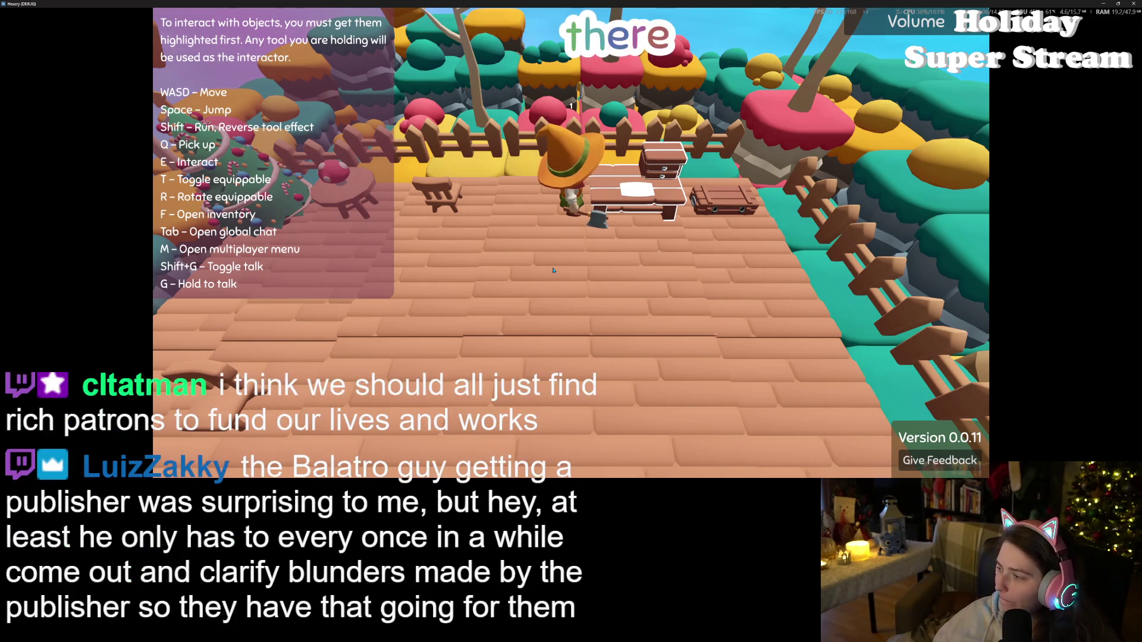
- Walk the witch across the wooden deck, along the back fence, and down the block path
scroll(553, 270, "down", 5)
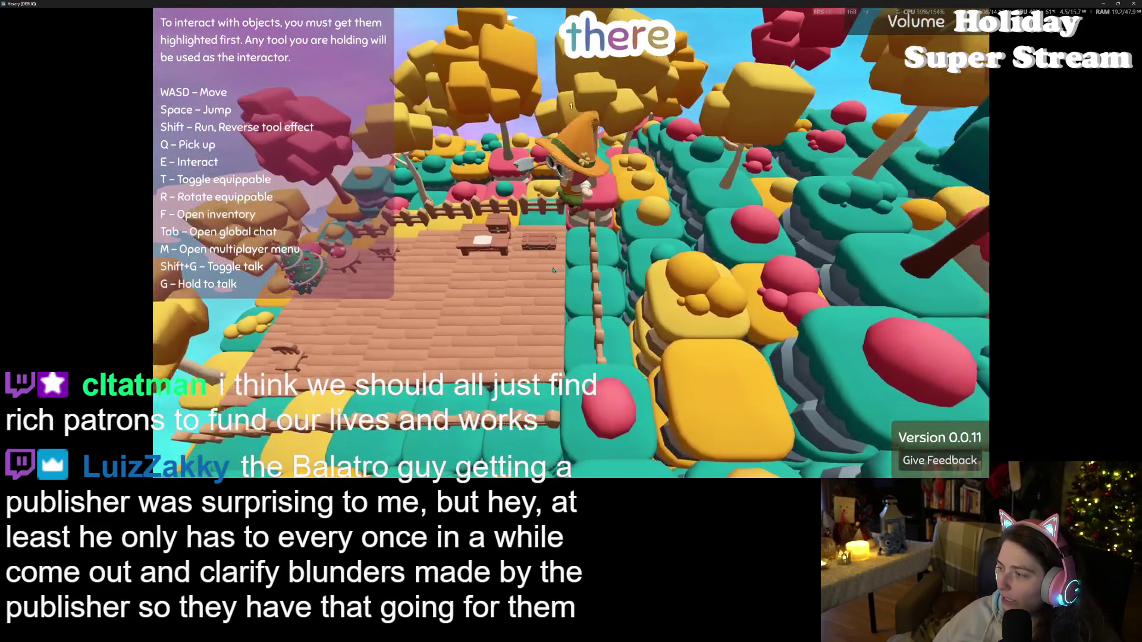
key("s")
key("a")
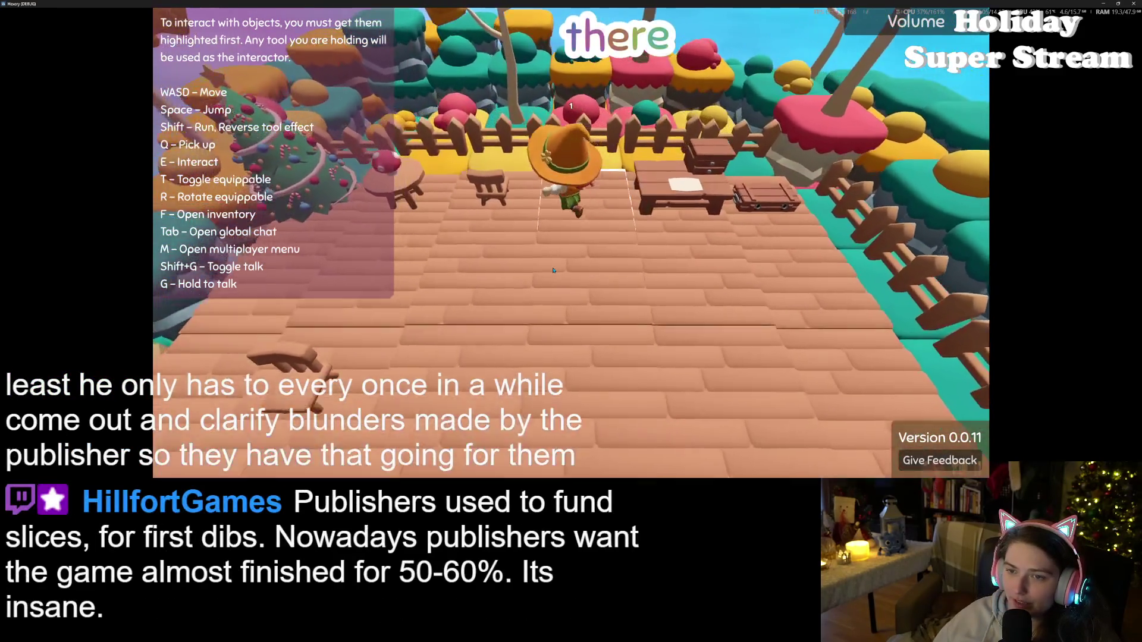
key("w")
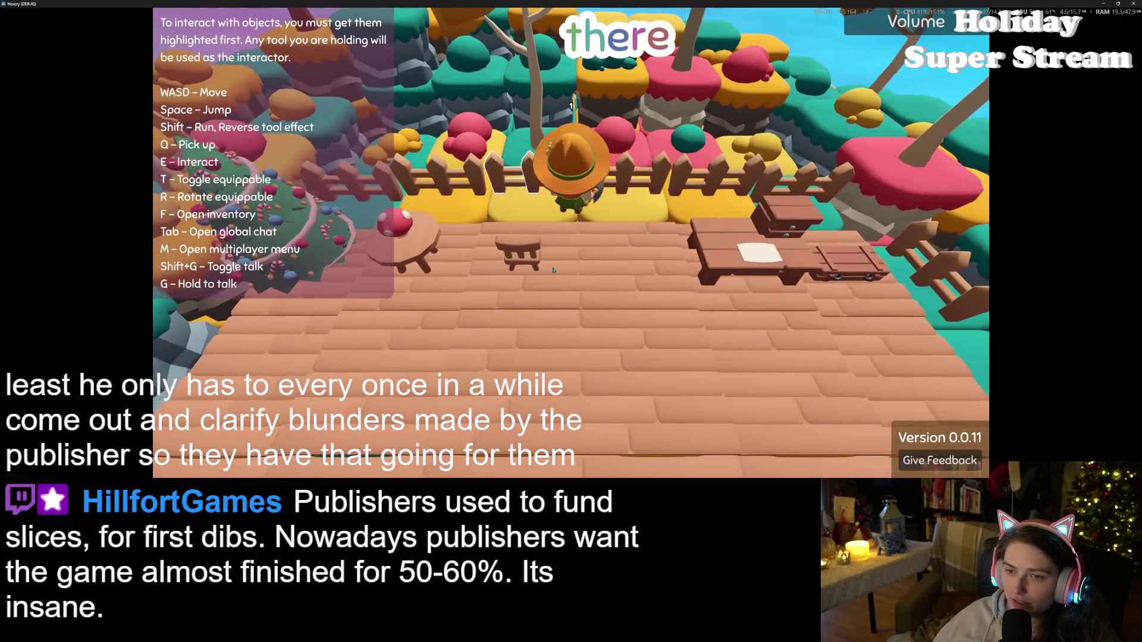
key("d")
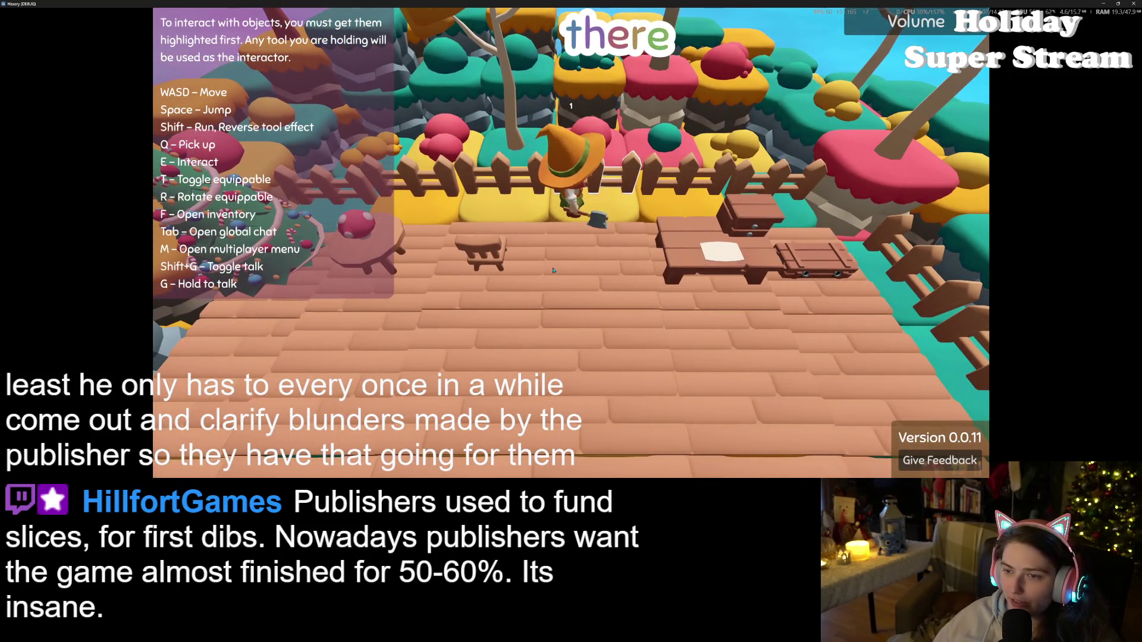
scroll(553, 270, "down", 5)
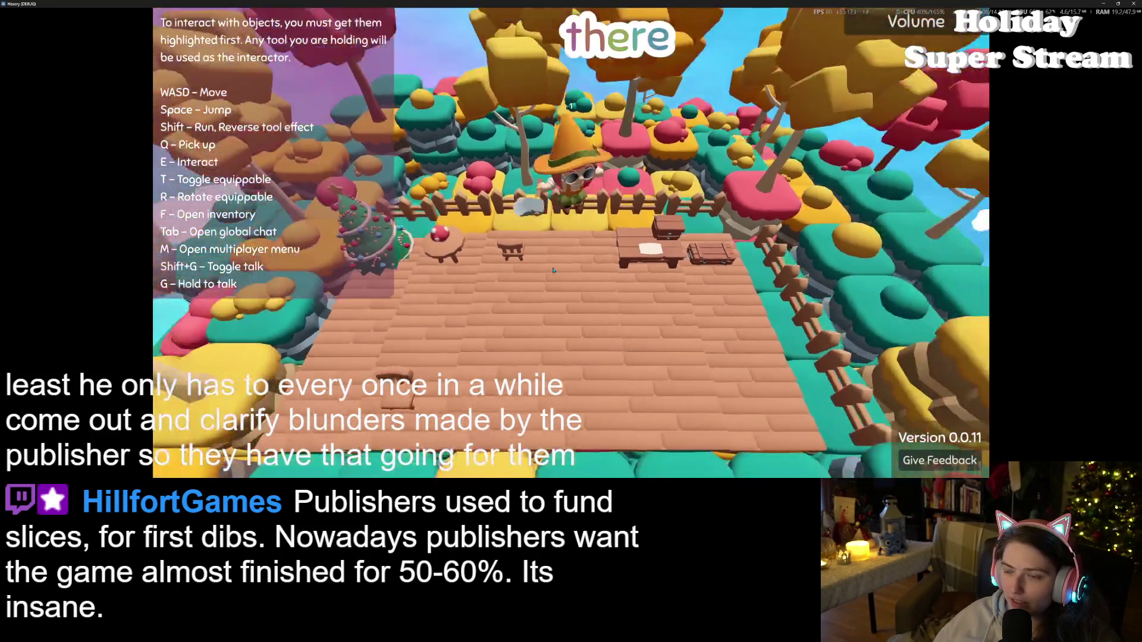
key("s")
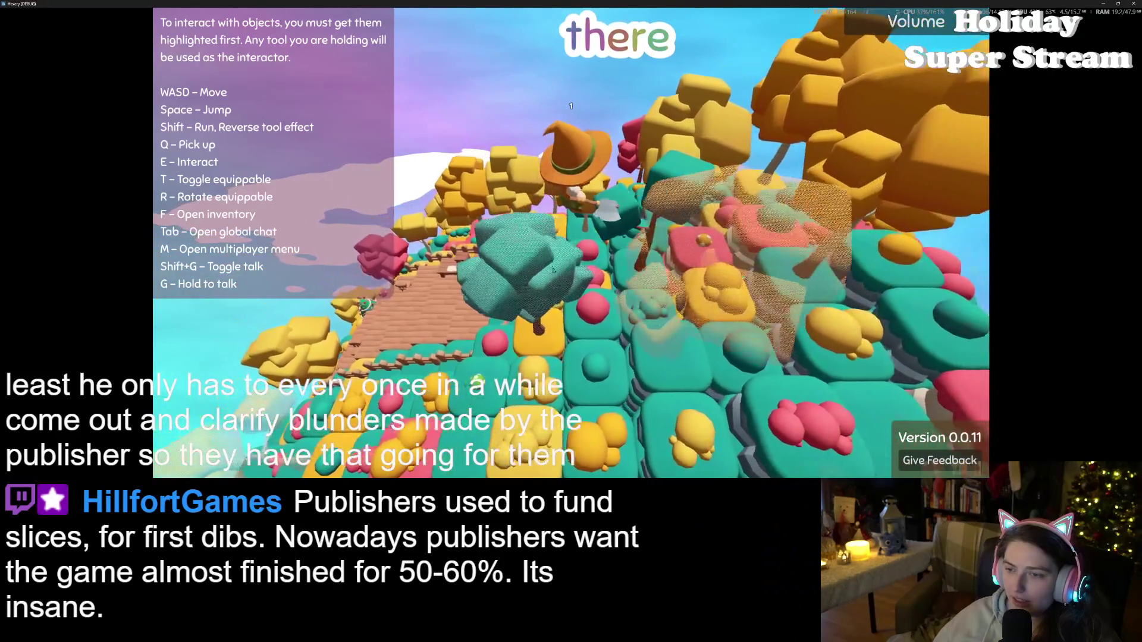
key("w")
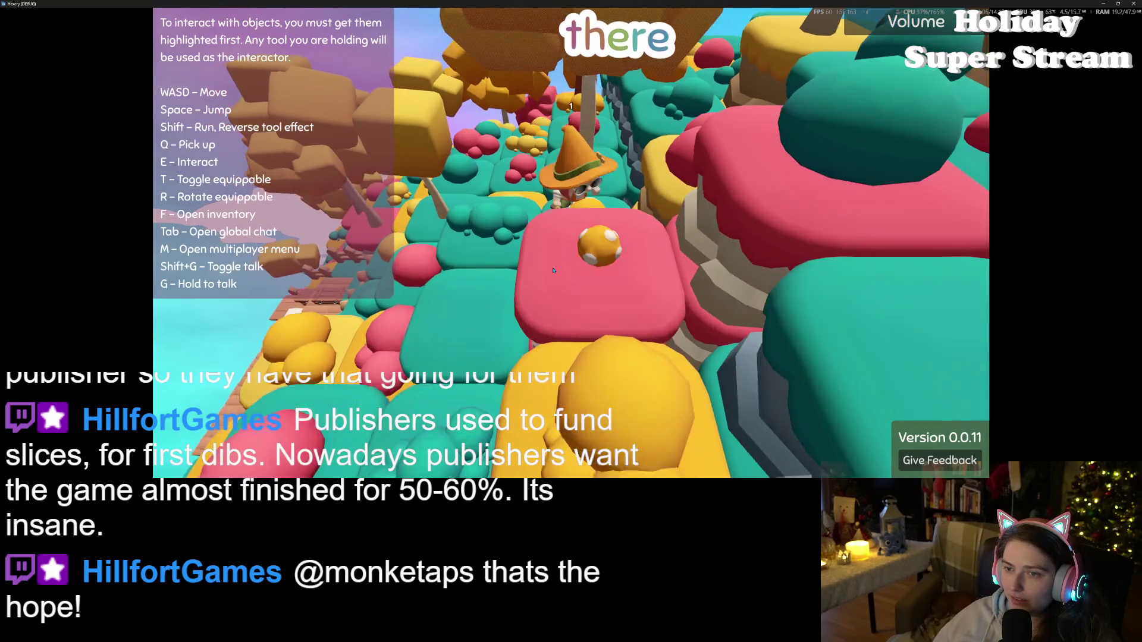
key("w")
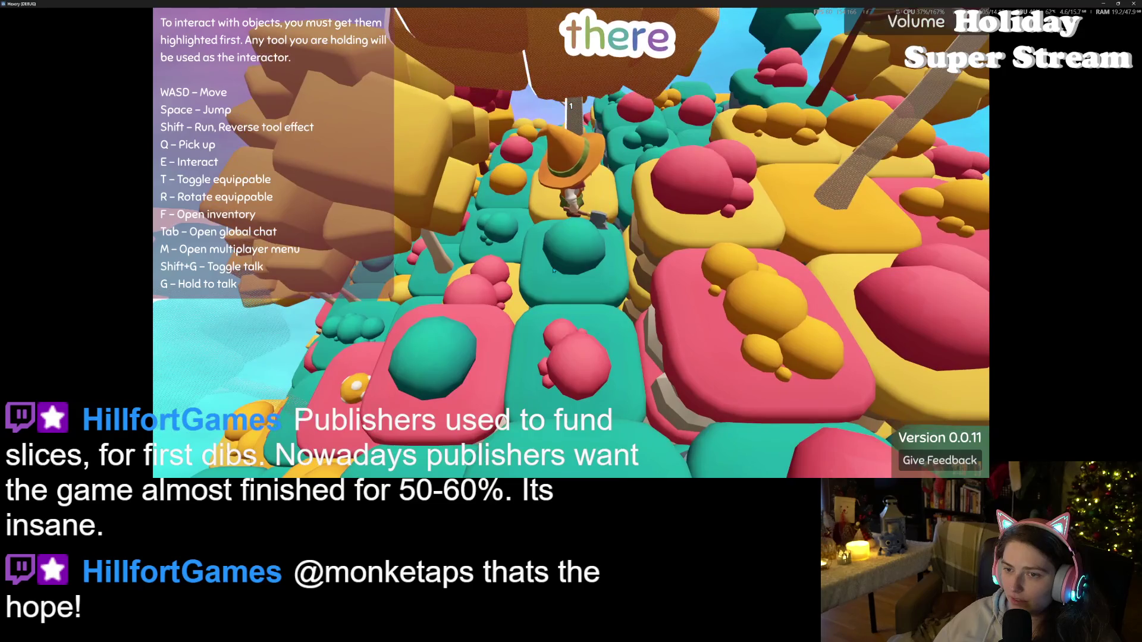
key("s")
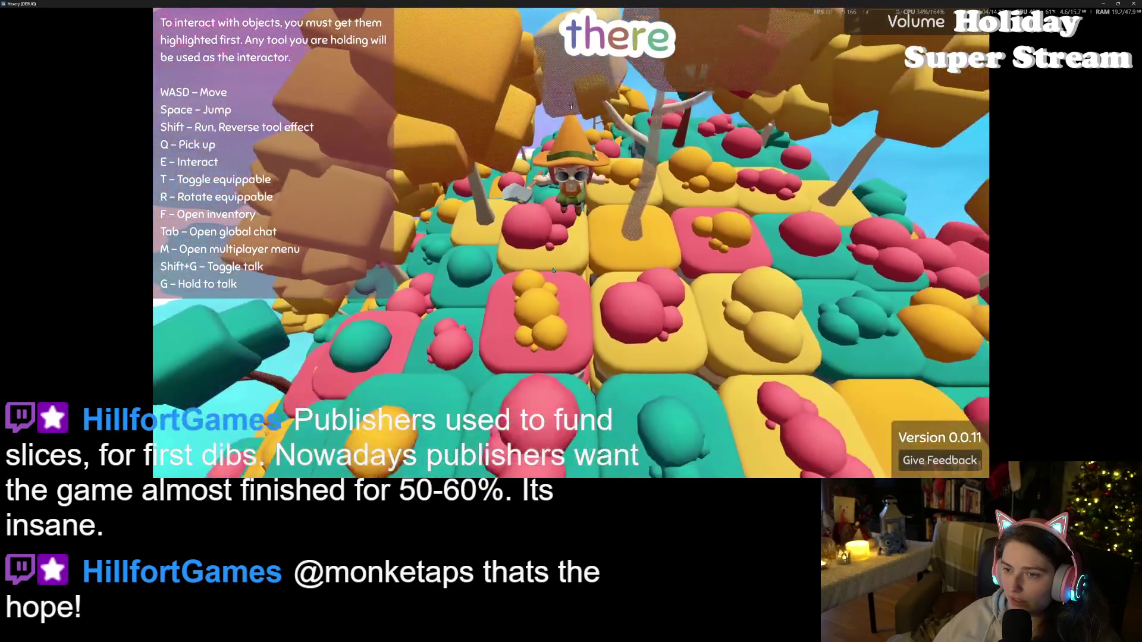
- Walk the witch forward across the tiles, away from the yellow blocks
key("w")
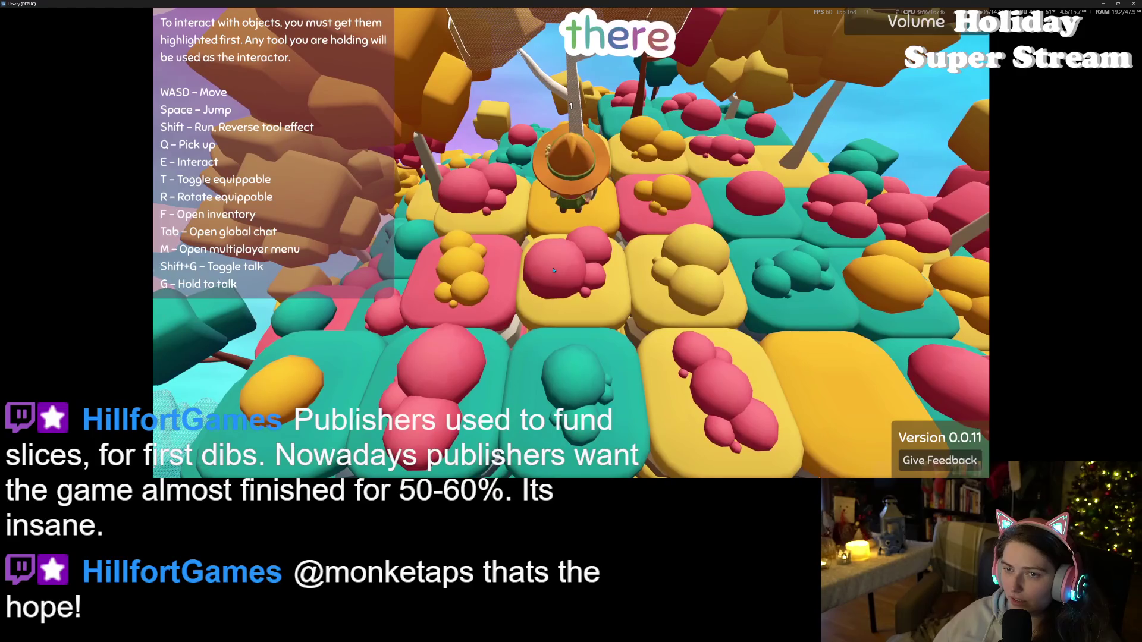
key("w")
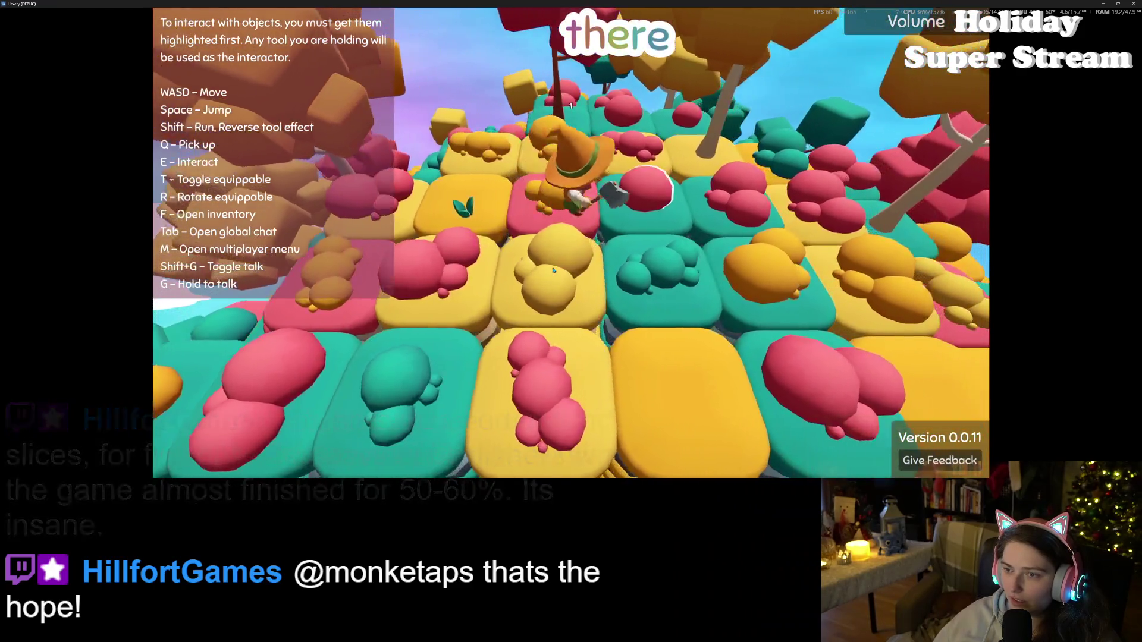
key("w")
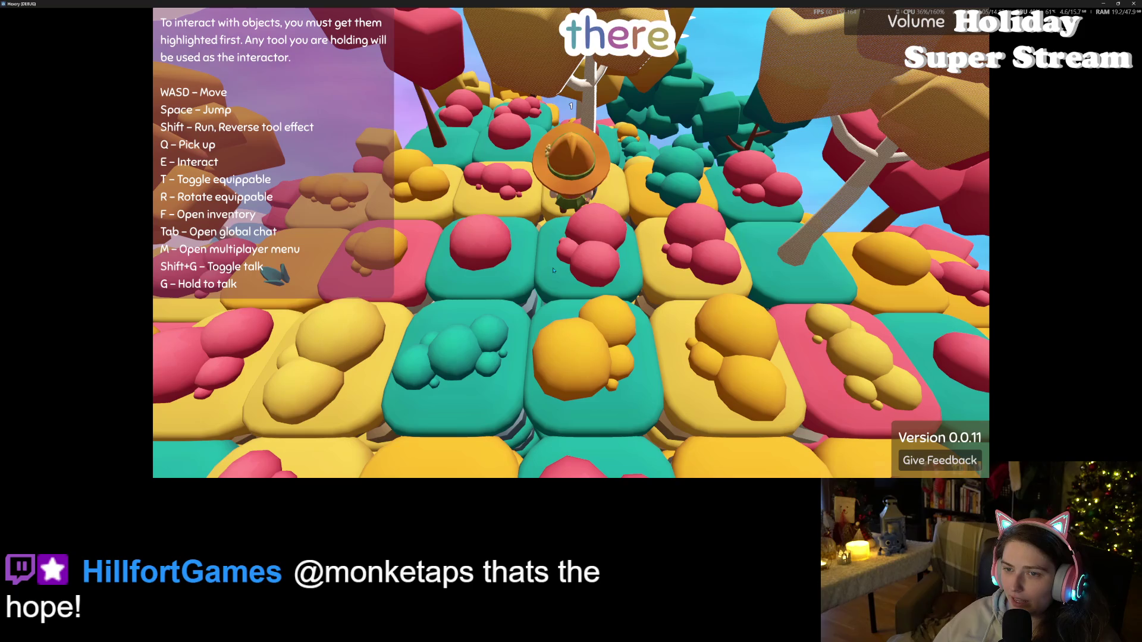
key("w")
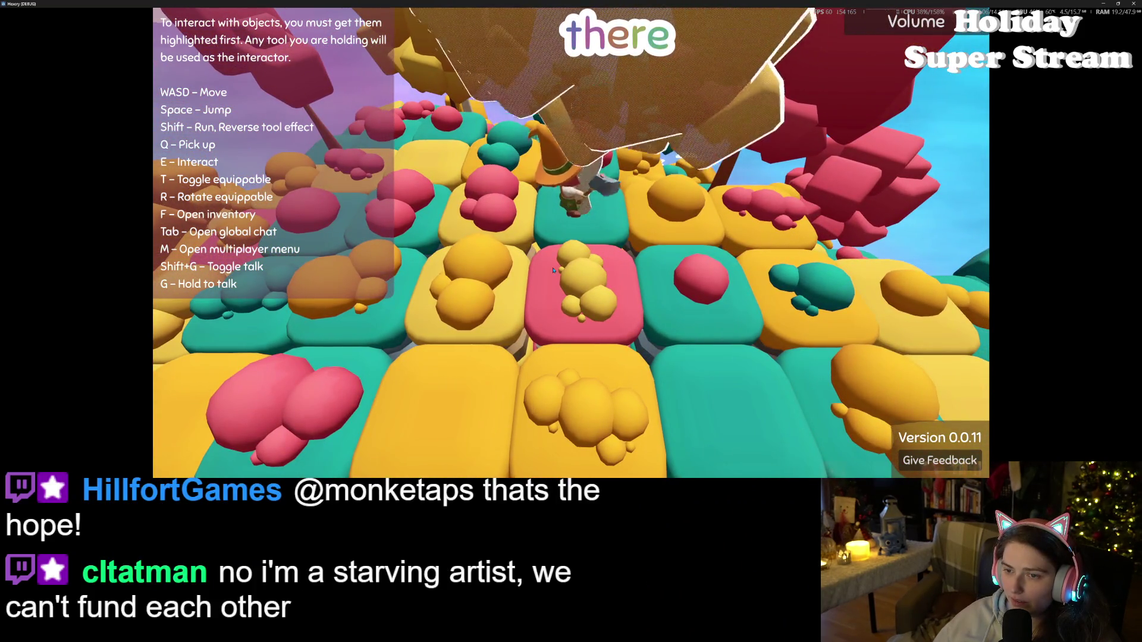
key("w")
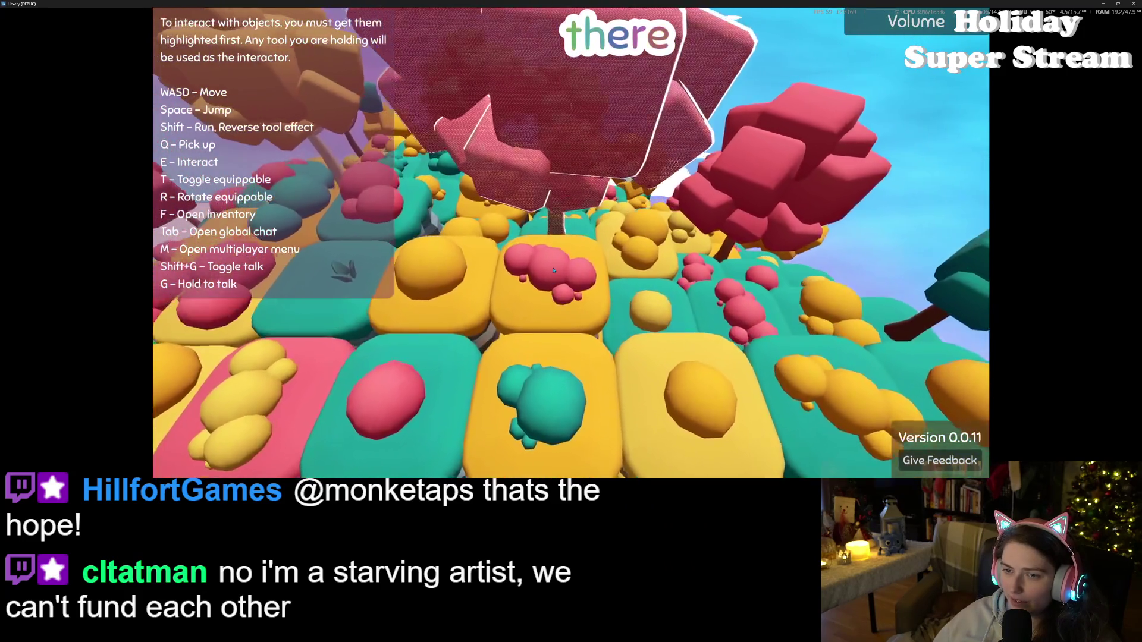
key("w")
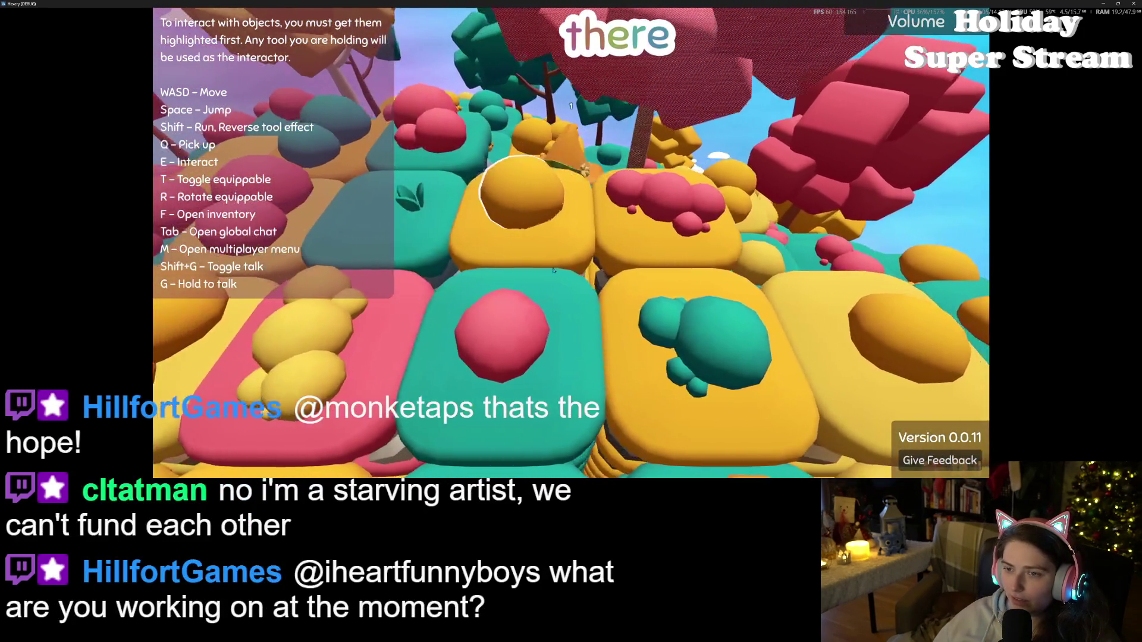
key("s")
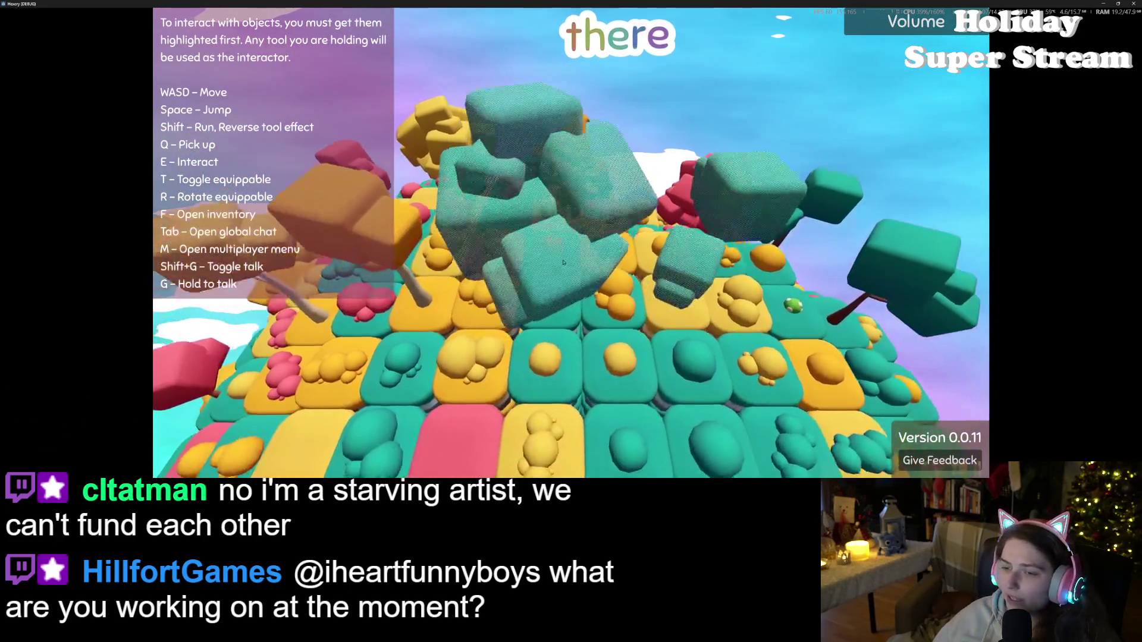
key("w")
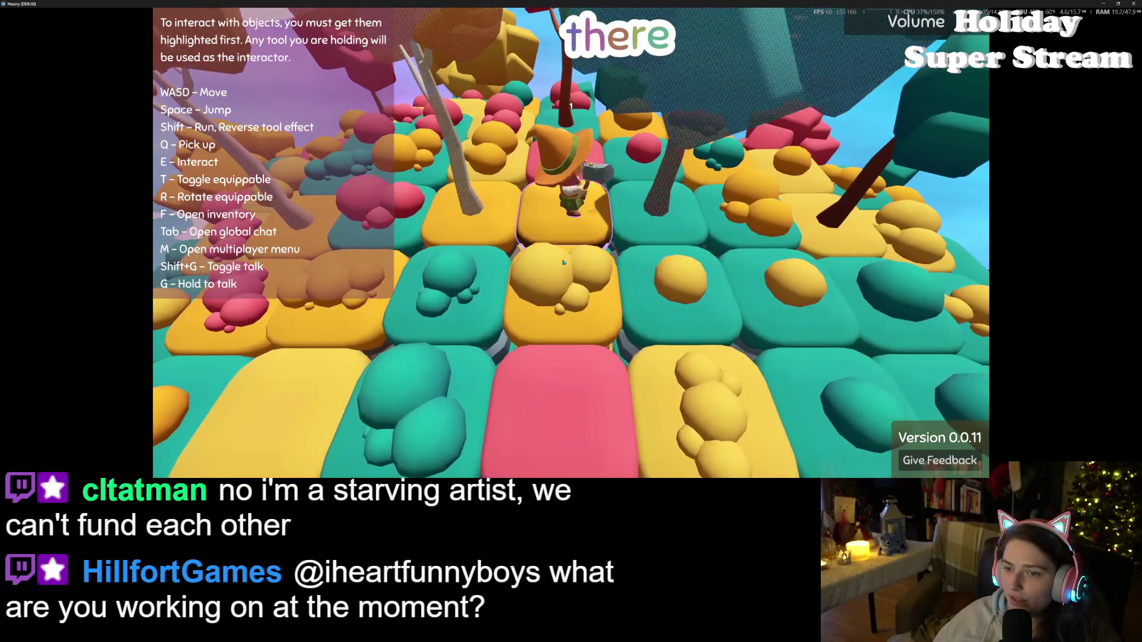
- Roam the witch past the yellow and teal bushes and across the island
key("d")
key("w")
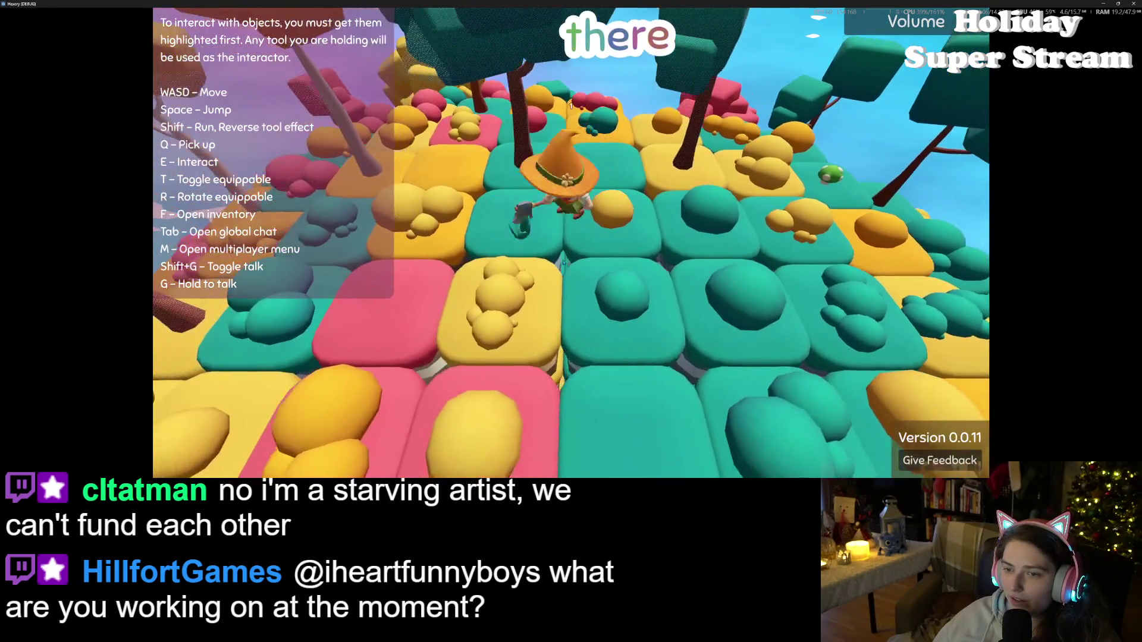
key("s")
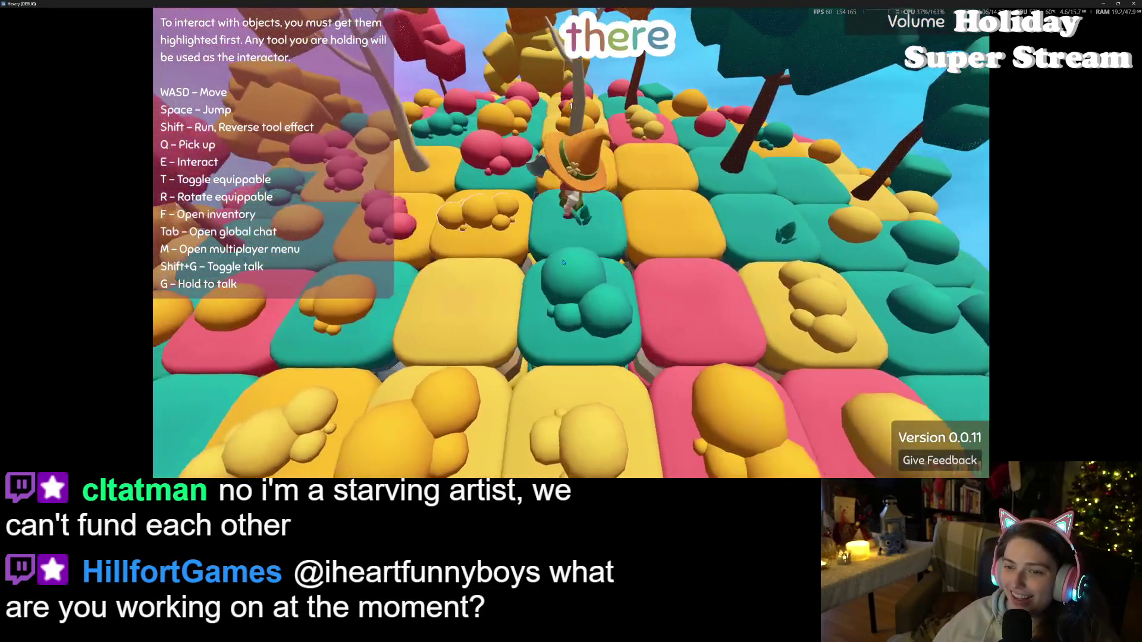
key("d")
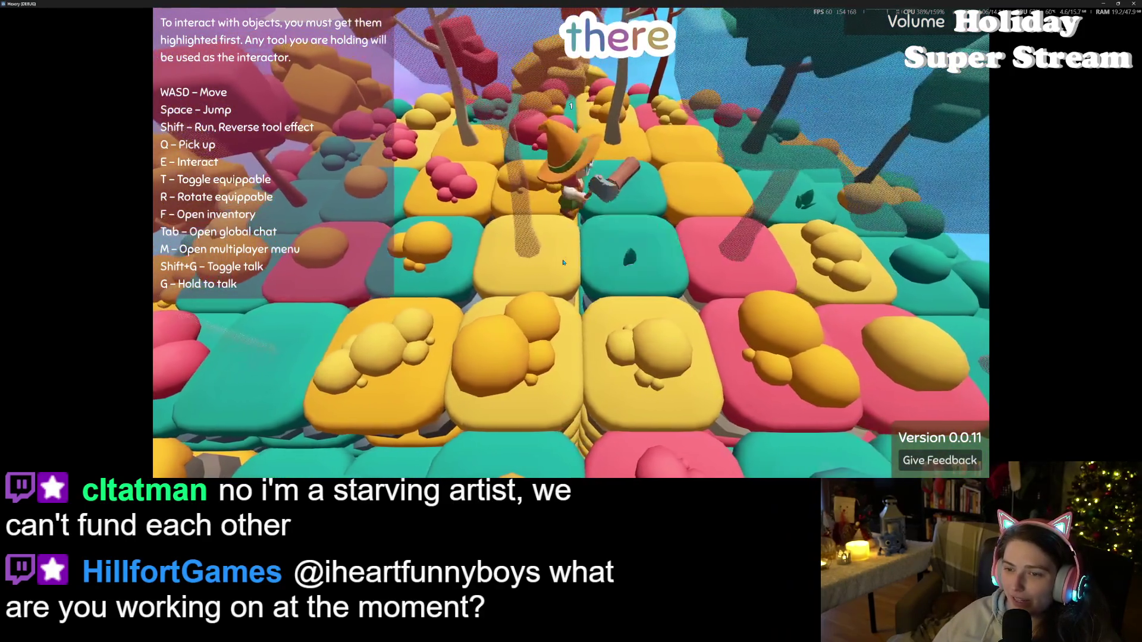
key("s")
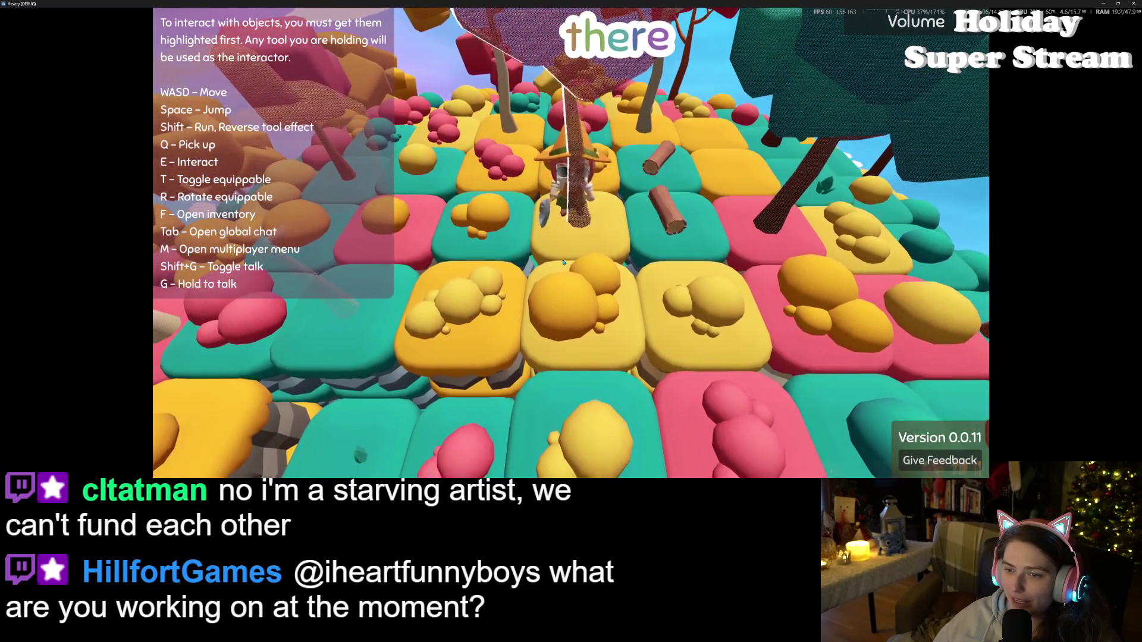
key("w")
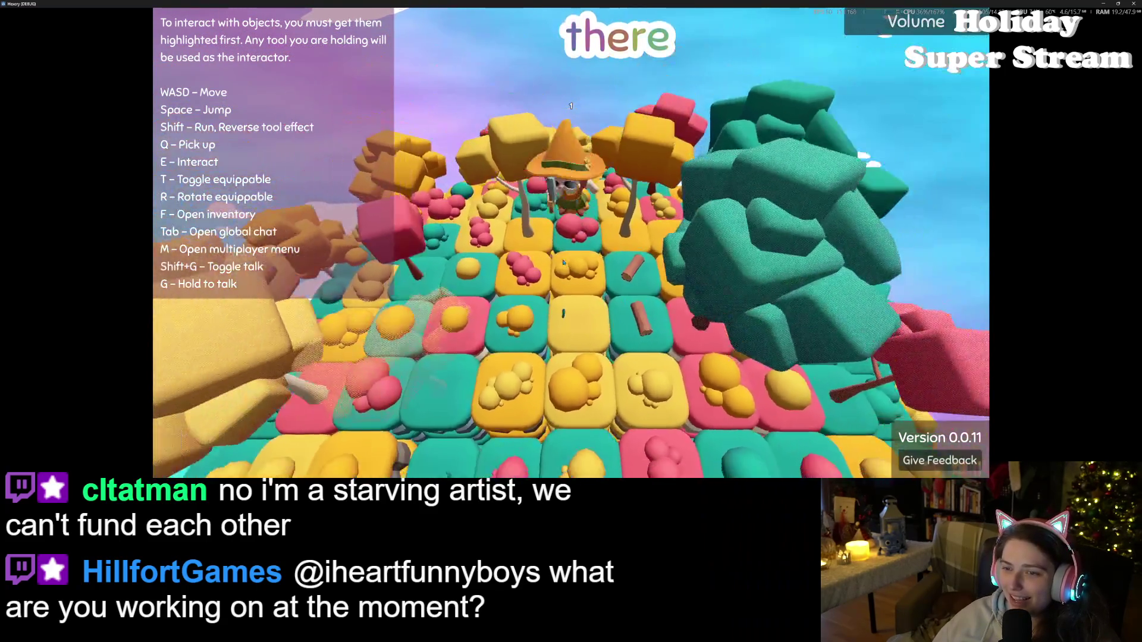
key("w")
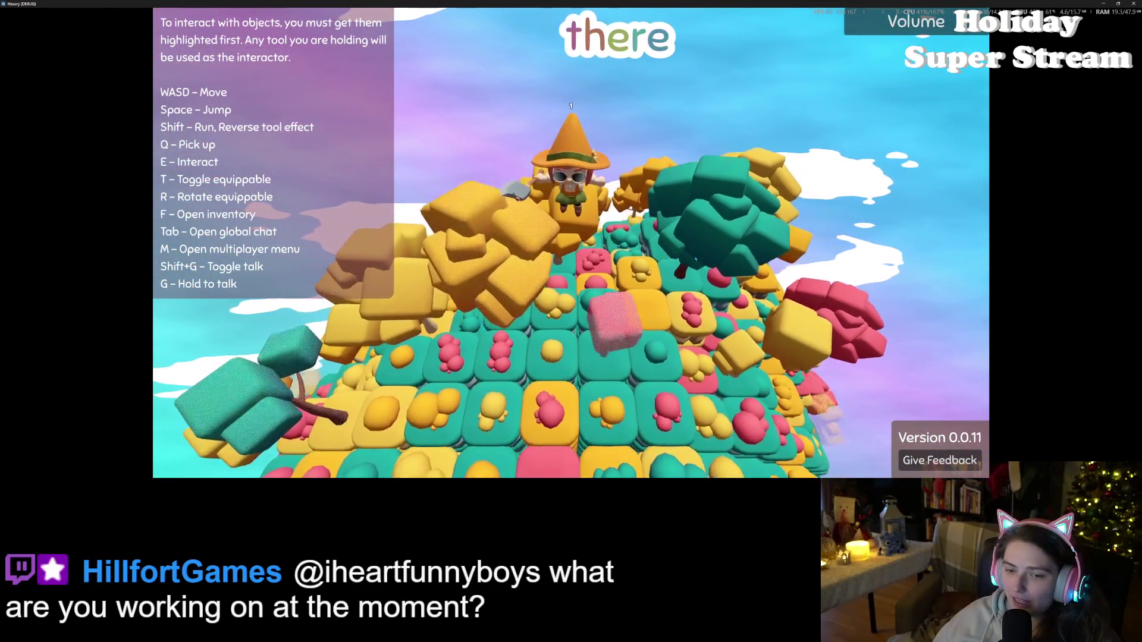
- Jump the witch onto the wooden deck, then walk across the colourful tiles past a tree
key("s")
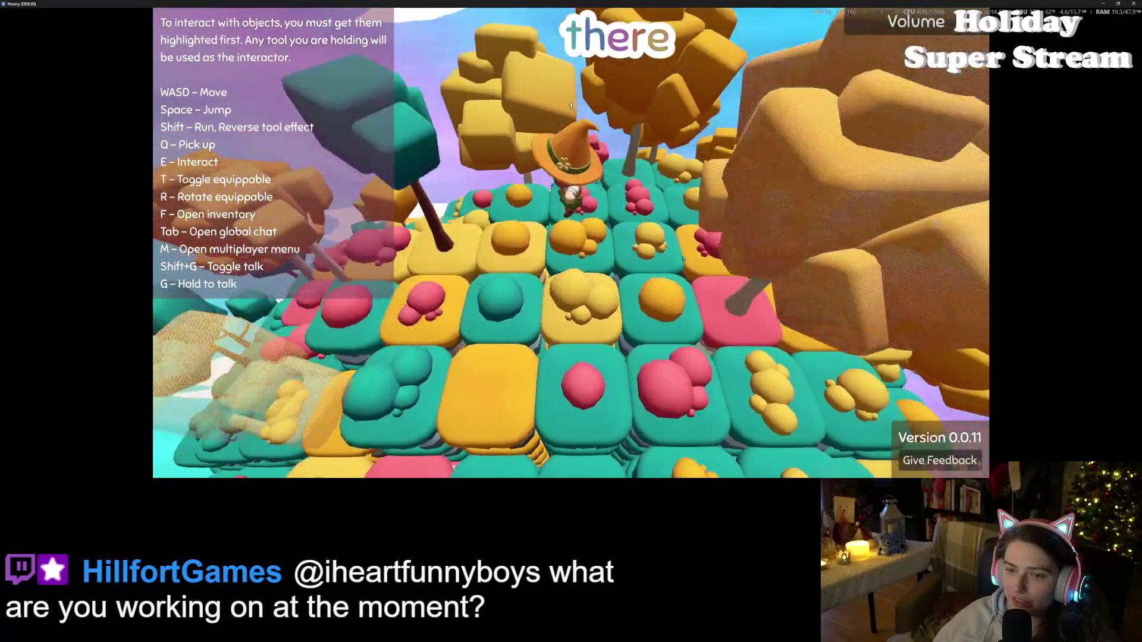
key("w")
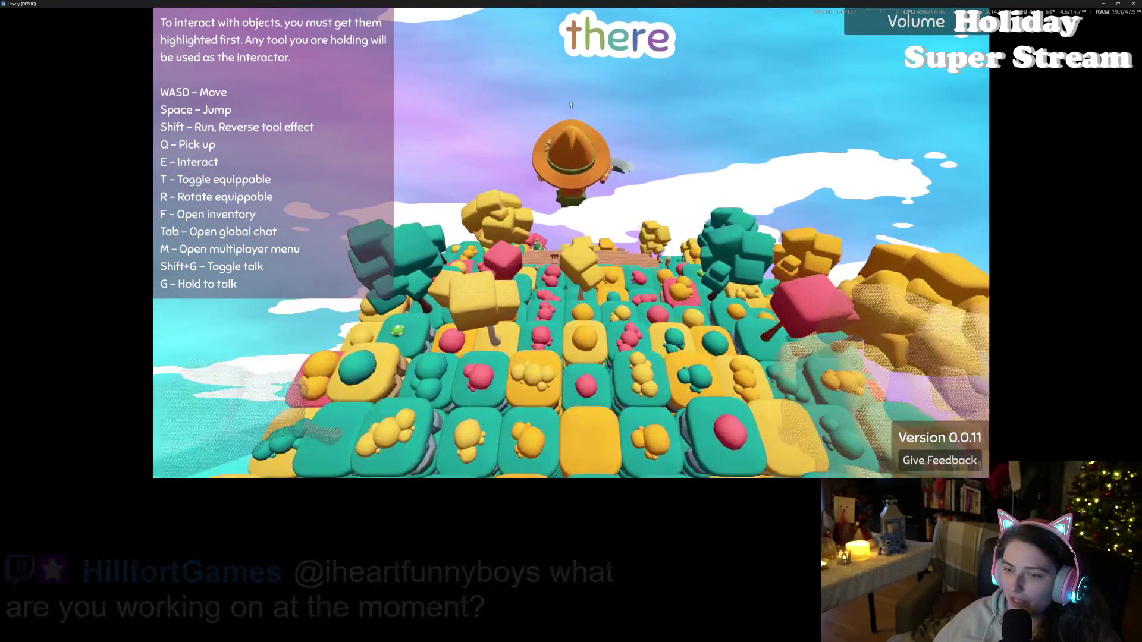
key("w")
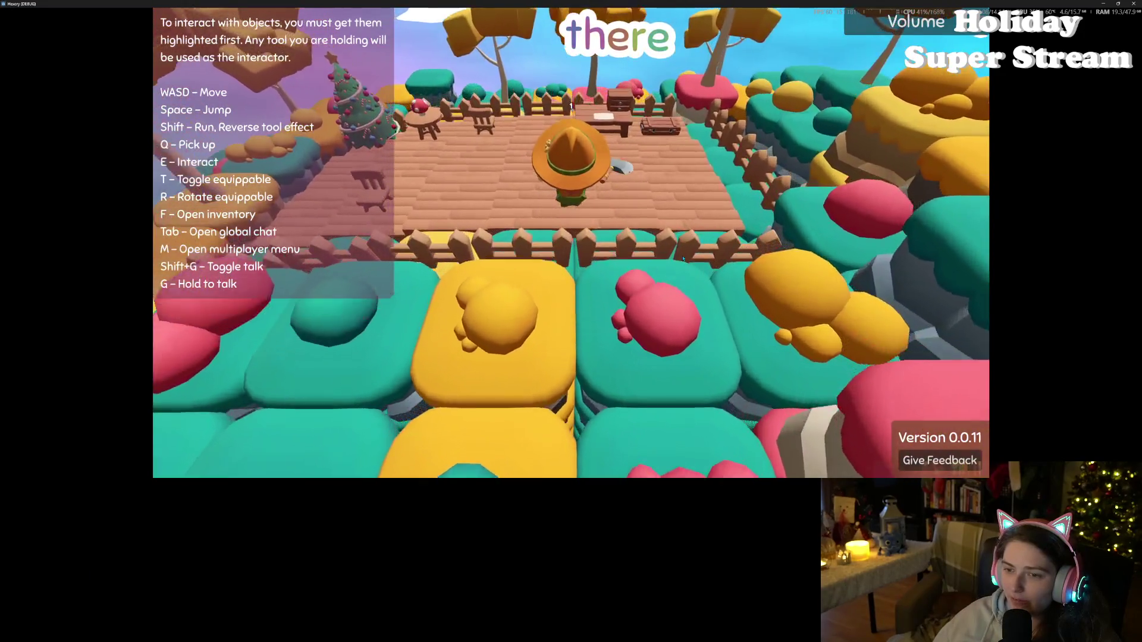
key("d")
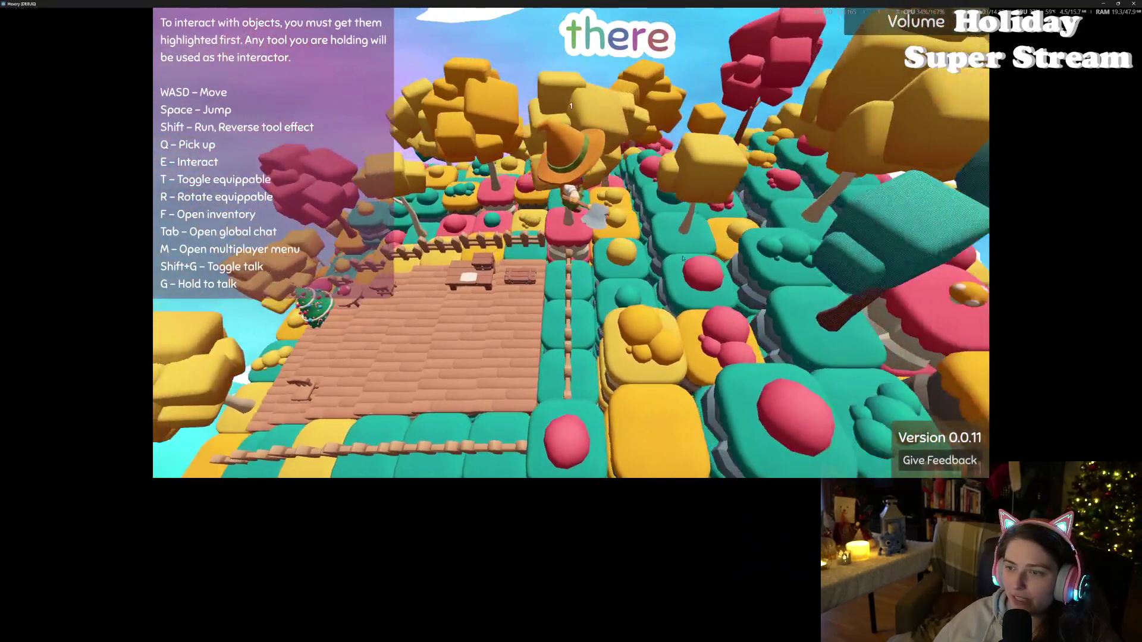
key("w")
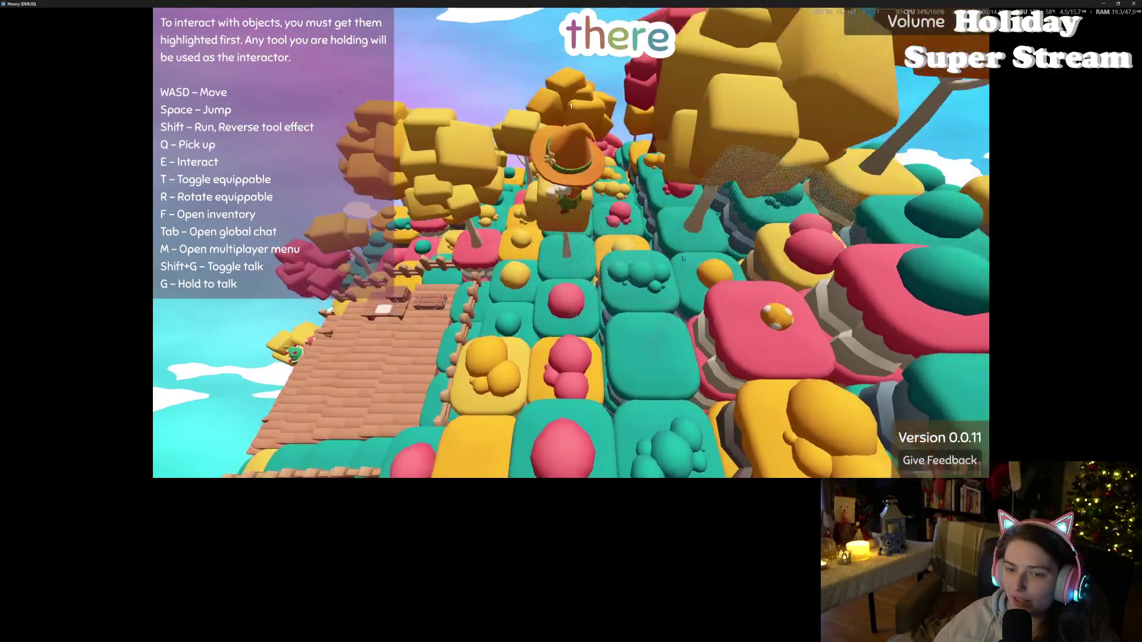
key("w")
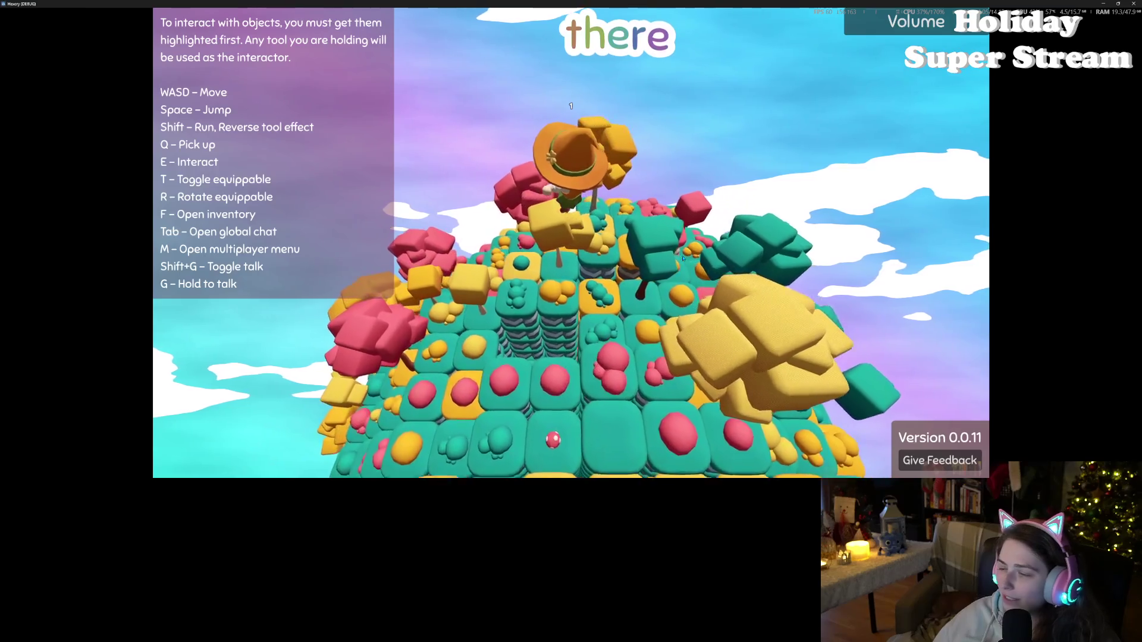
key("w")
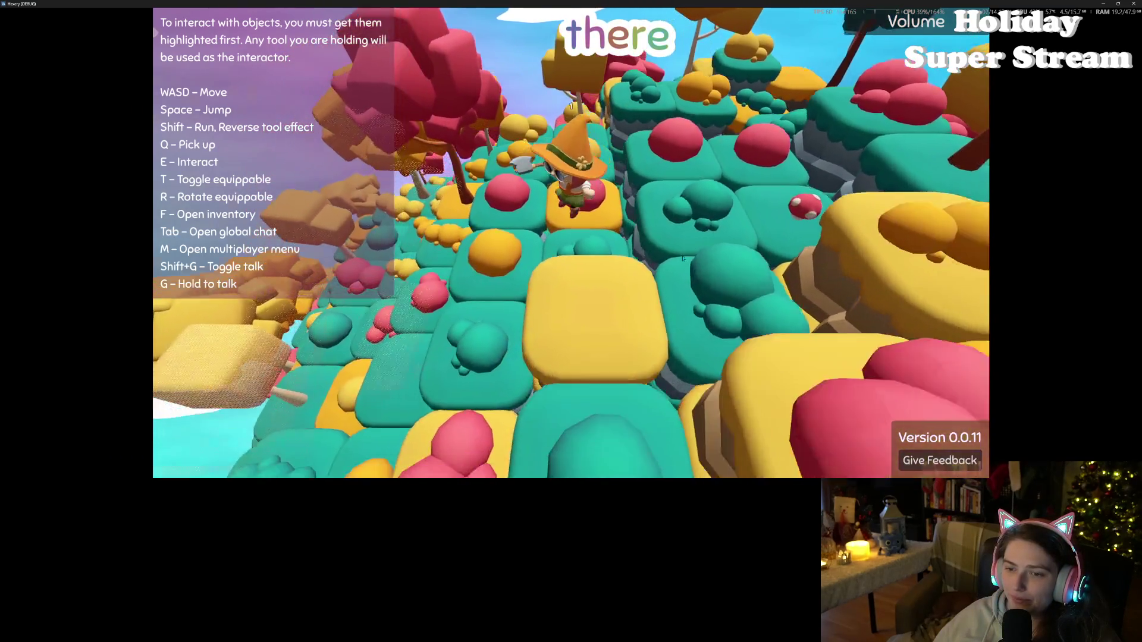
key("w")
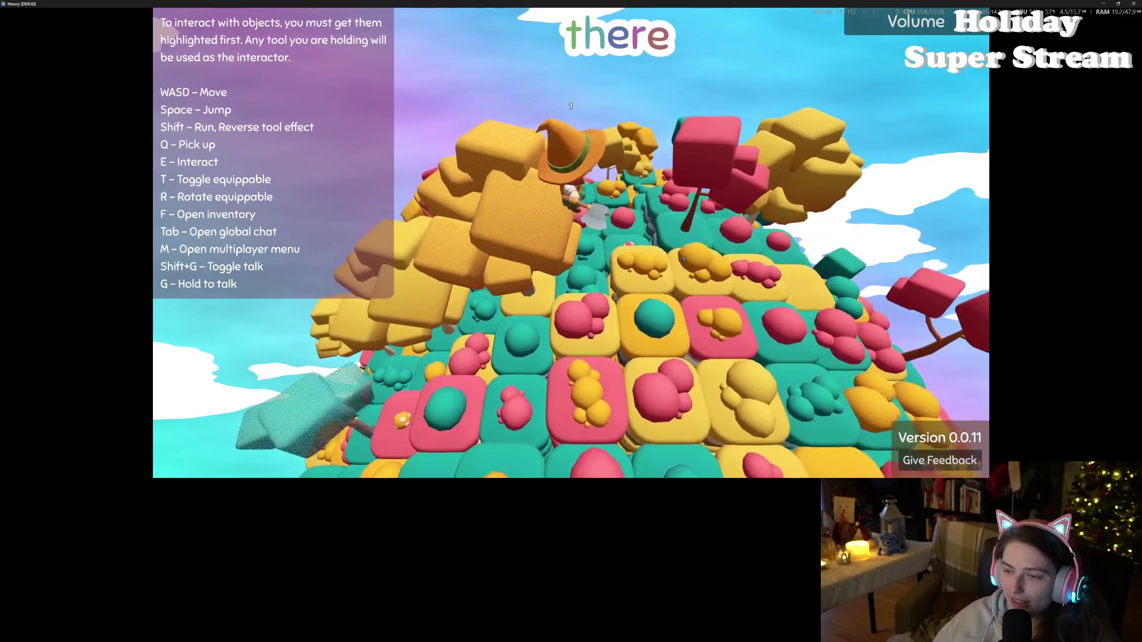
key("s")
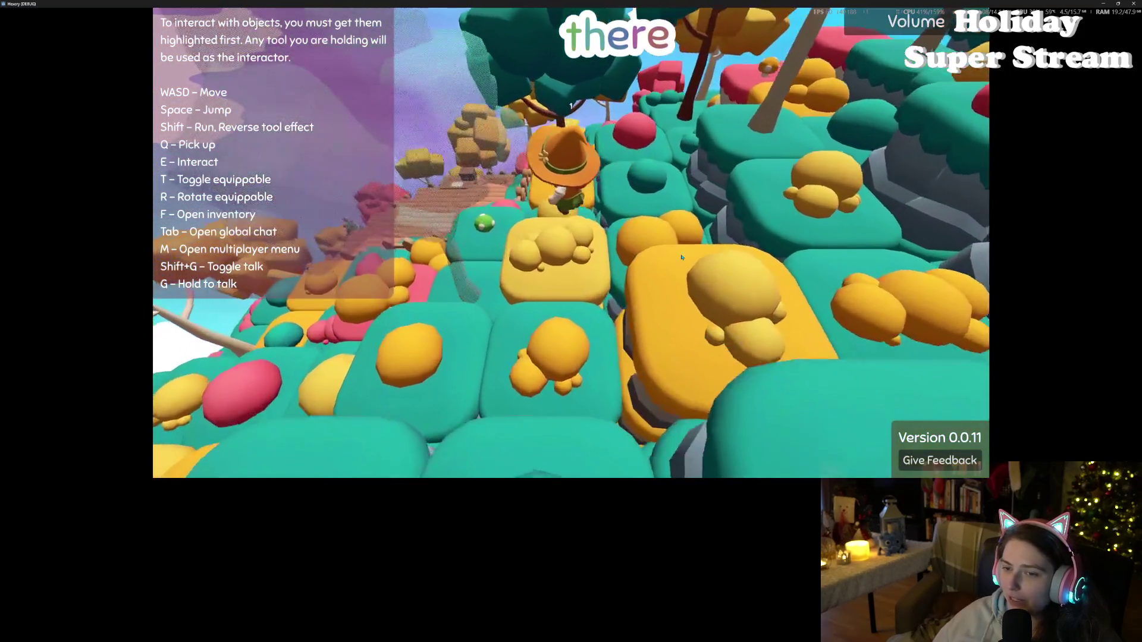
key("a")
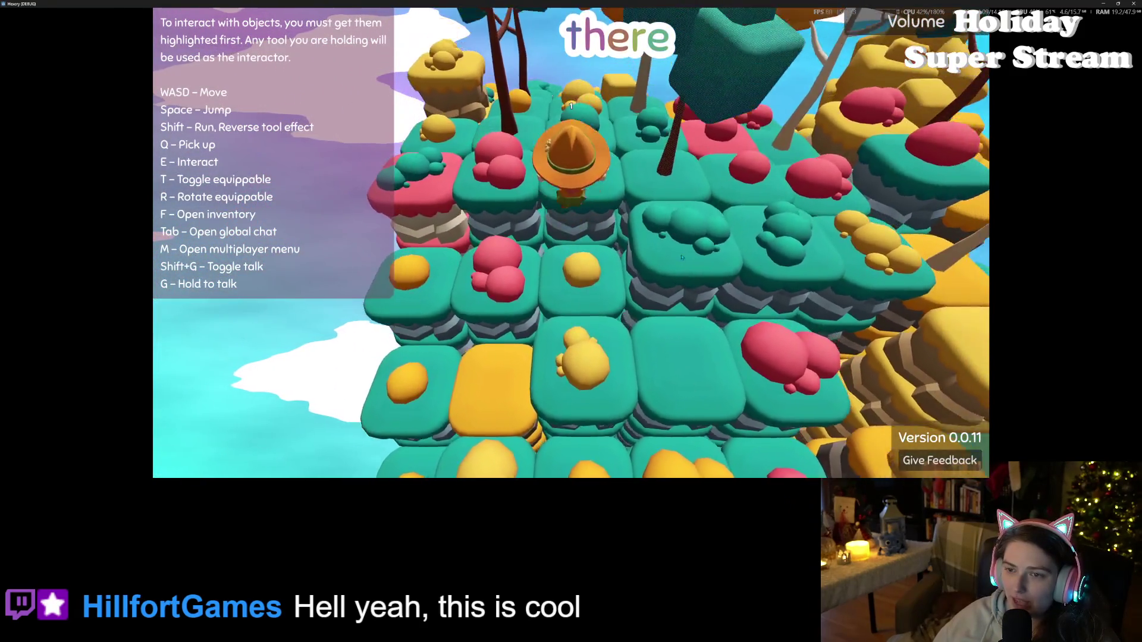
- Orbit the camera around the witch, step onto a teal tile, and zoom to inspect the highlight
key("d")
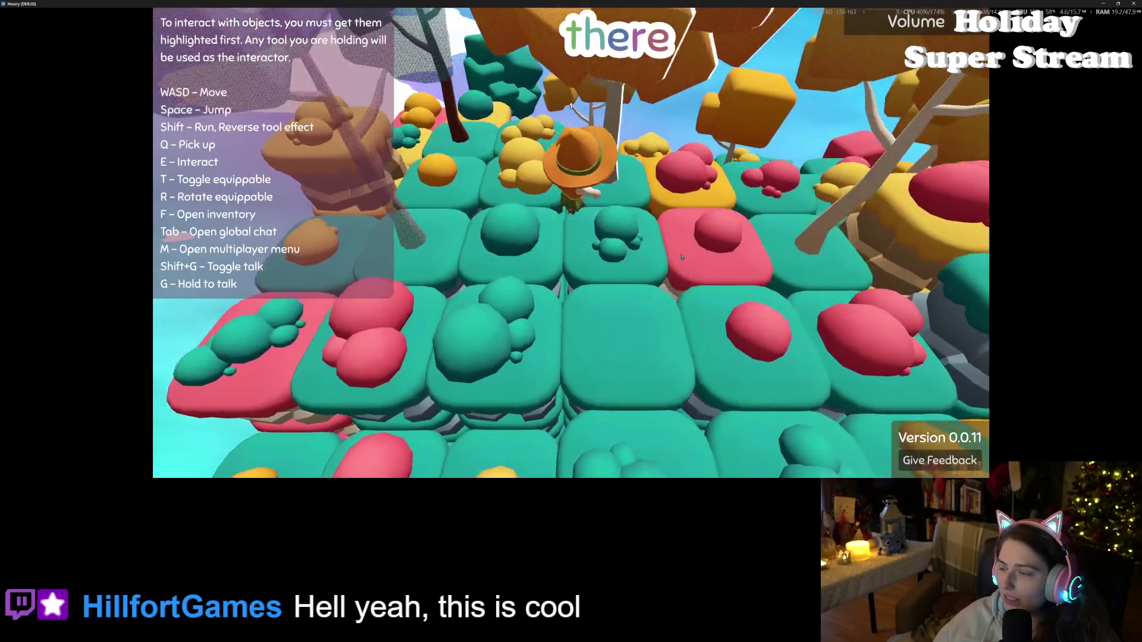
key("d")
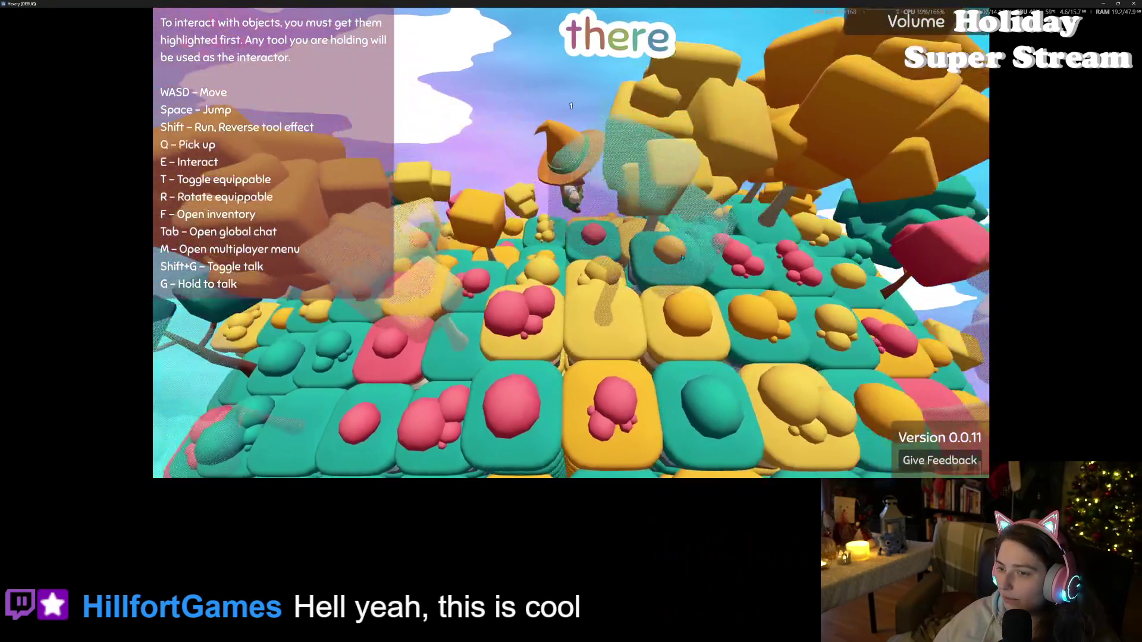
key("d")
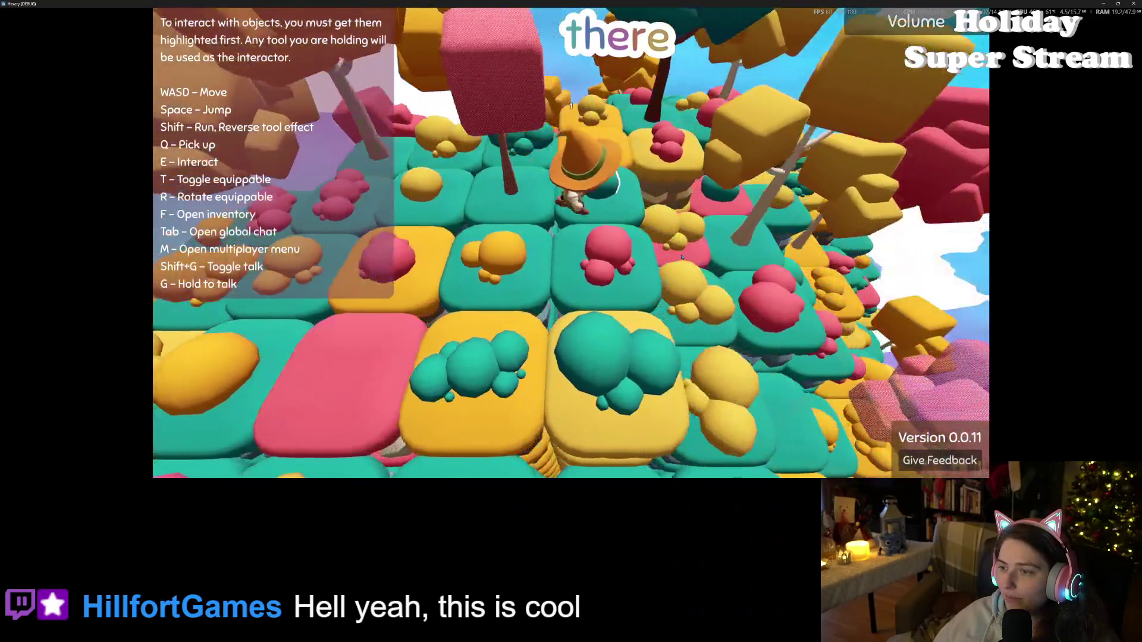
key("d")
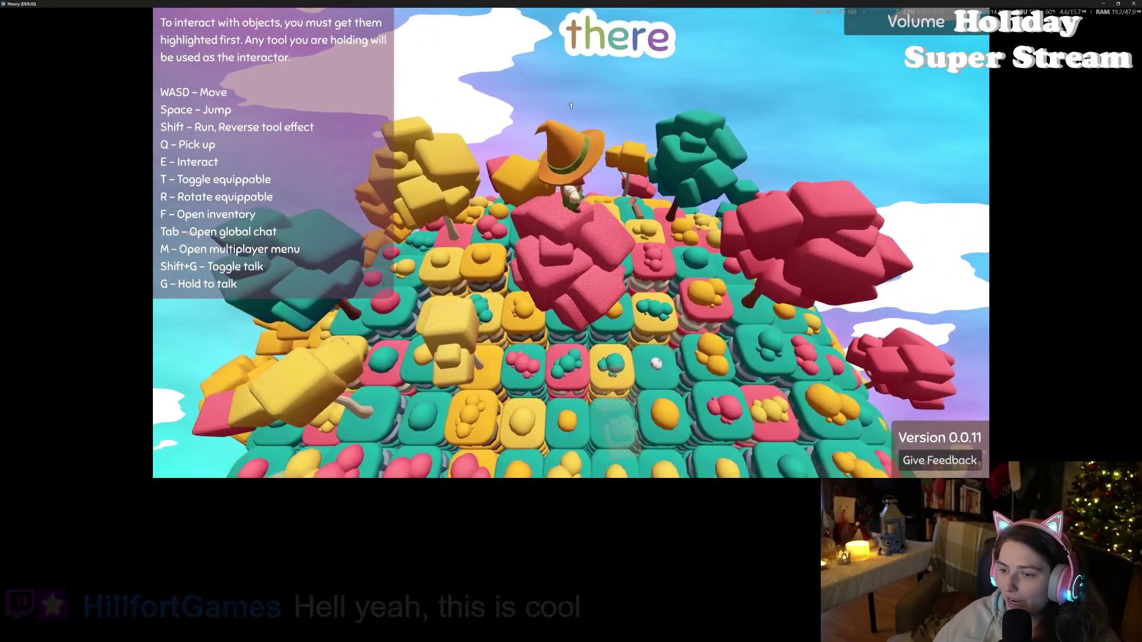
key("w")
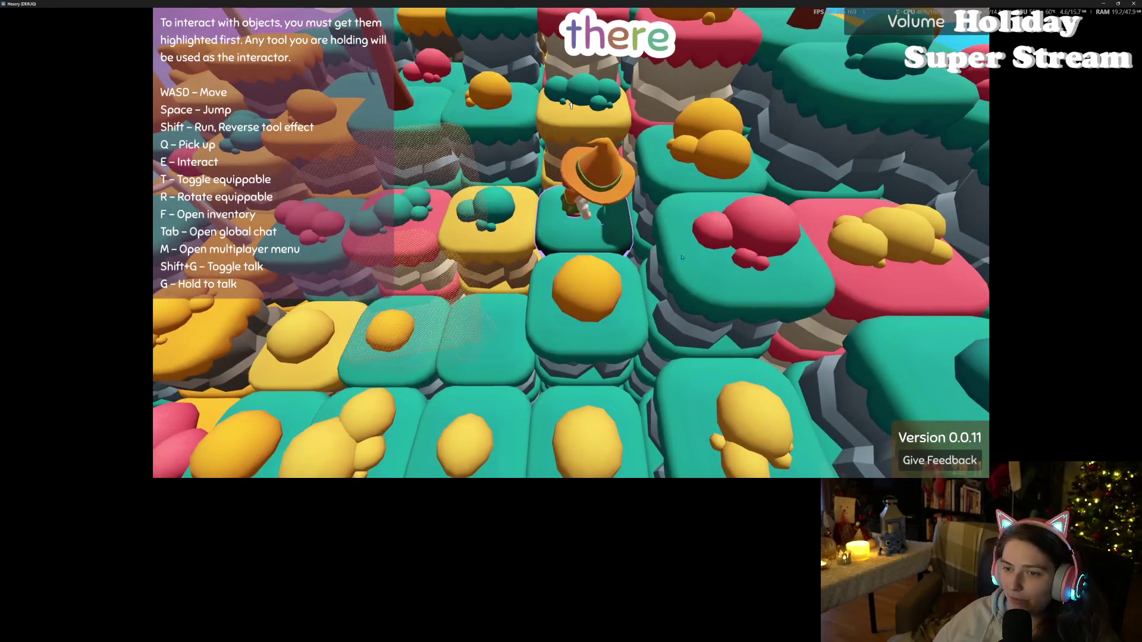
scroll(681, 256, "down", 5)
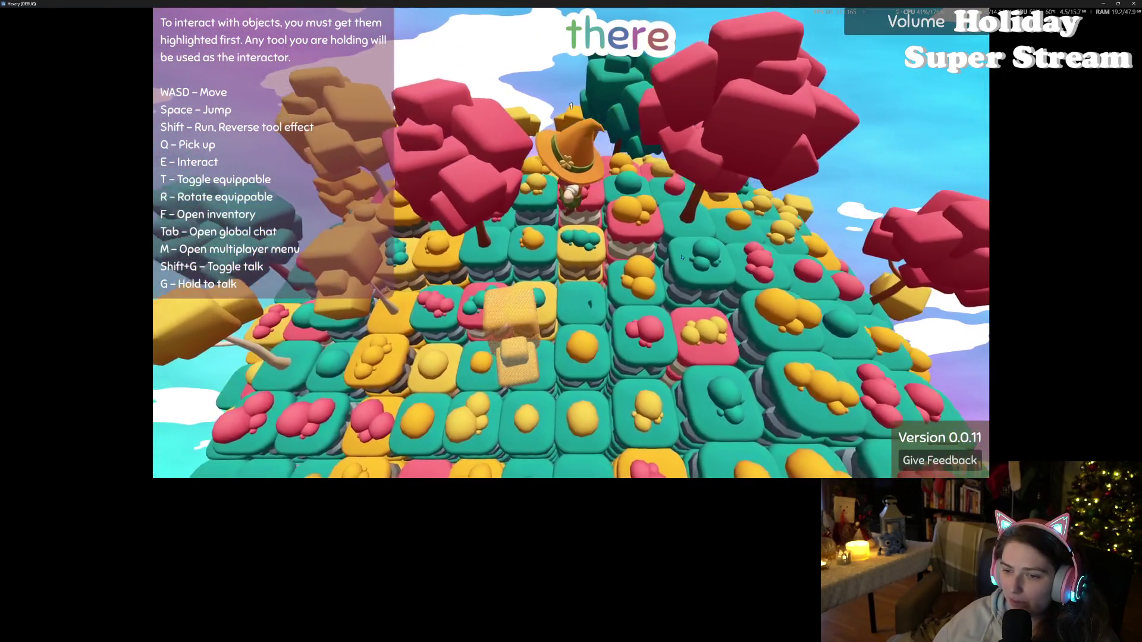
scroll(682, 257, "up", 5)
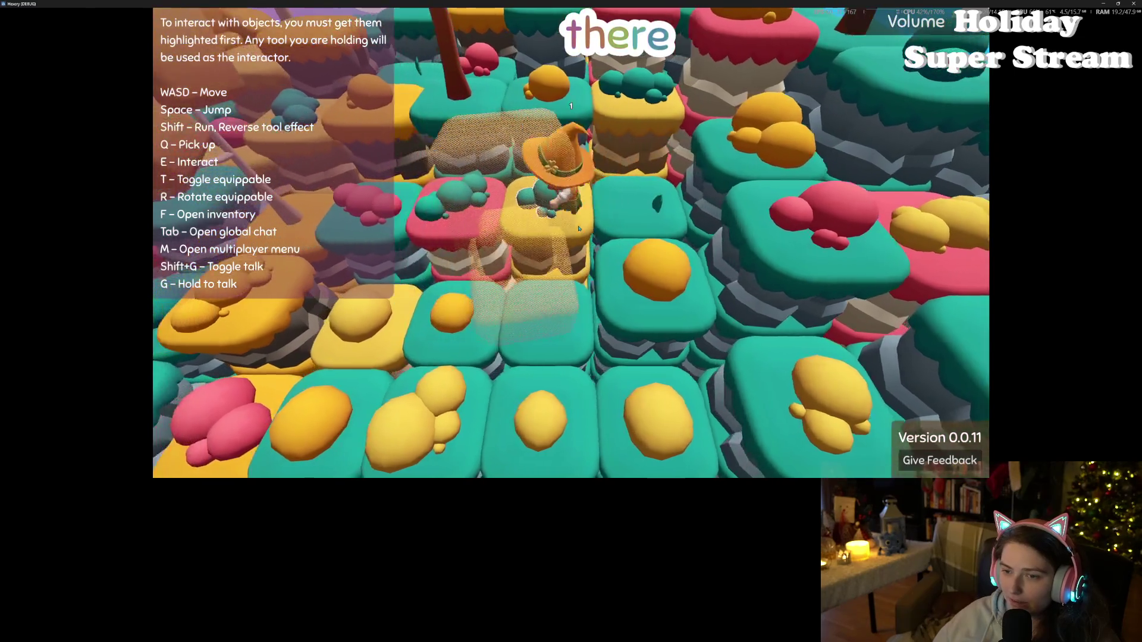
- Close the game, filter FileSystem for 'groun', and open ground_piece.tscn
key("d")
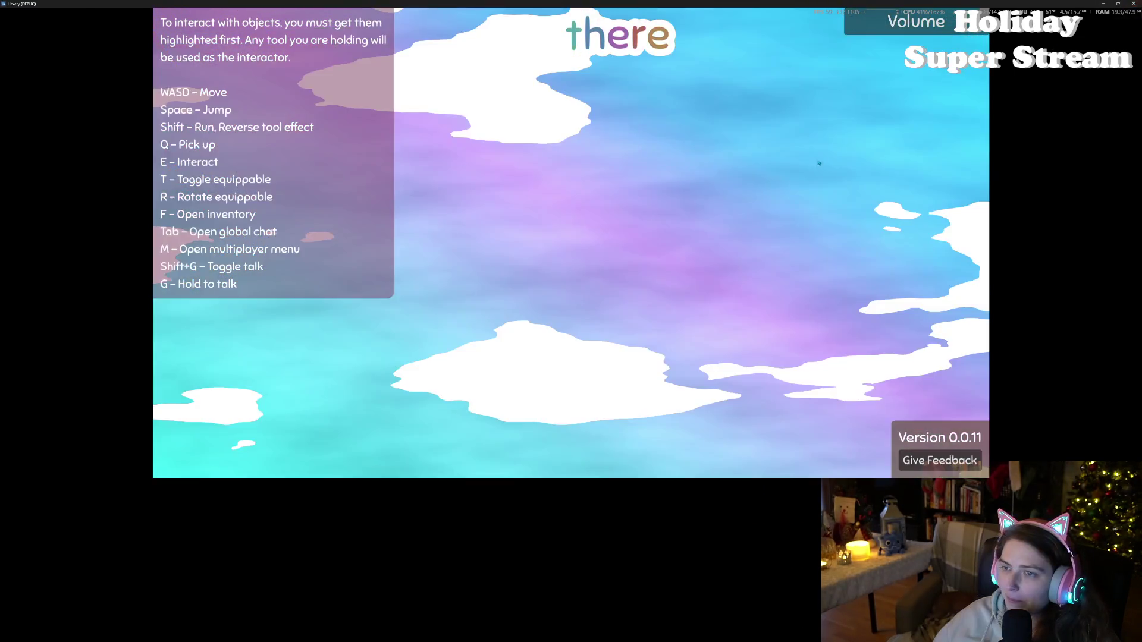
left_click(1133, 4)
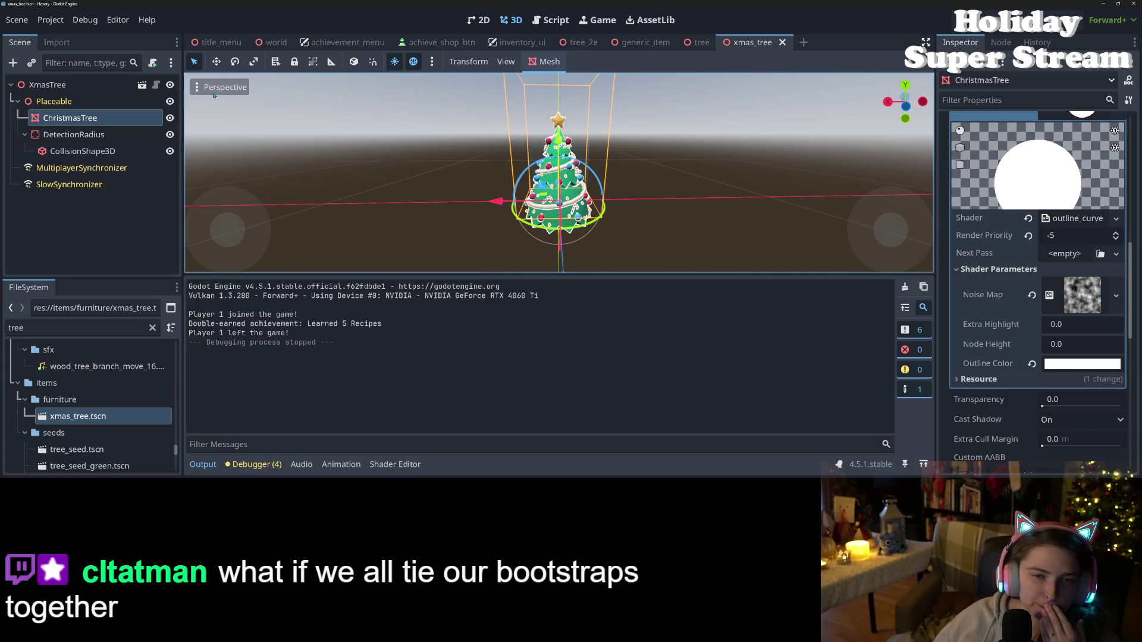
double_click(74, 326)
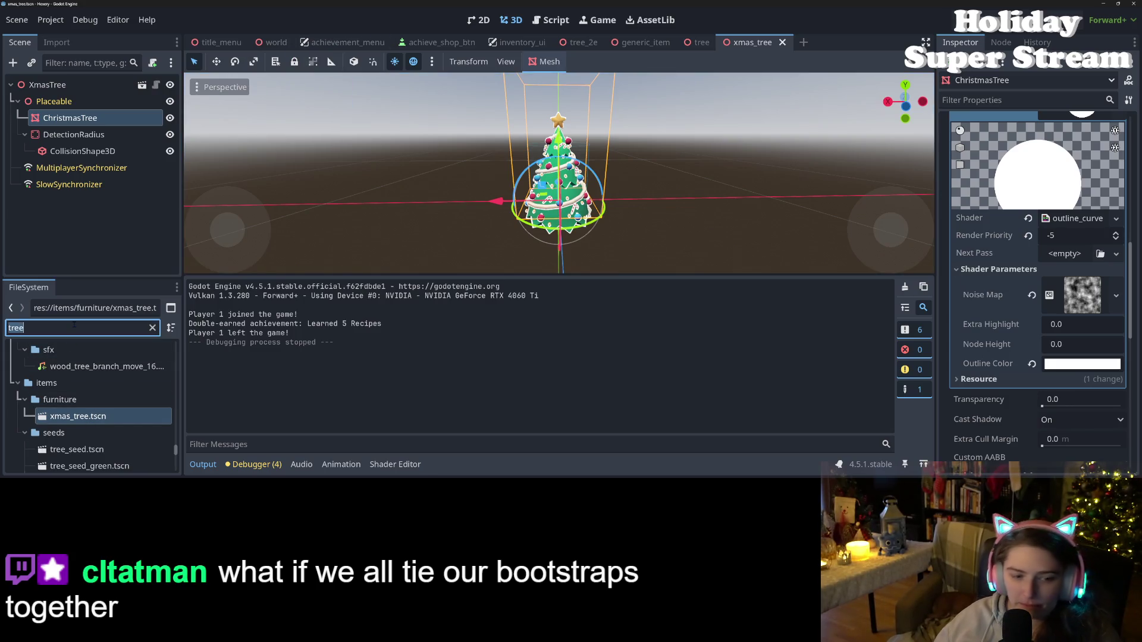
type("groun")
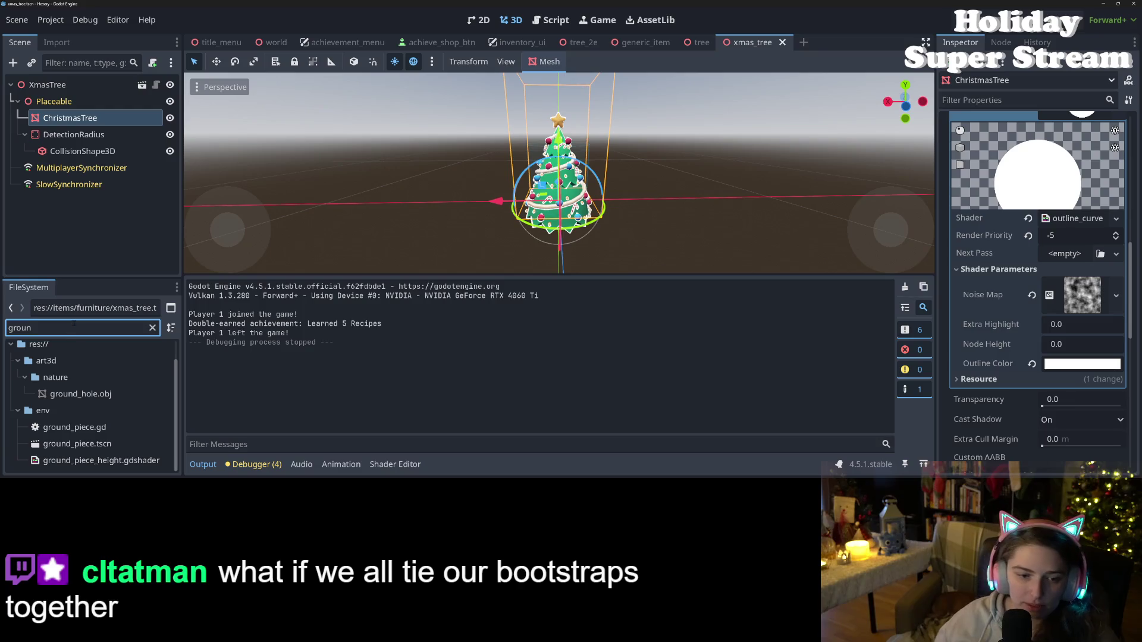
double_click(77, 443)
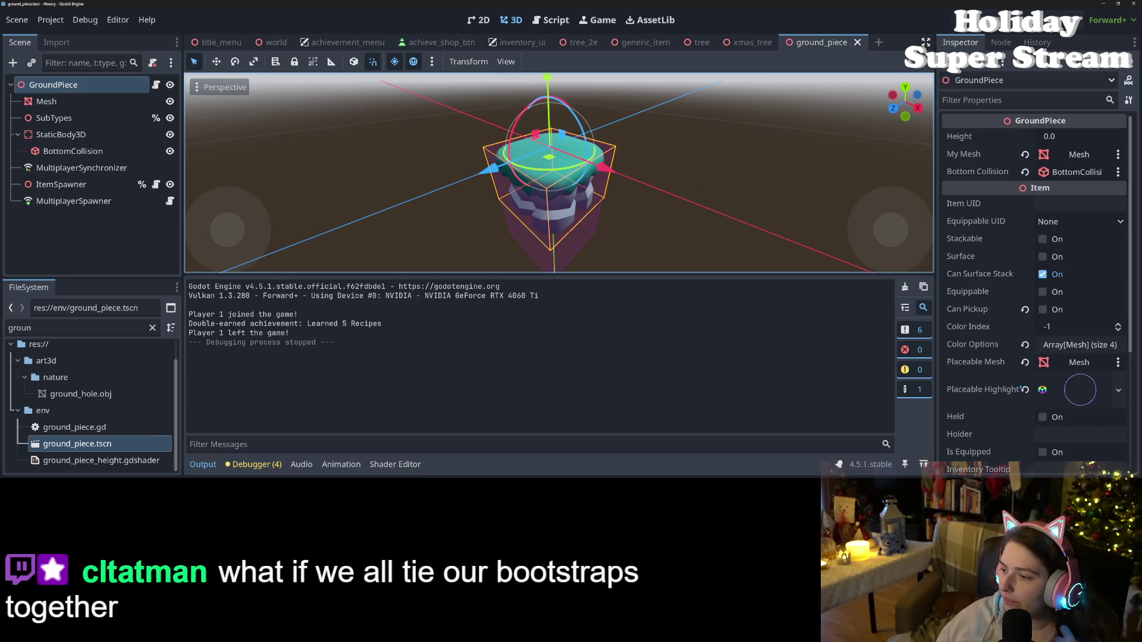
- Set Placeable Highlight to curve_outline.tres, save the scene, and relaunch the game
left_click(1024, 390)
left_click(1103, 380)
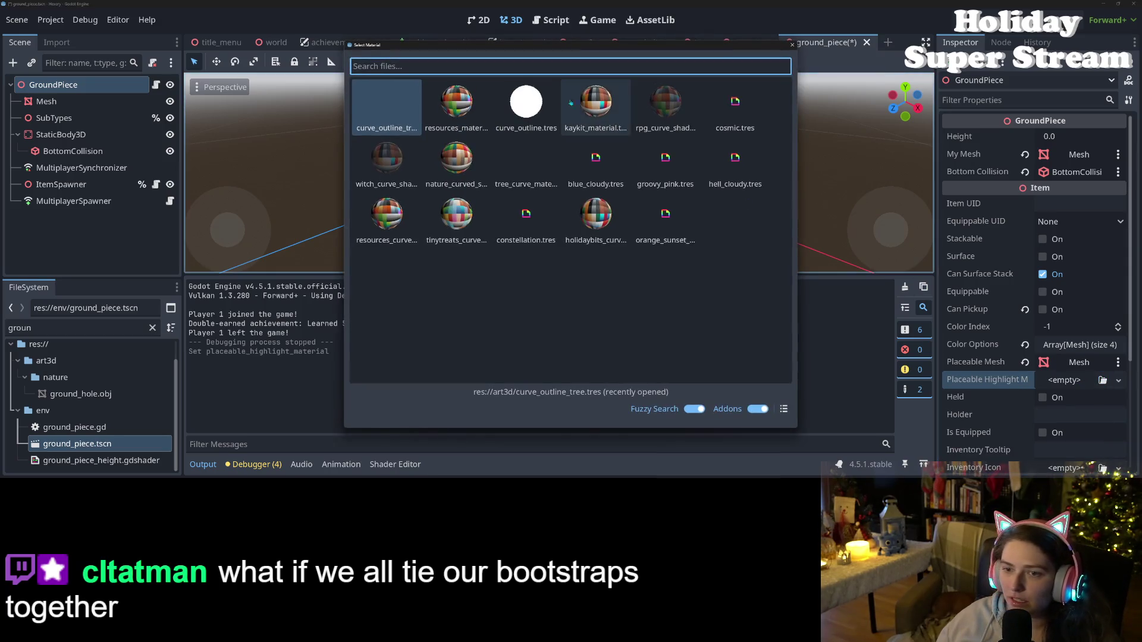
double_click(515, 95)
key("ctrl+s")
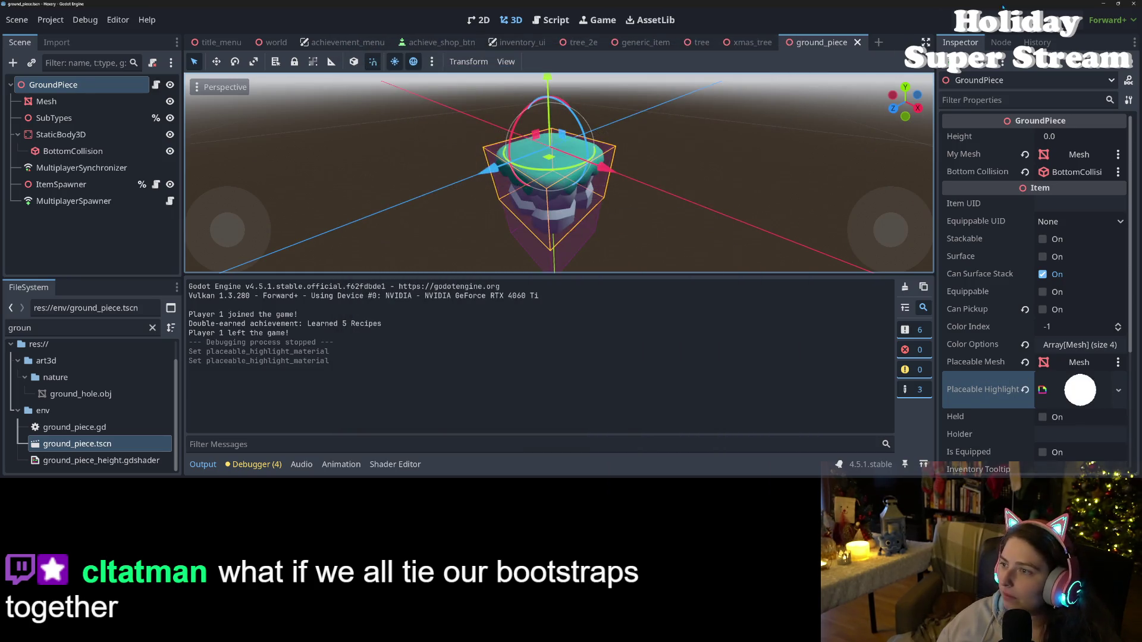
key("F5")
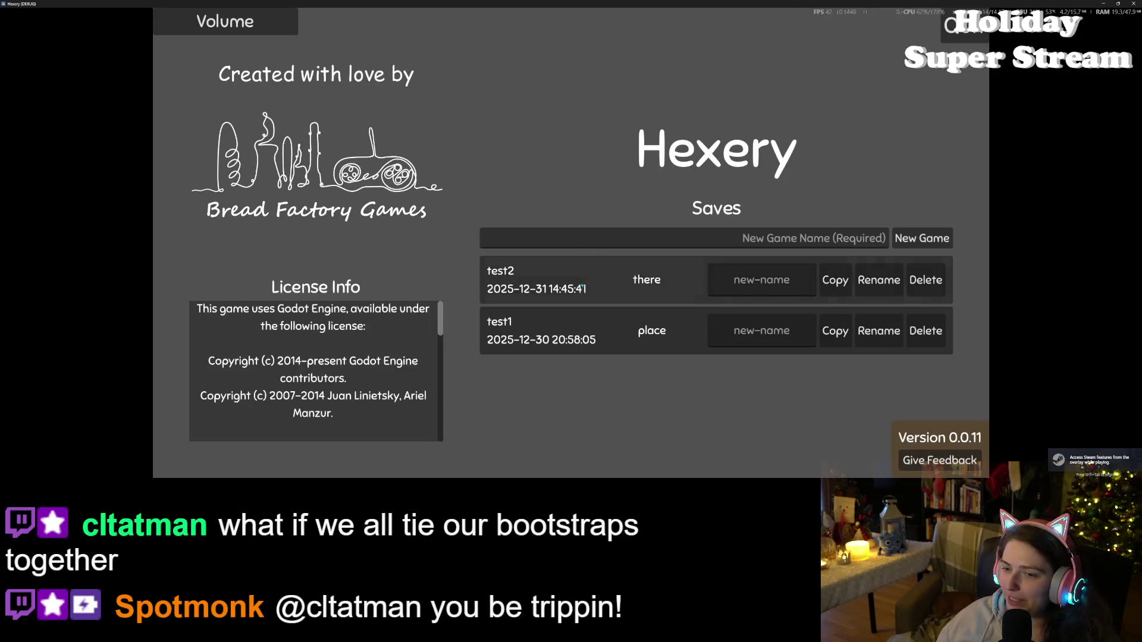
- Load the test2 save and walk the witch off the wooden platform across the island
key("Return")
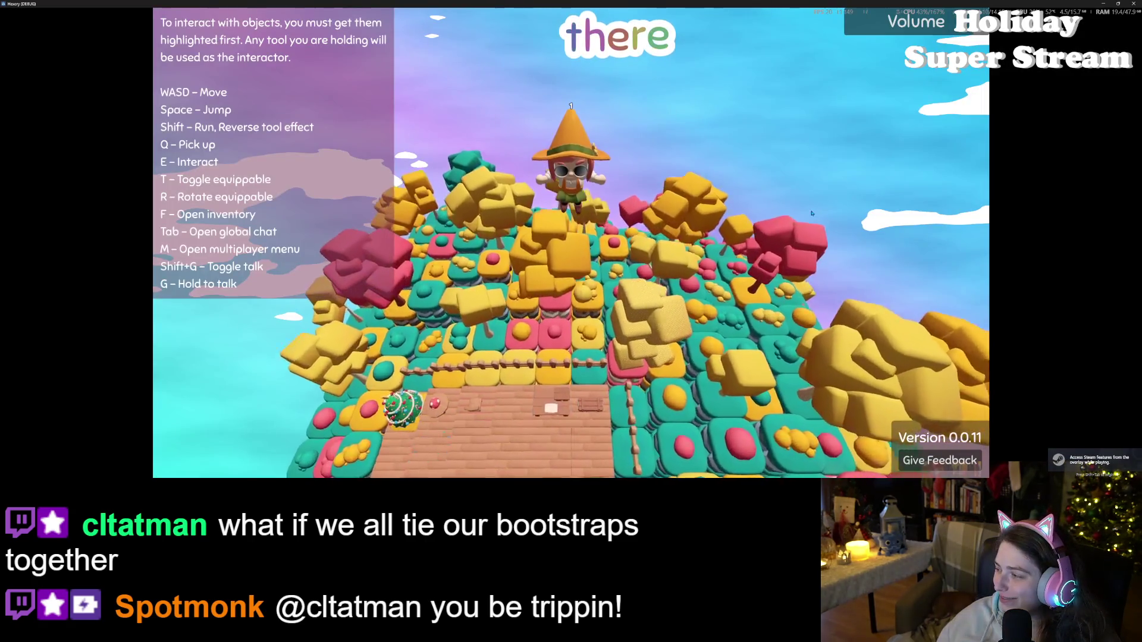
key("s")
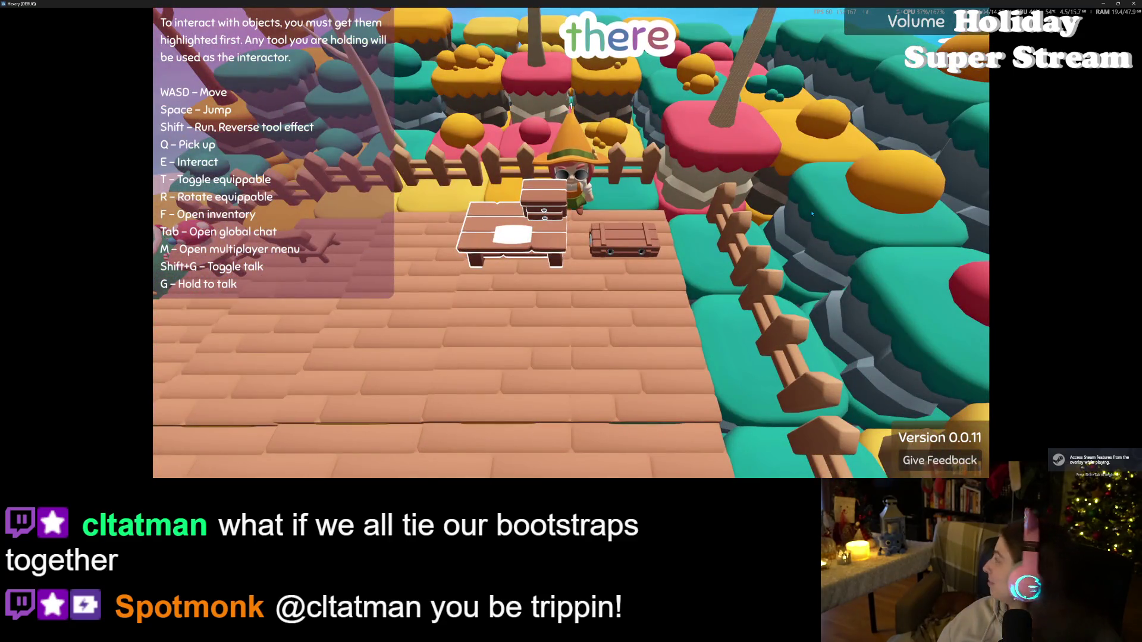
key("s")
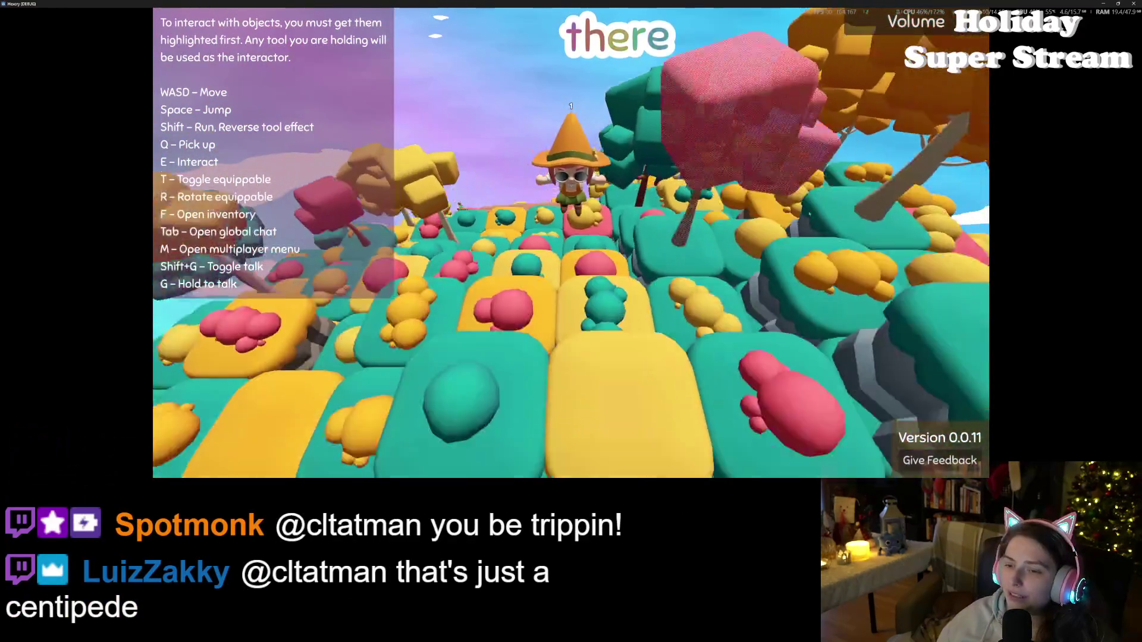
scroll(809, 213, "down", 5)
scroll(808, 212, "up", 3)
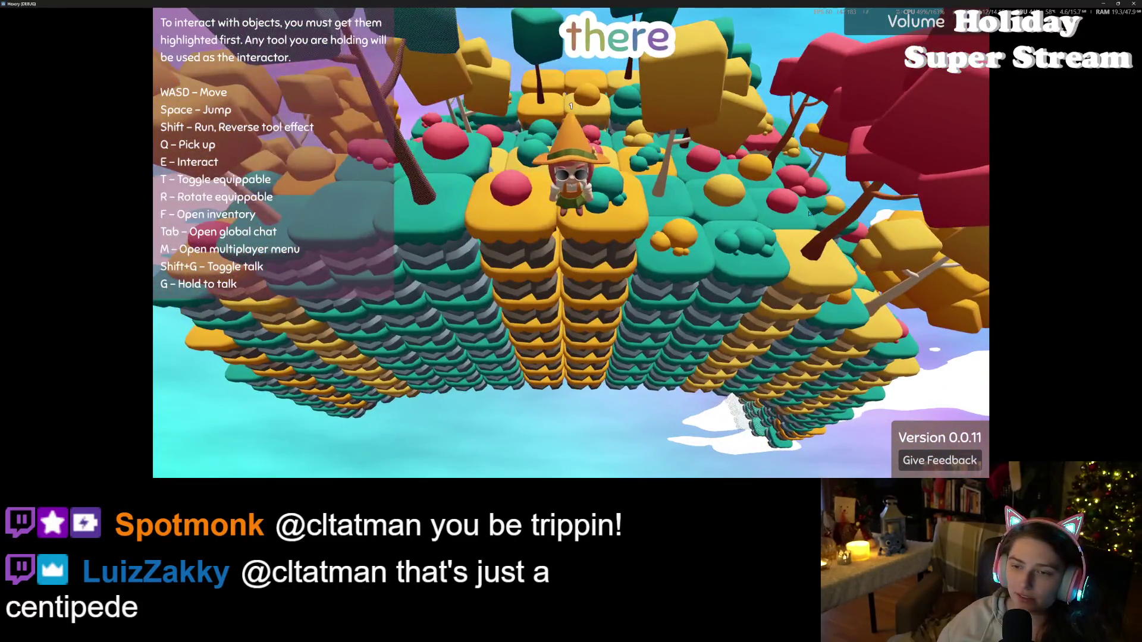
key("w")
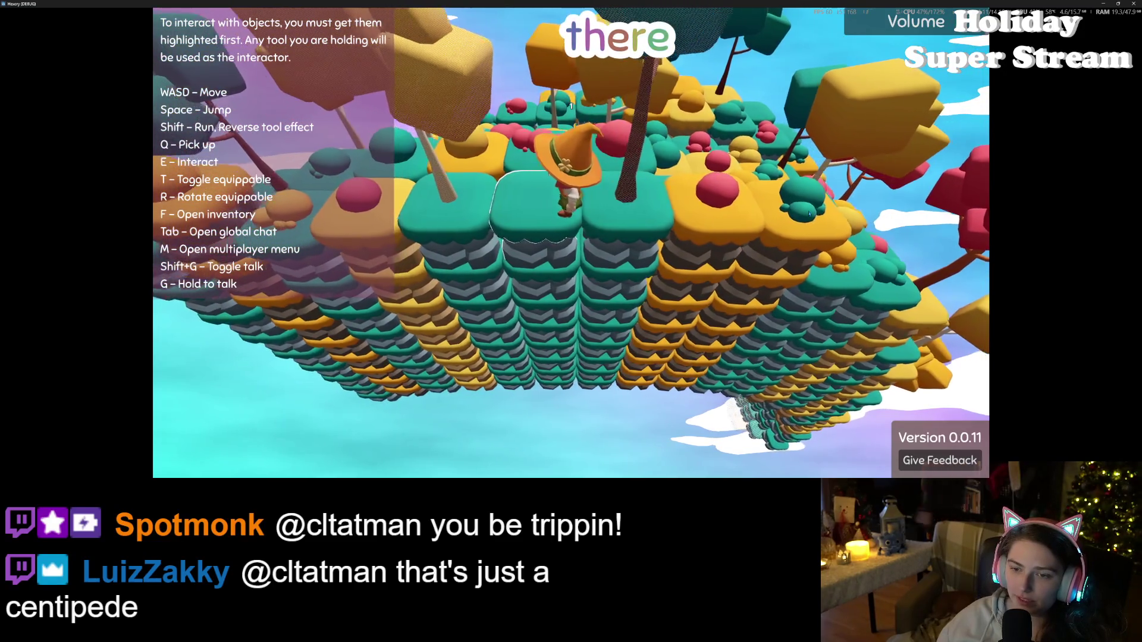
key("a")
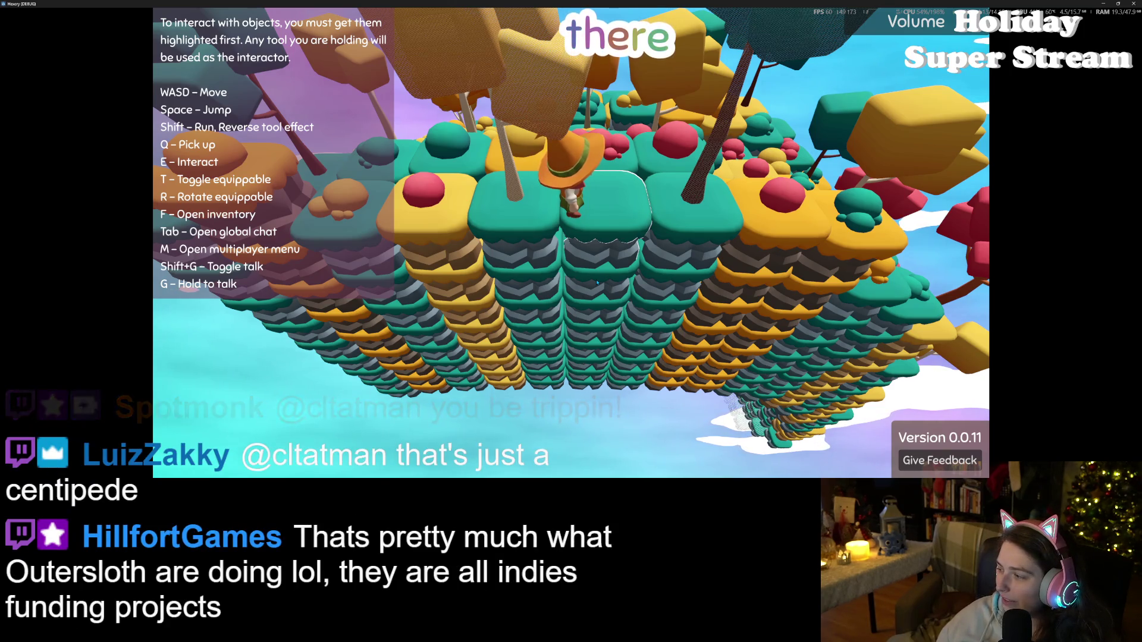
- Orbit the camera around the blocks to inspect the outline highlight, then close the game
left_click_drag(596, 283, 596, 283)
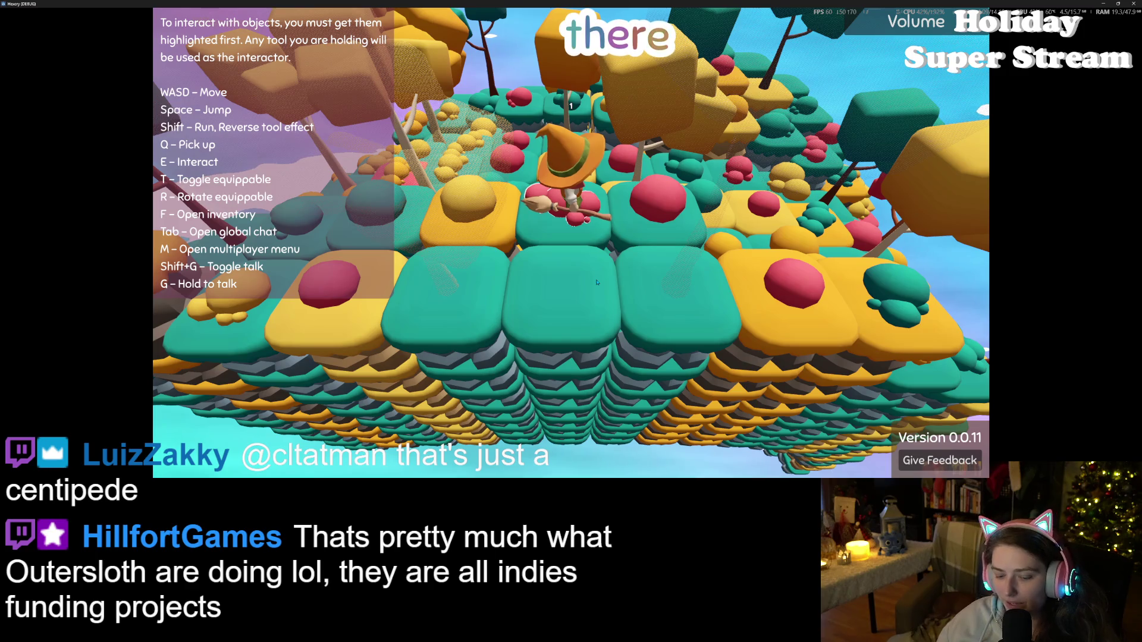
left_click_drag(597, 282, 596, 283)
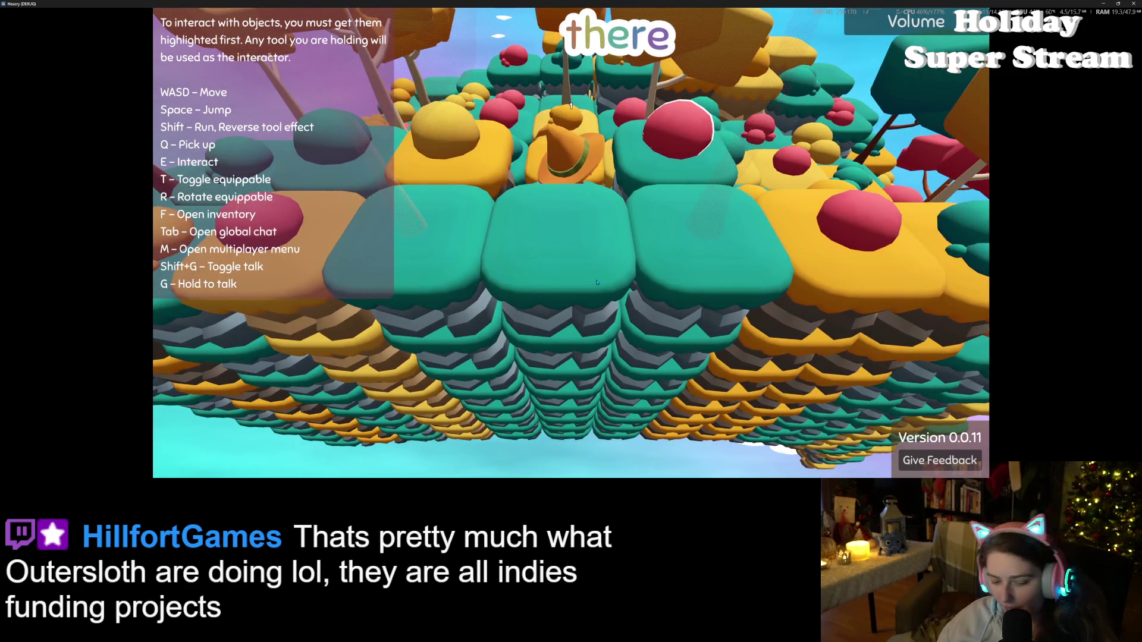
key("s")
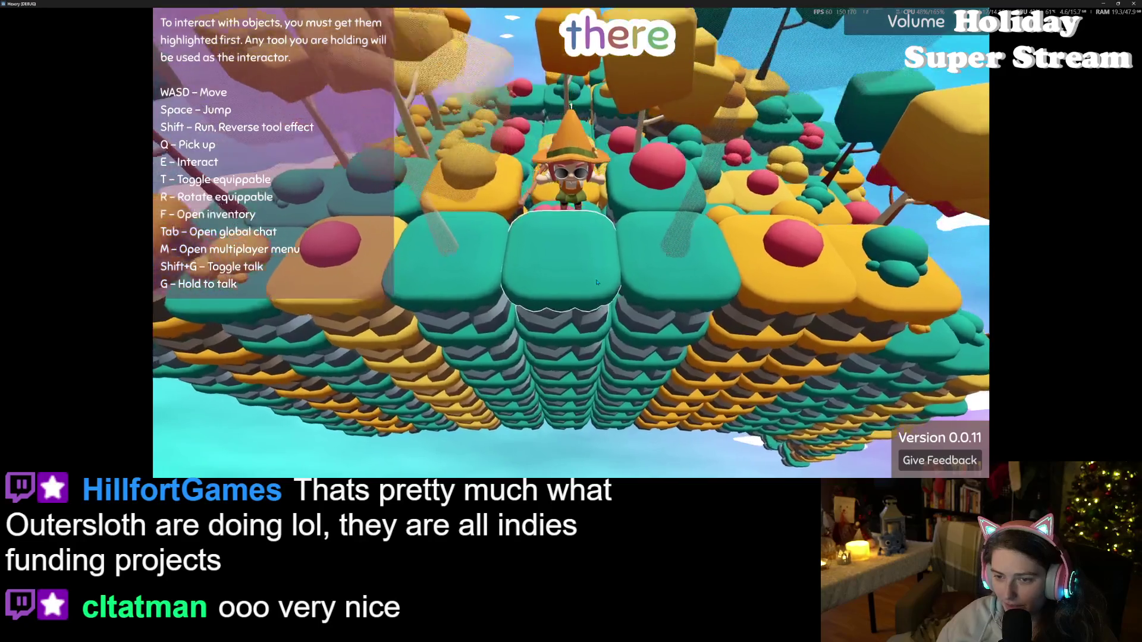
left_click_drag(596, 282, 596, 282)
key("w")
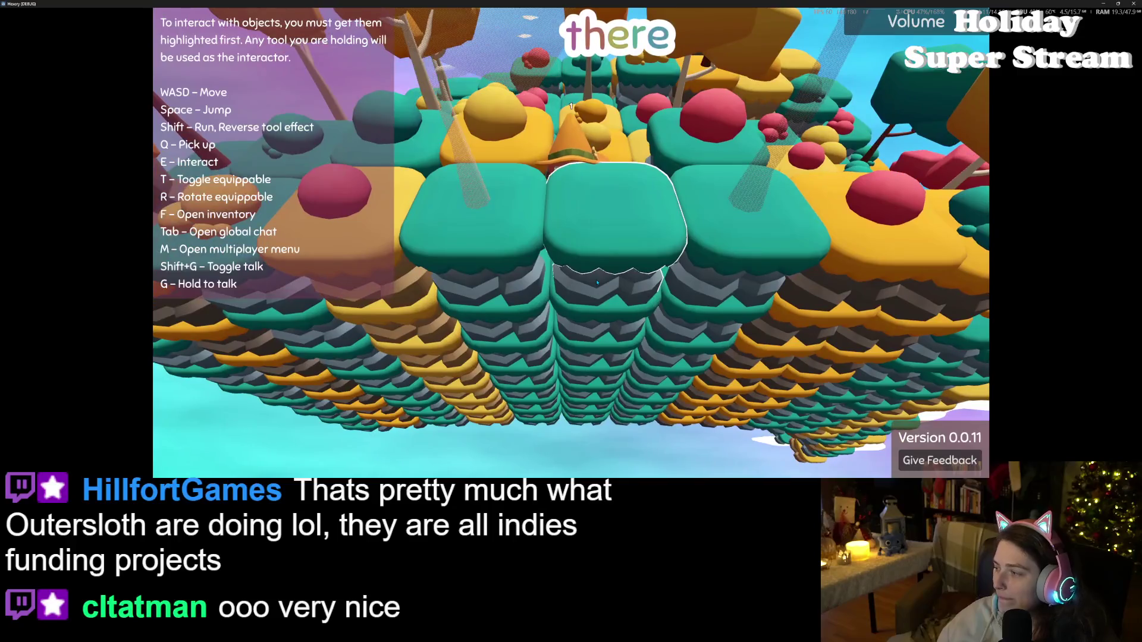
left_click_drag(596, 282, 619, 277)
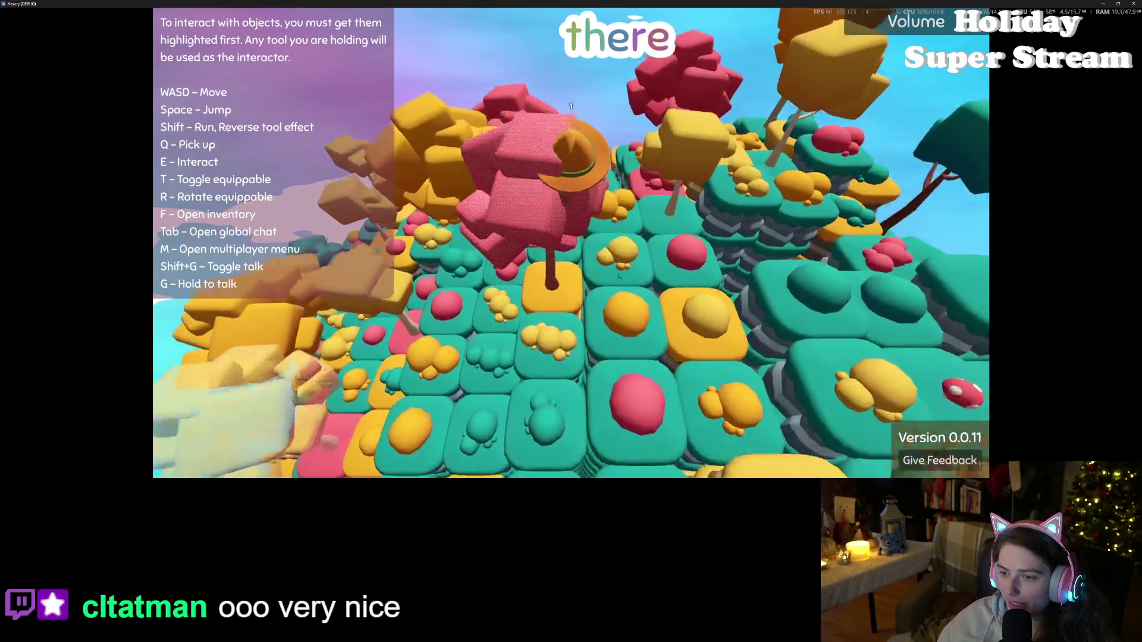
left_click_drag(619, 276, 867, 264)
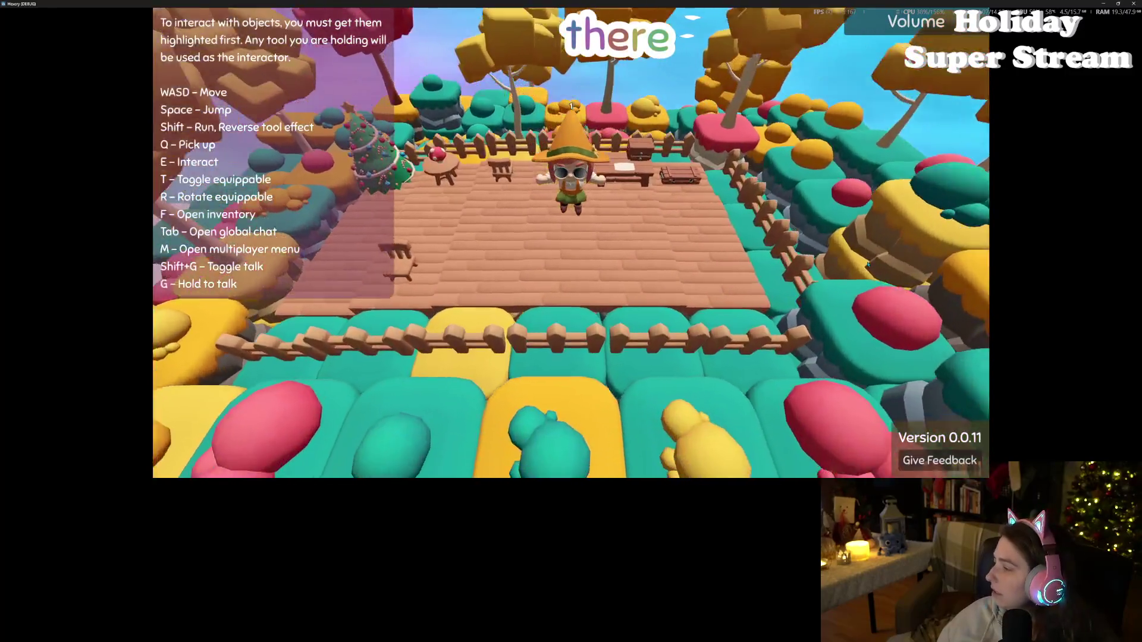
scroll(1040, 299, "up", 2)
left_click(1133, 3)
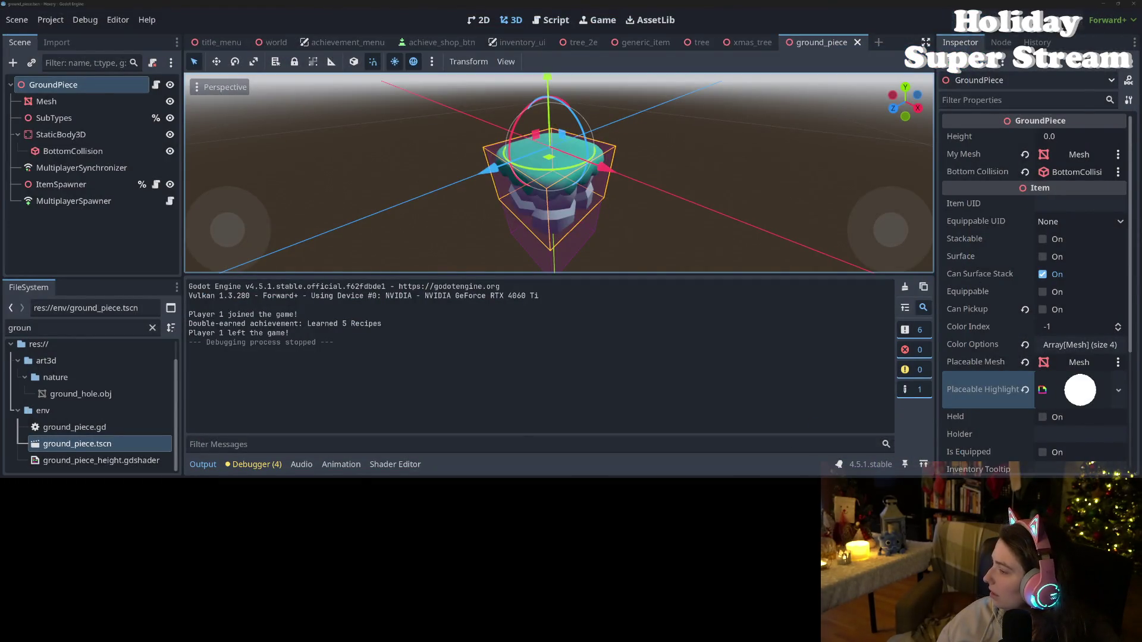
- Switch to GitHub Desktop and scroll through steam-multiplayer's 13 changed files
key("alt+Tab")
scroll(587, 250, "down", 3)
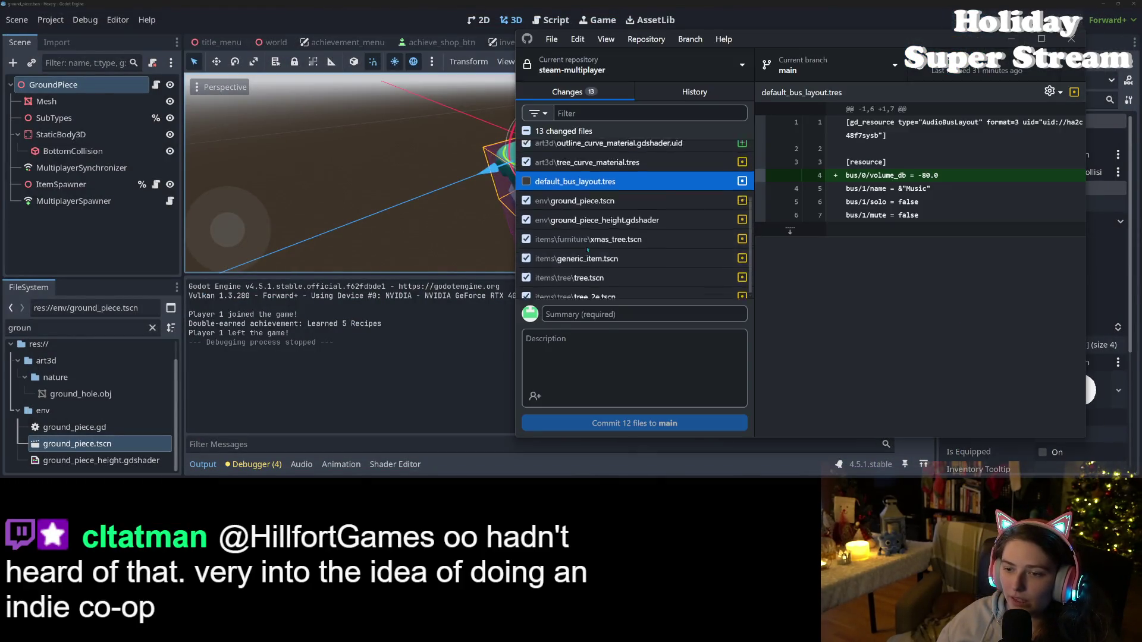
scroll(588, 250, "up", 3)
scroll(587, 249, "down", 3)
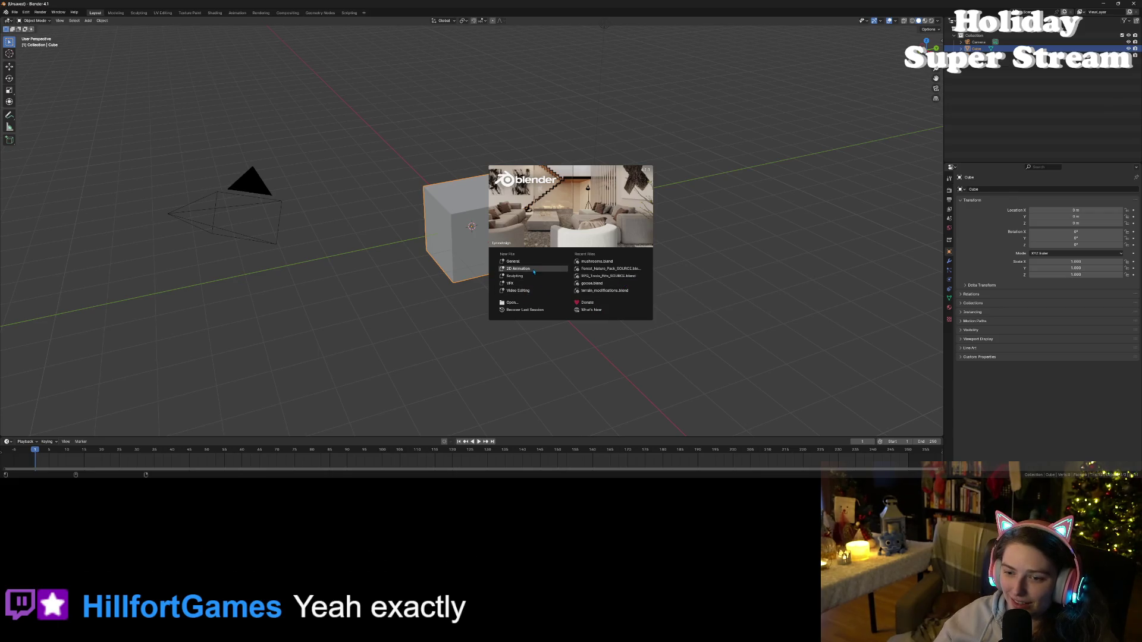
- Browse through KayKit > Mystery Monthly Series 5 > November 2024 Witch > SOURCE and open Witch_Assets_Source.blend
left_click(528, 304)
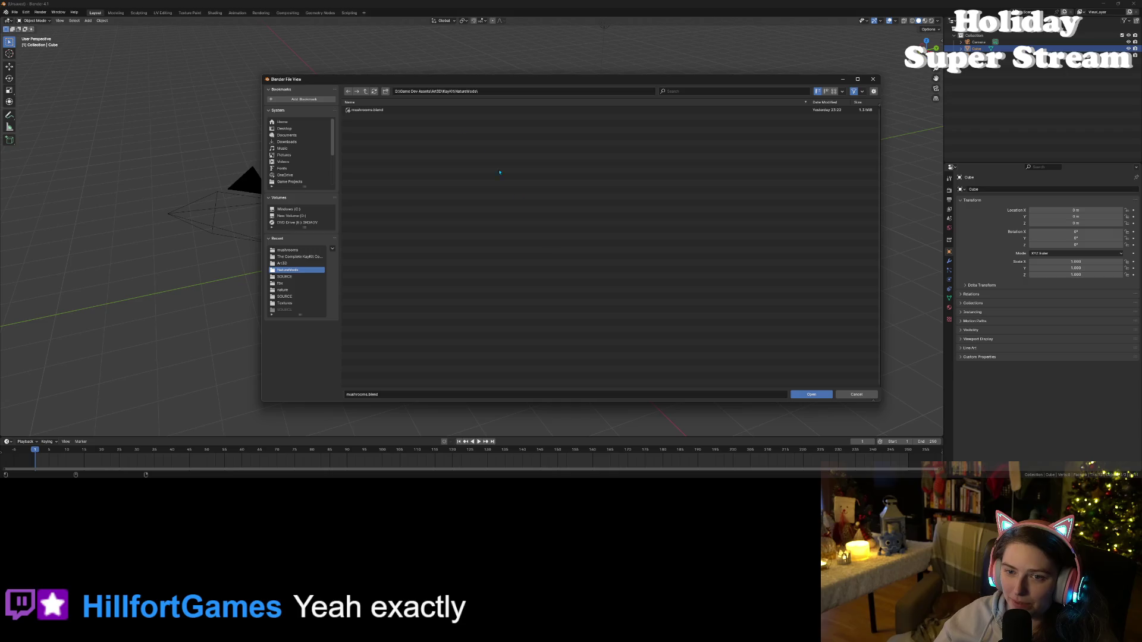
left_click(363, 93)
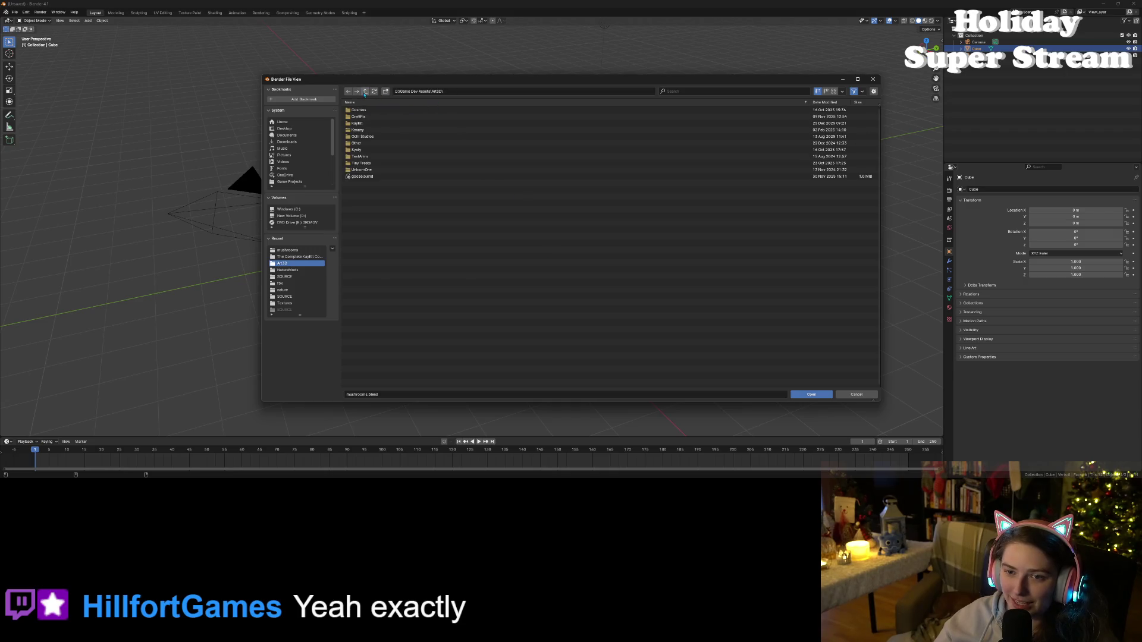
left_click(361, 125)
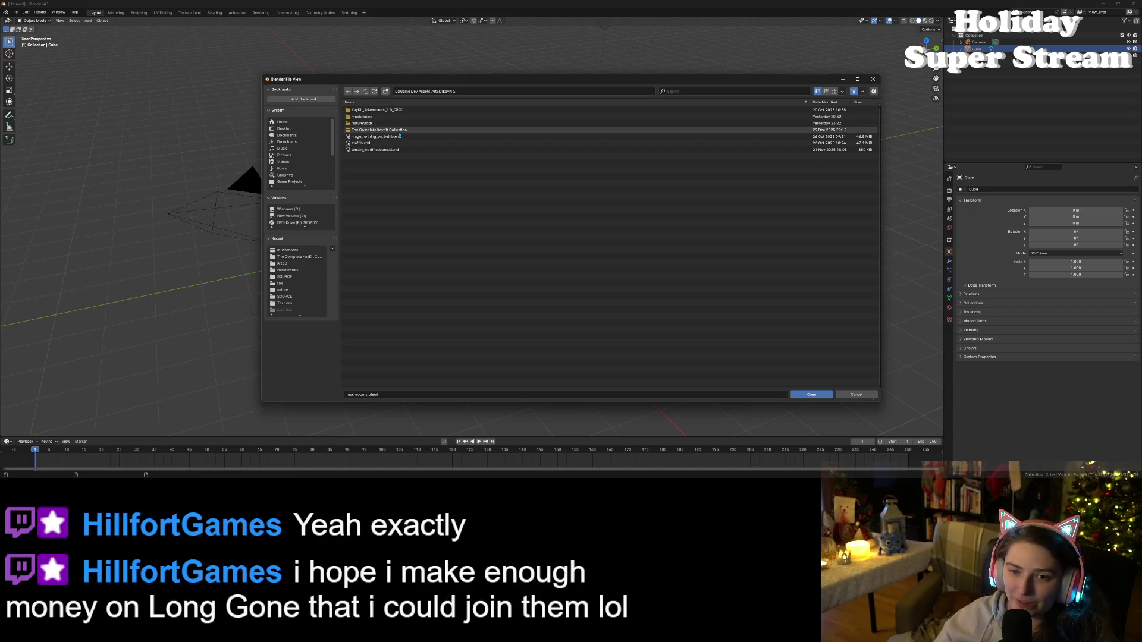
left_click(400, 131)
left_click(397, 110)
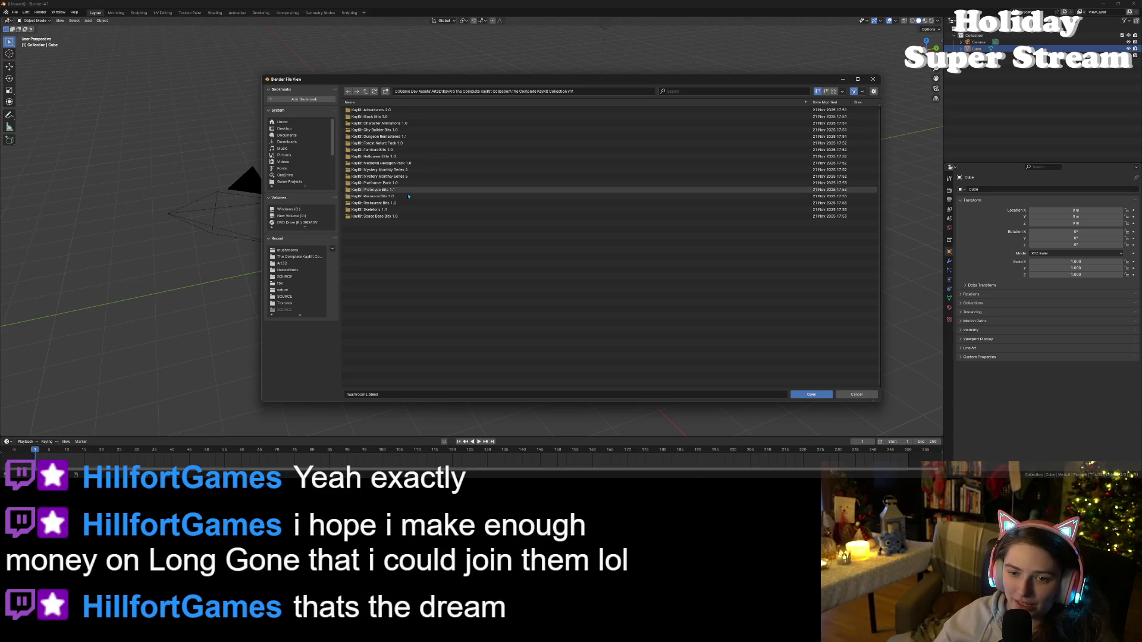
left_click(395, 177)
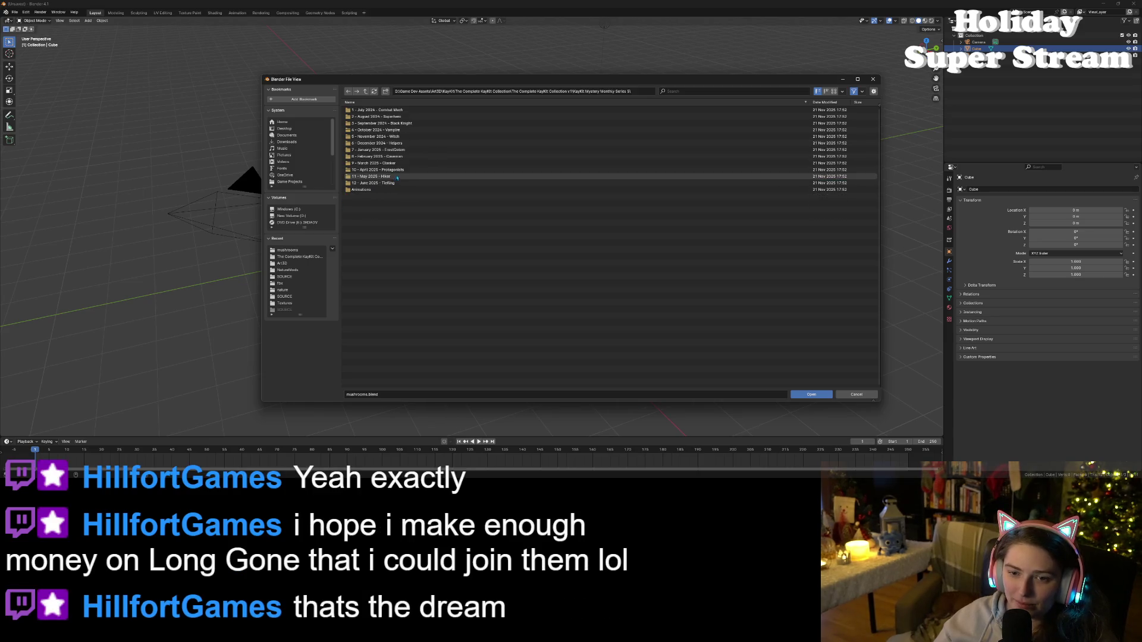
left_click(370, 136)
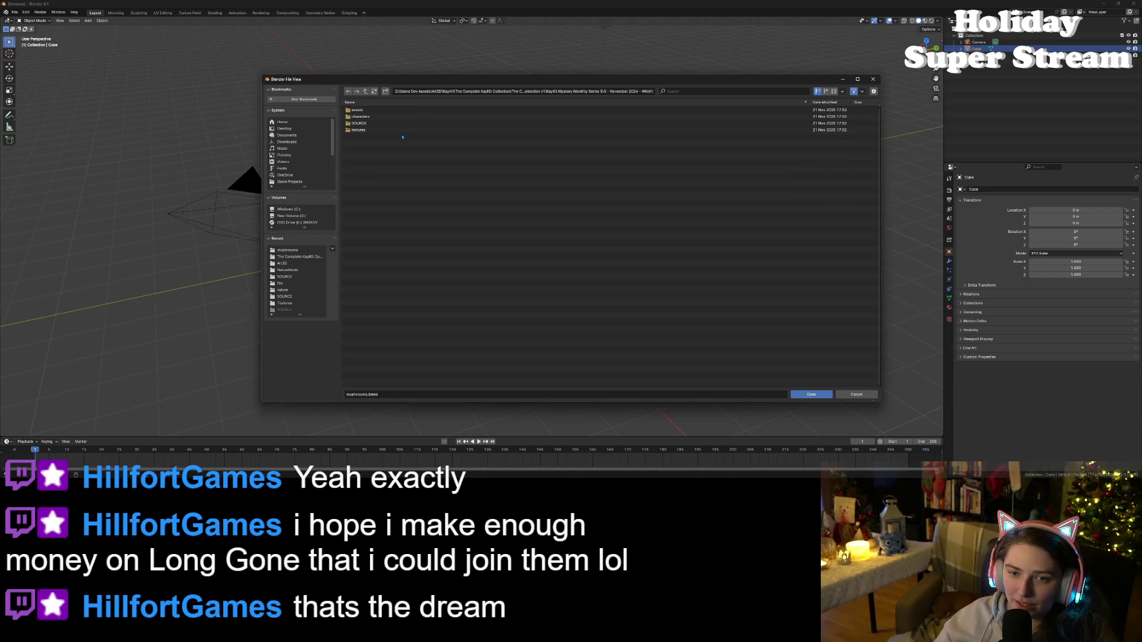
left_click(360, 123)
double_click(380, 110)
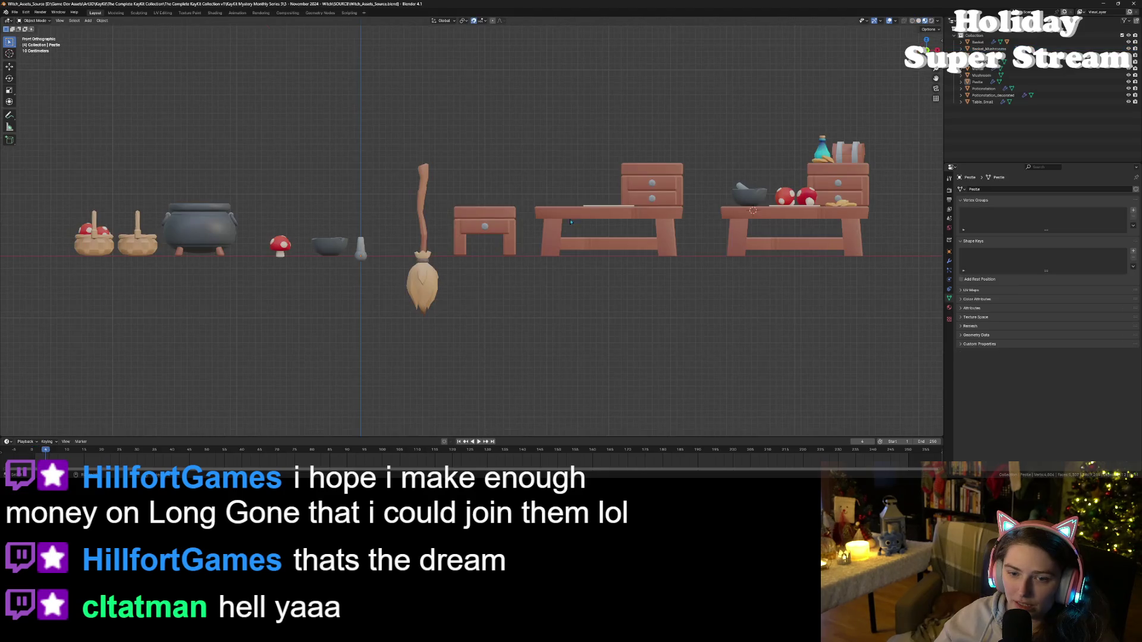
- Orbit and zoom to view the witch props, then begin opening another blend file
mouse_move(572, 222)
left_mouse_down()
mouse_move(626, 305)
mouse_move(410, 140)
left_mouse_up()
scroll(625, 305, "down", 3)
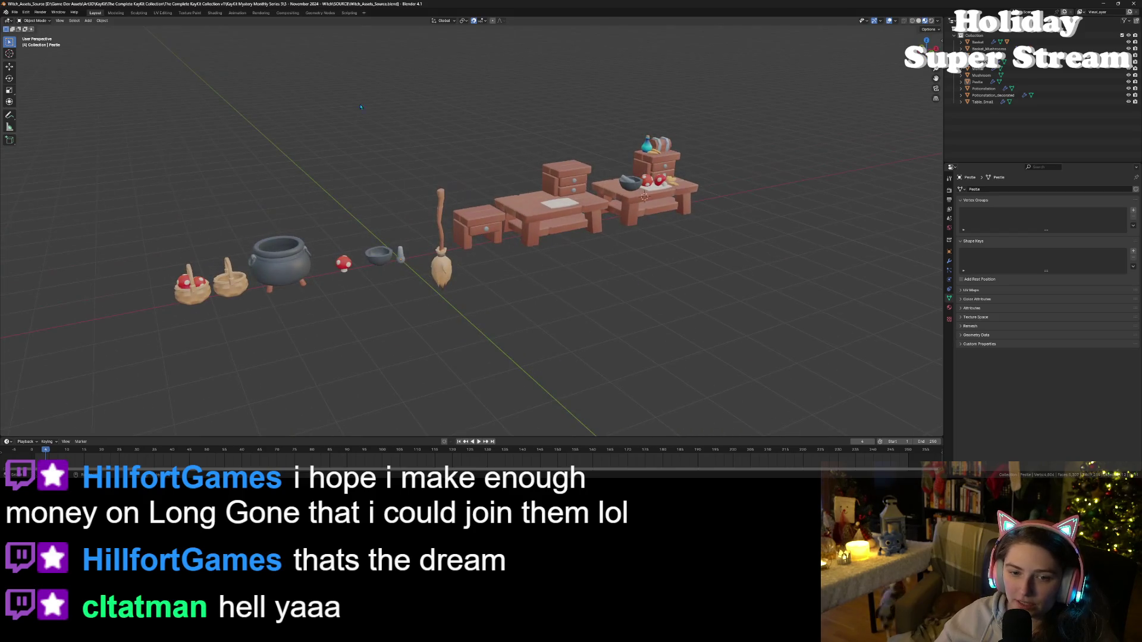
left_click(15, 12)
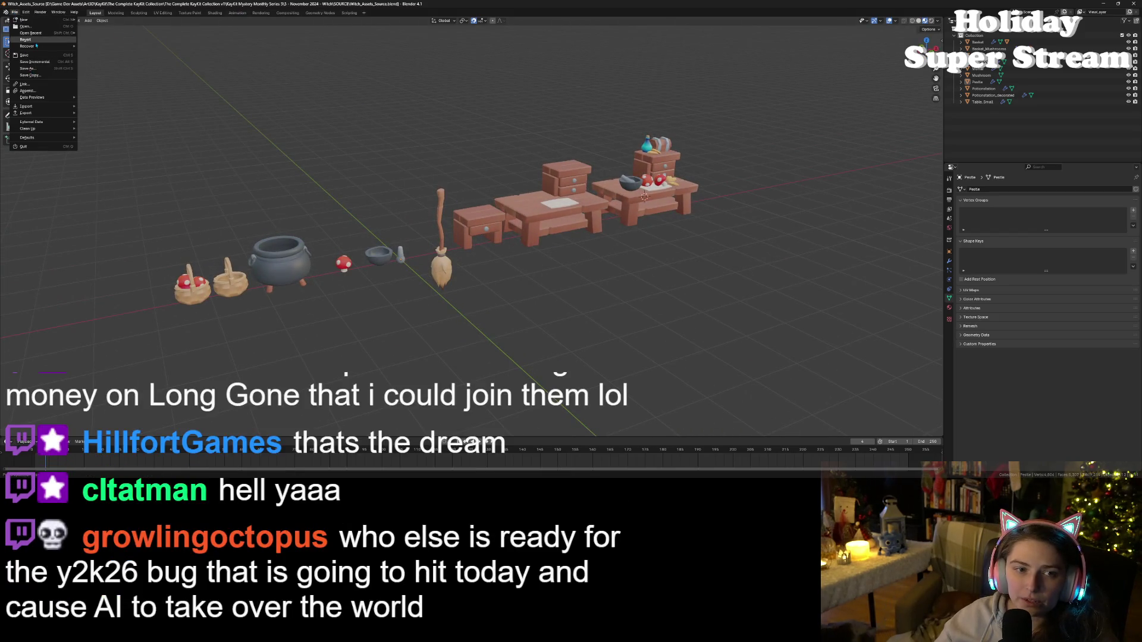
left_click(24, 26)
- Open Witch_Source.blend and select Witch_Glasses under Rig_Medium in the Outliner
double_click(523, 116)
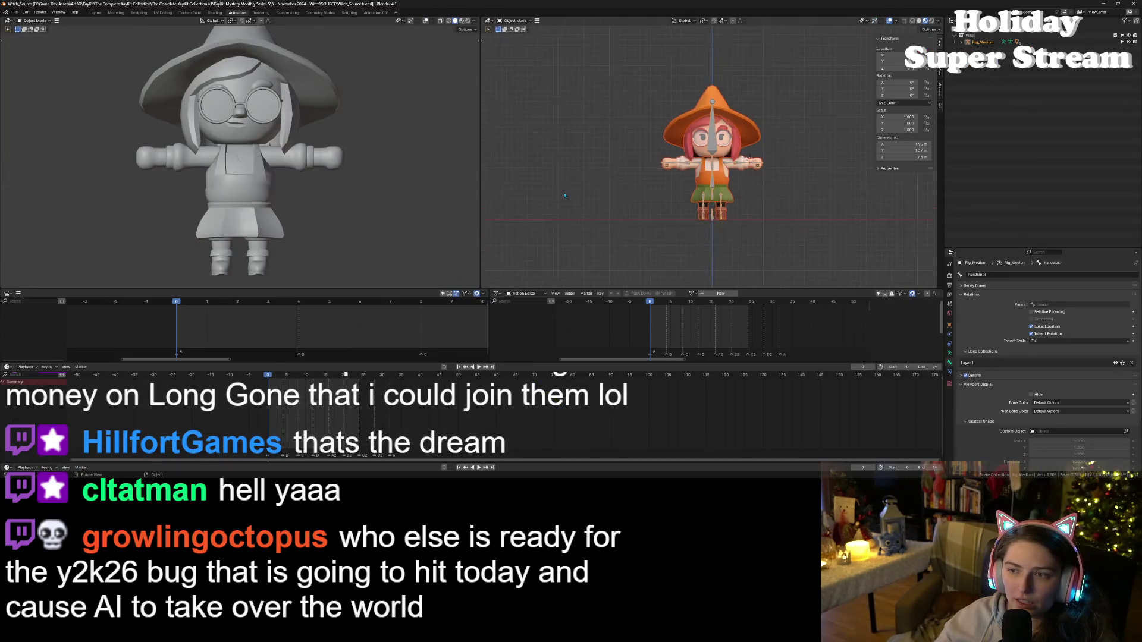
left_click_drag(565, 195, 607, 179)
scroll(606, 179, "up", 4)
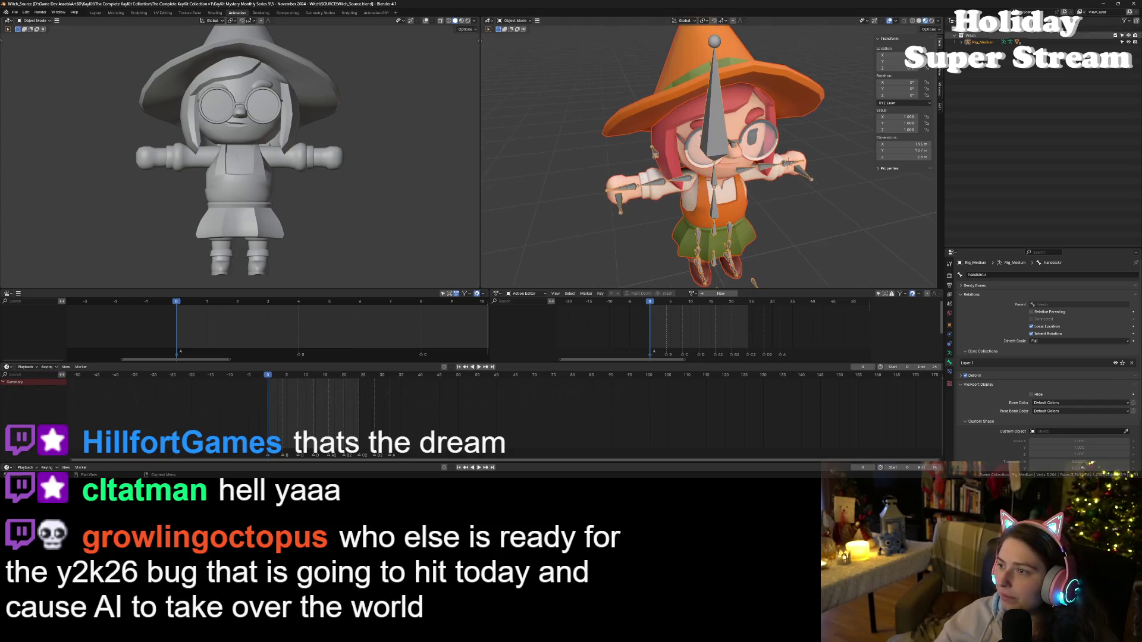
left_click(961, 42)
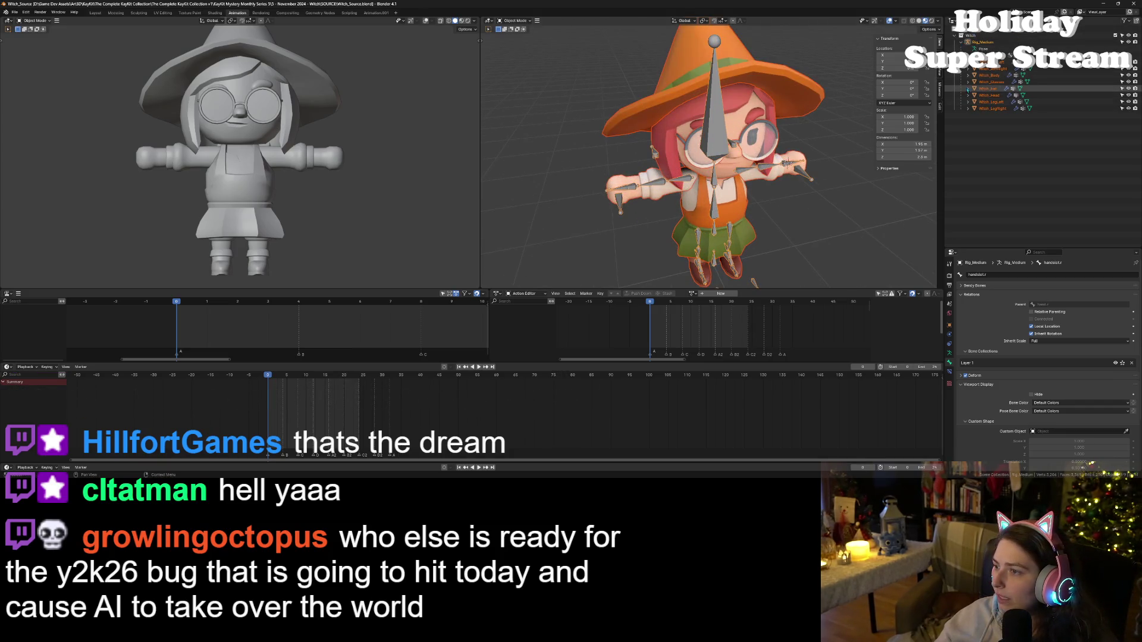
left_click(968, 82)
left_click(997, 82)
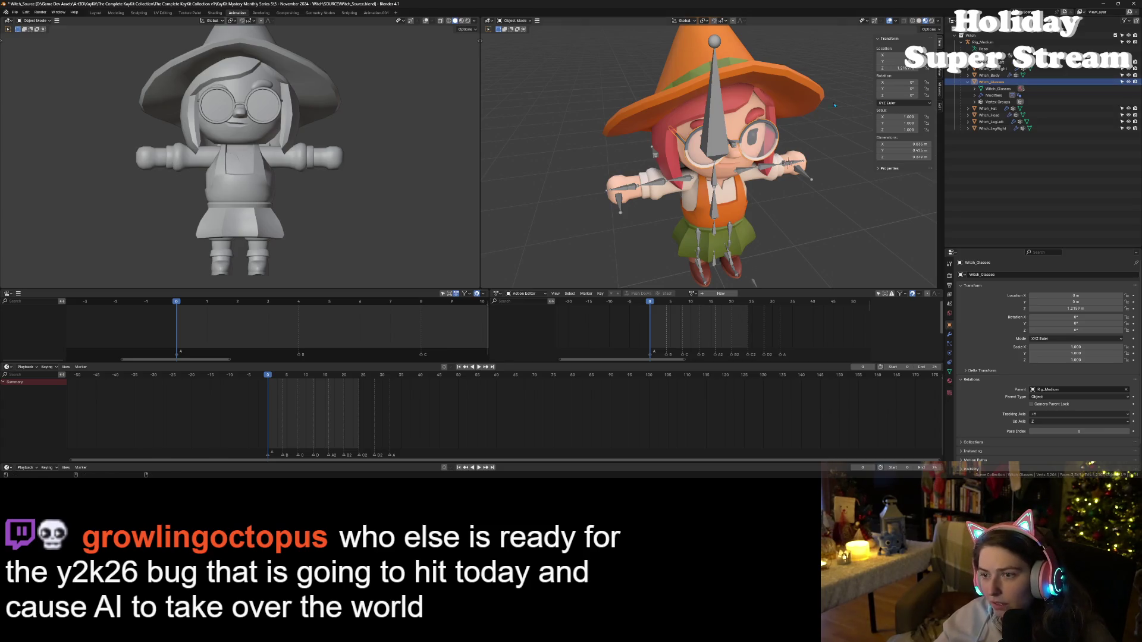
- Duplicate the glasses in place as Witch_Glasses_No_Glass and hide the original
key("shift+d")
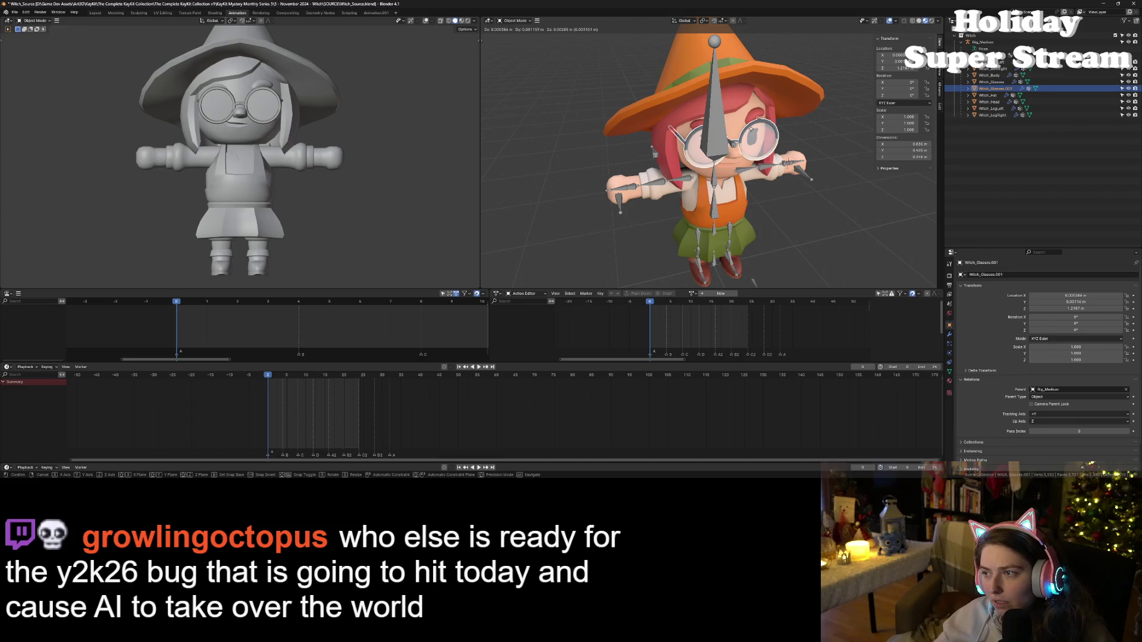
right_click(751, 131)
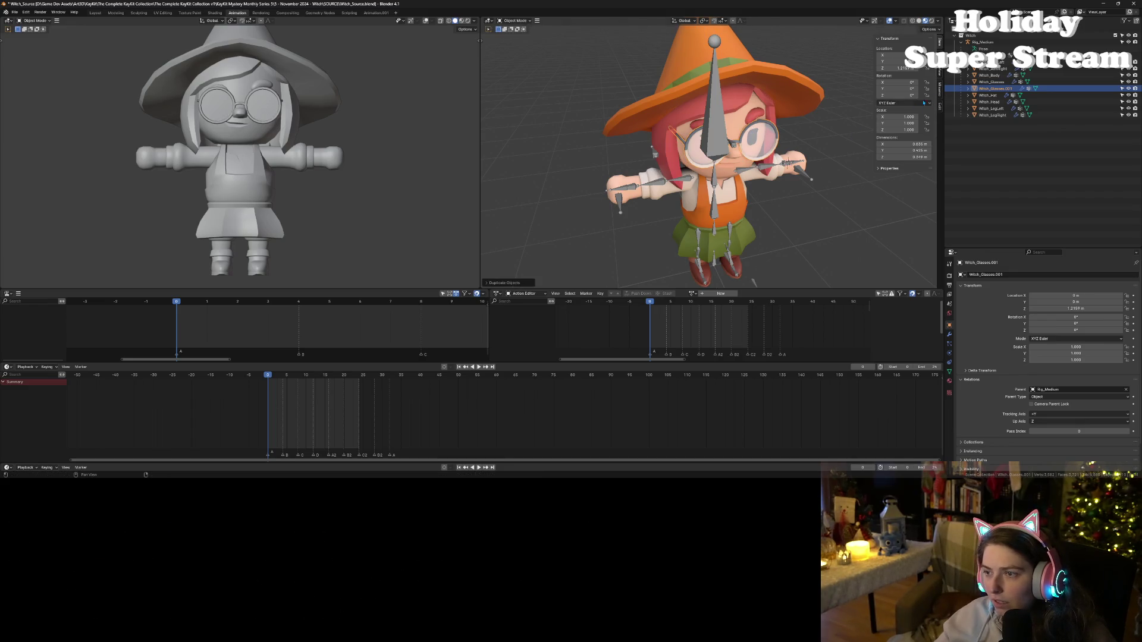
right_click(992, 91)
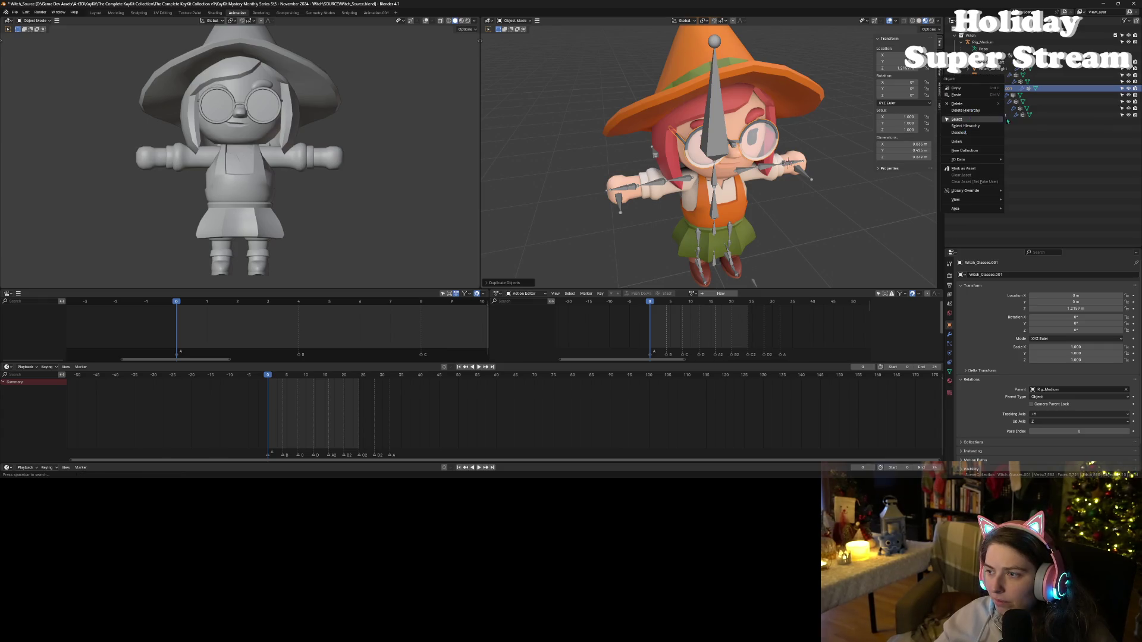
double_click(992, 88)
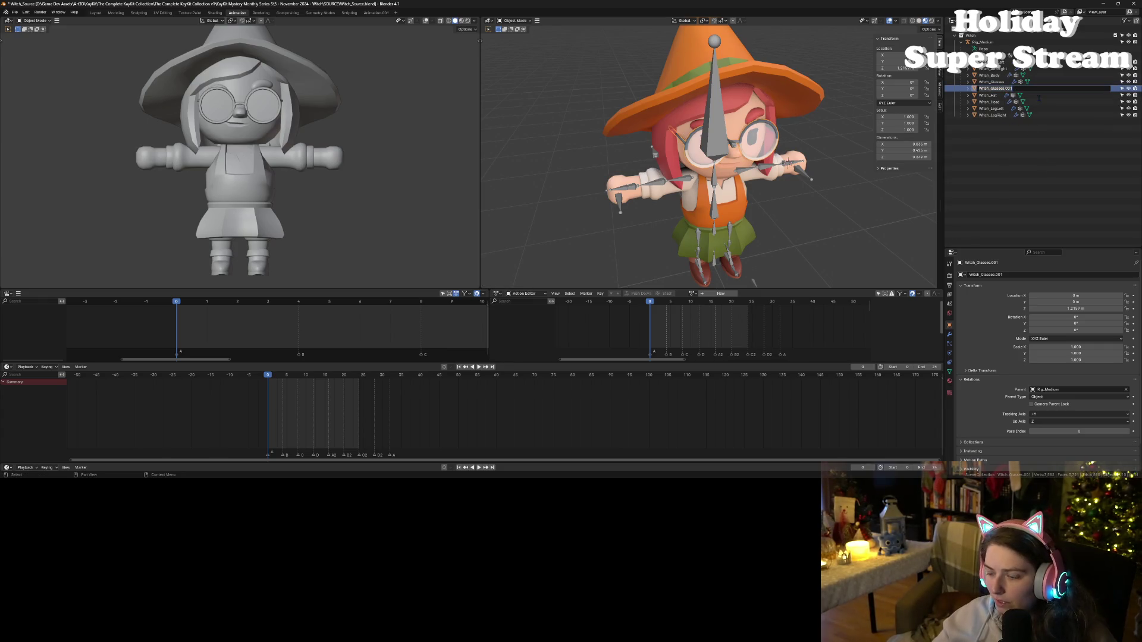
key("BackSpace")
key("BackSpace")
key("BackSpace")
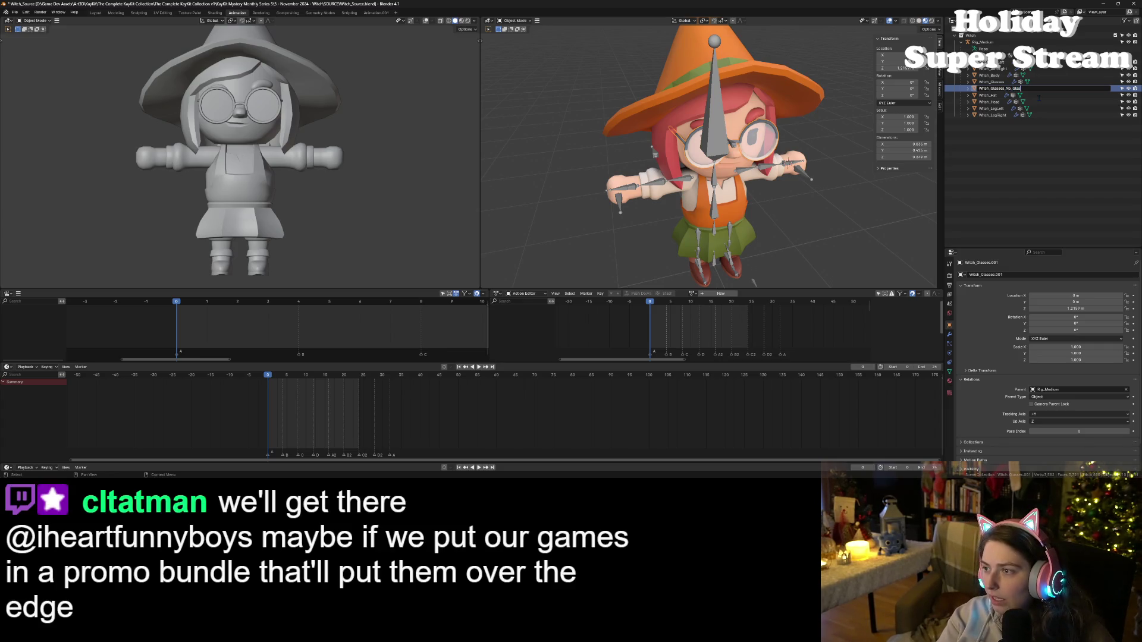
type("s")
key("Return")
key("KP_Decimal")
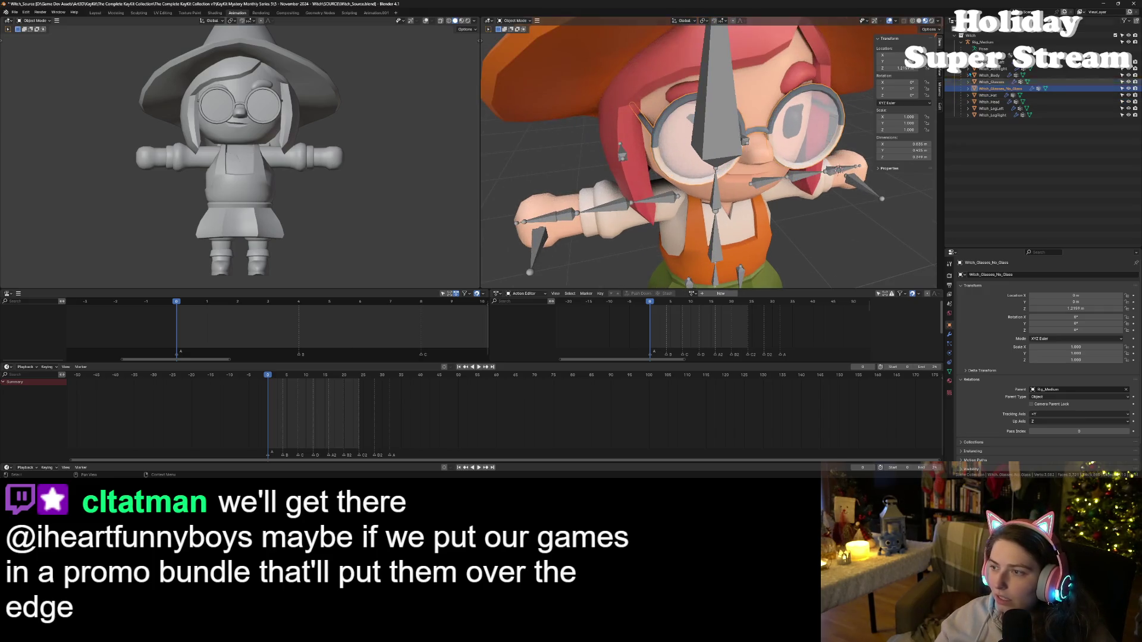
left_click(968, 88)
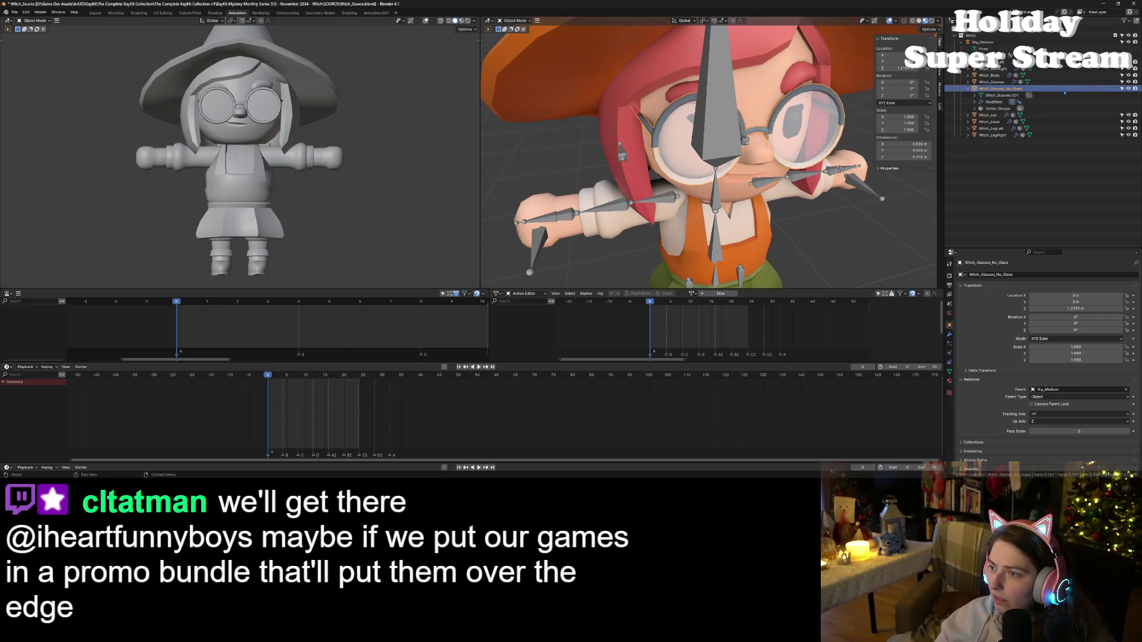
left_click(1128, 82)
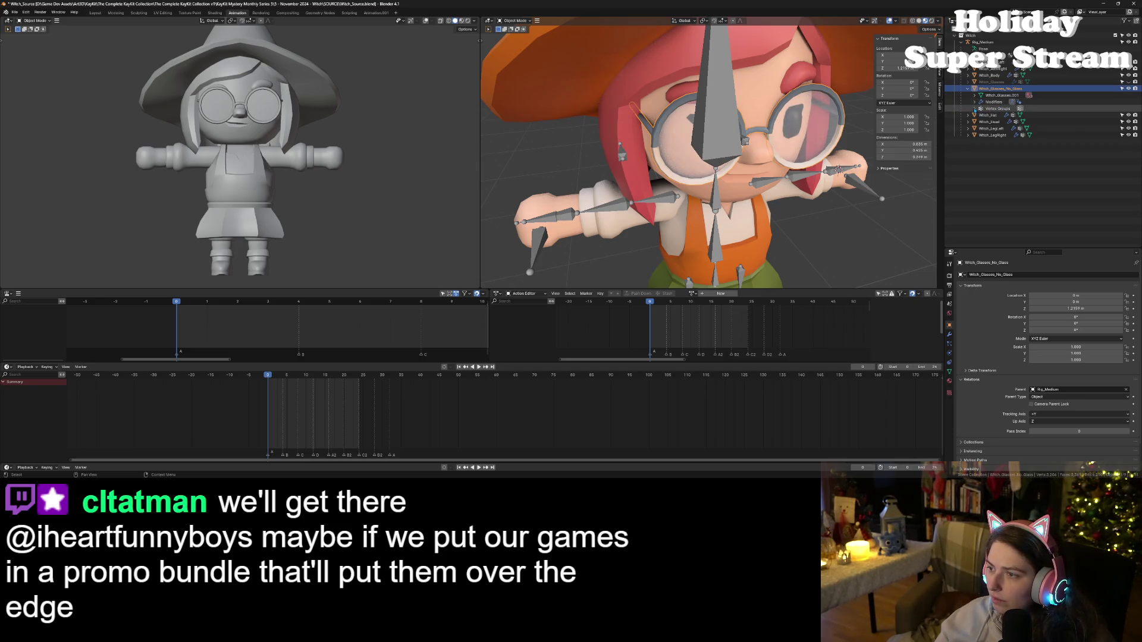
- Delete the glass material from Witch_Glasses_No_Glass
left_click(977, 96)
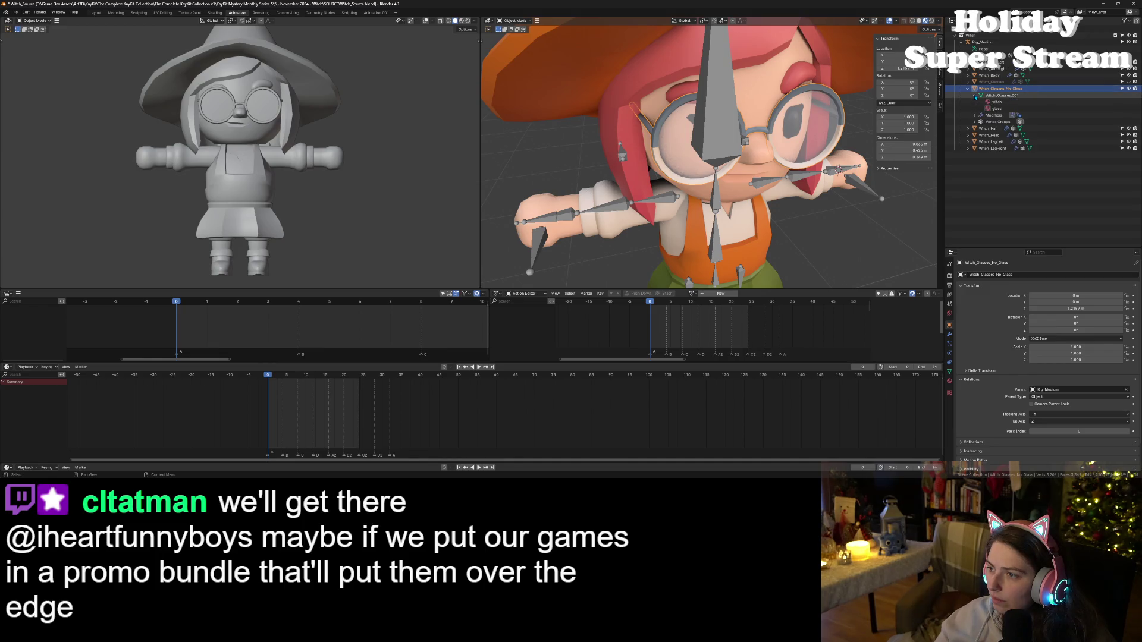
left_click(1003, 109)
right_click(1003, 108)
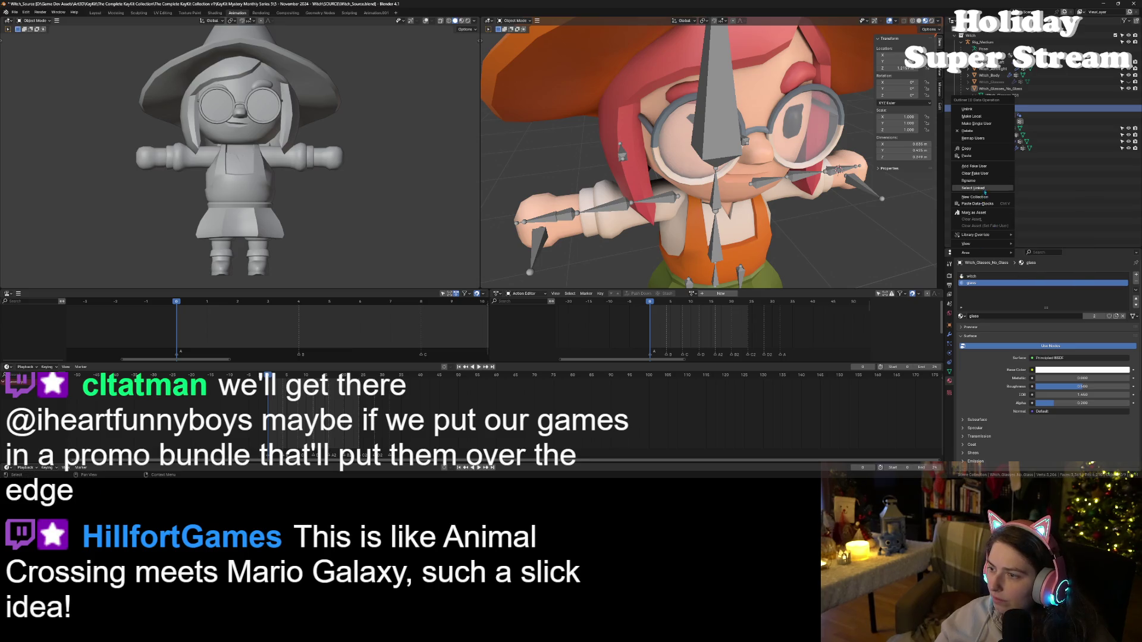
left_click(969, 131)
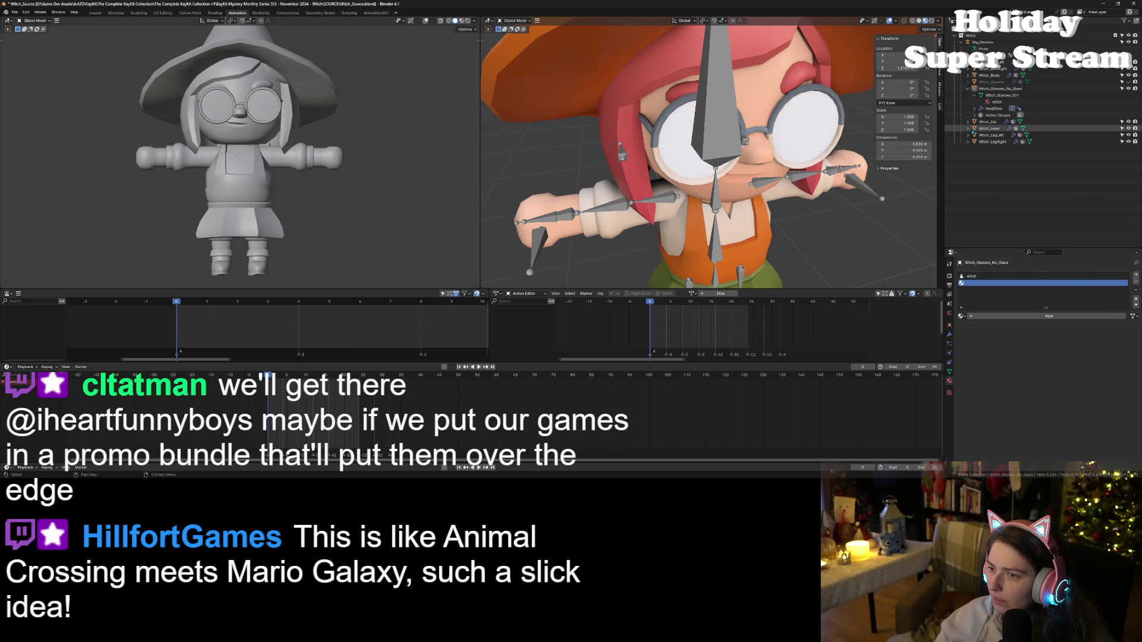
left_click(996, 89)
- In Edit Mode, delete the left lens's centre vertex to remove its faces
key("Tab")
key("KP_Decimal")
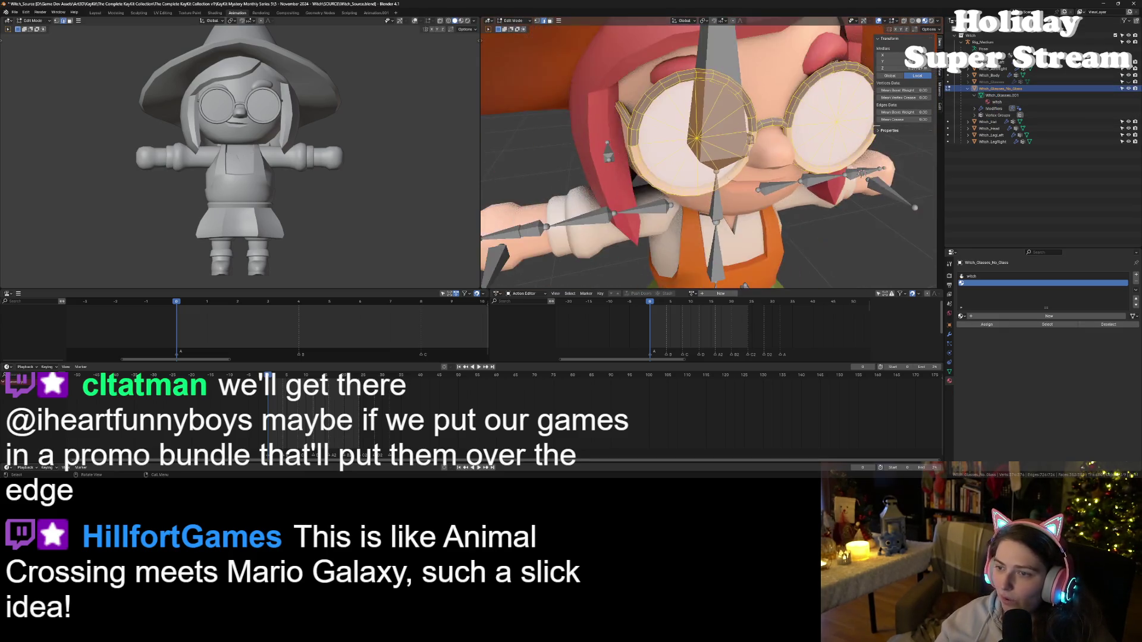
scroll(707, 151, "up", 5)
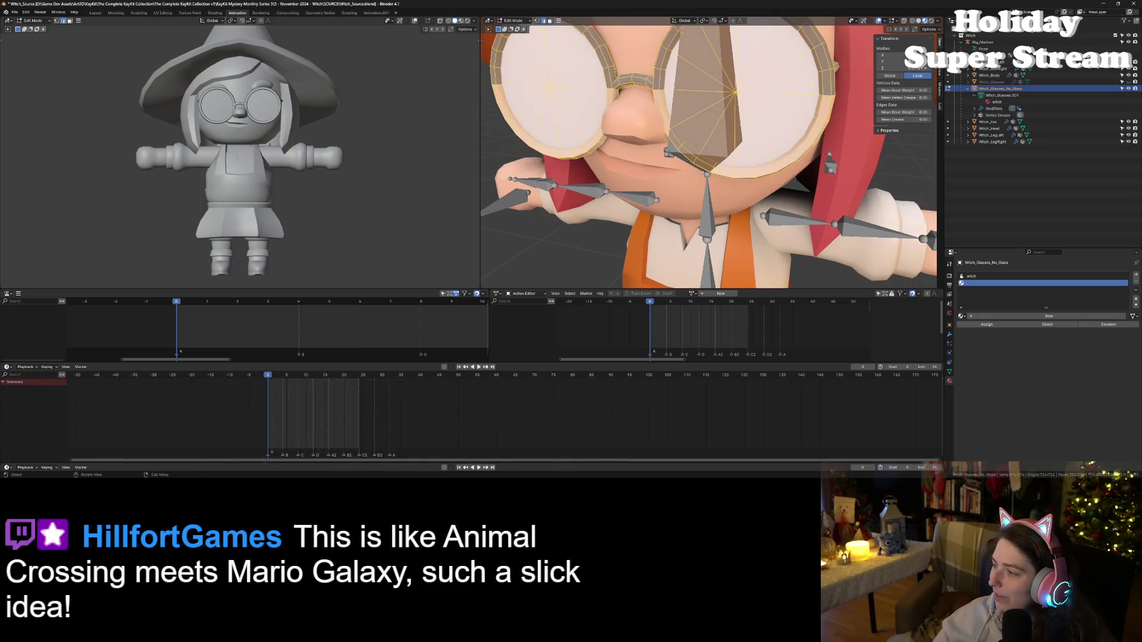
mouse_move(580, 165)
left_mouse_down()
mouse_move(608, 198)
mouse_move(579, 184)
left_mouse_up()
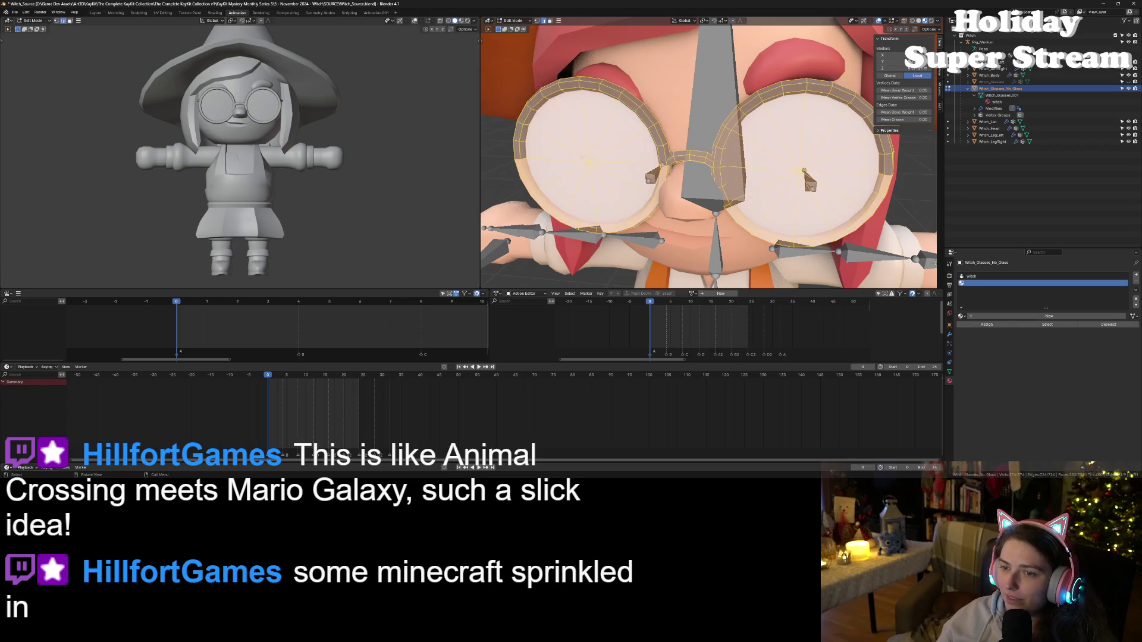
left_click(589, 162)
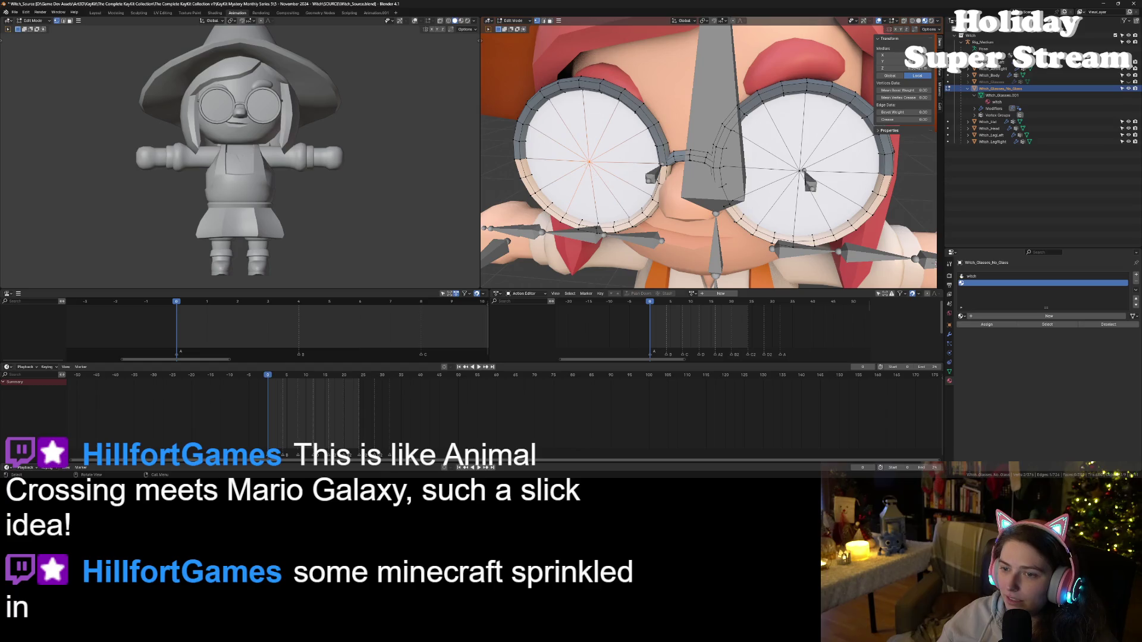
left_click(589, 161)
key("x")
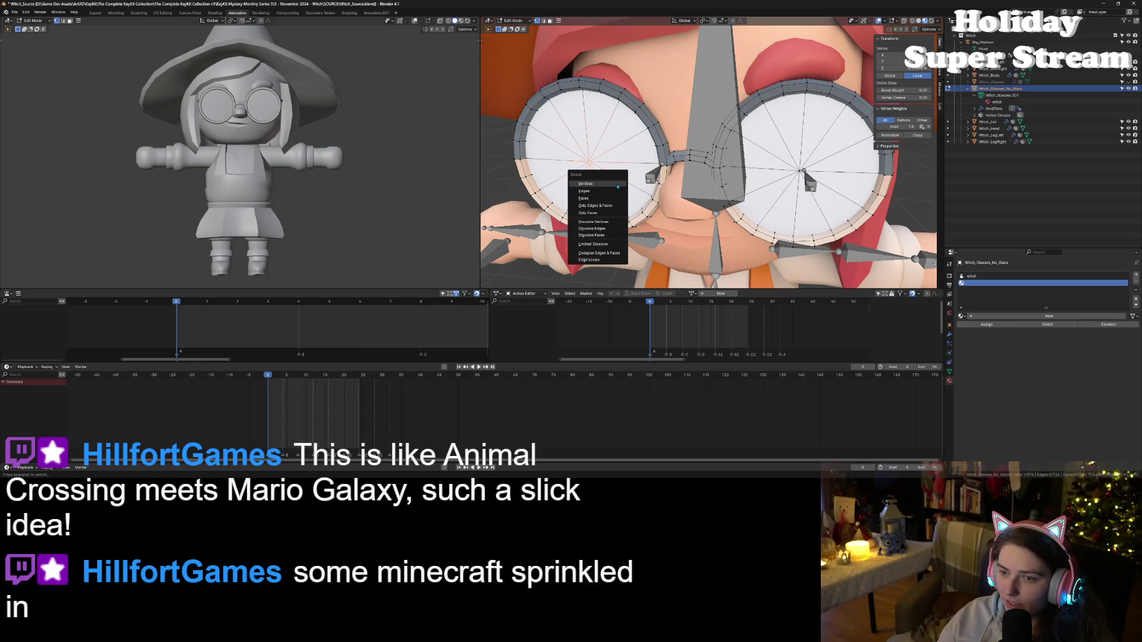
left_click(616, 183)
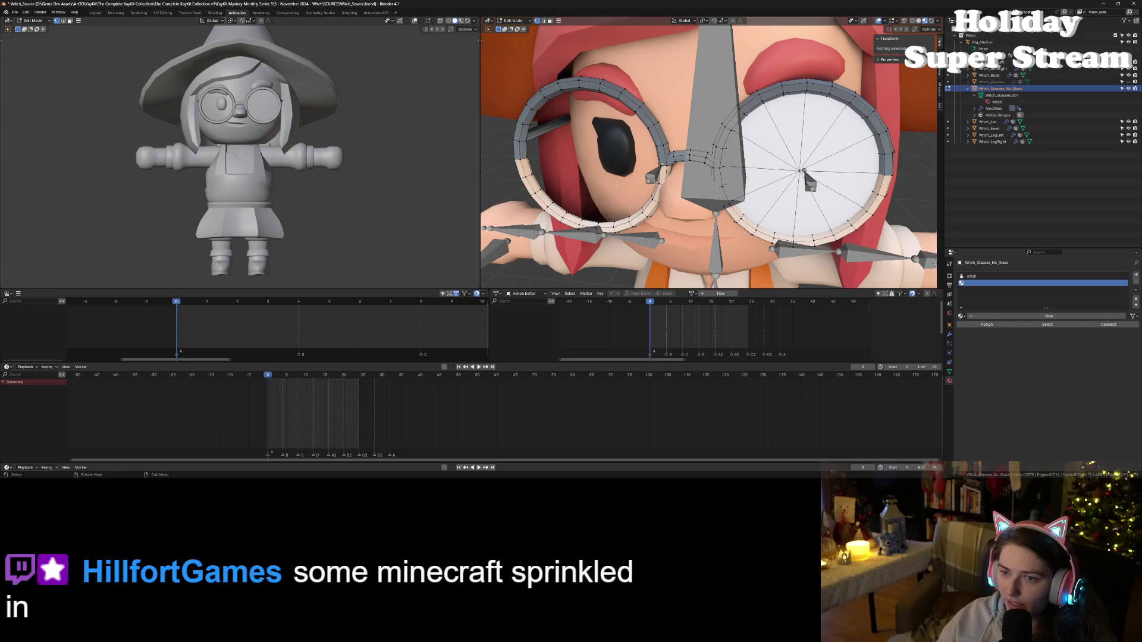
- Delete the right lens's centre vertex, then return to Object Mode
left_click(803, 171)
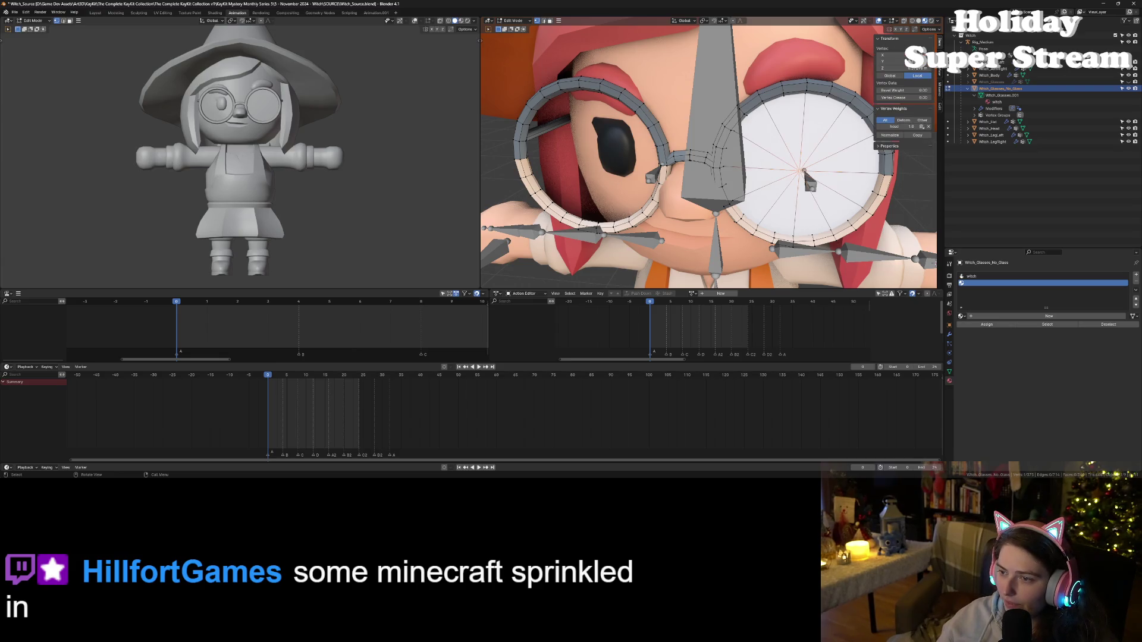
key("x")
left_click(804, 198)
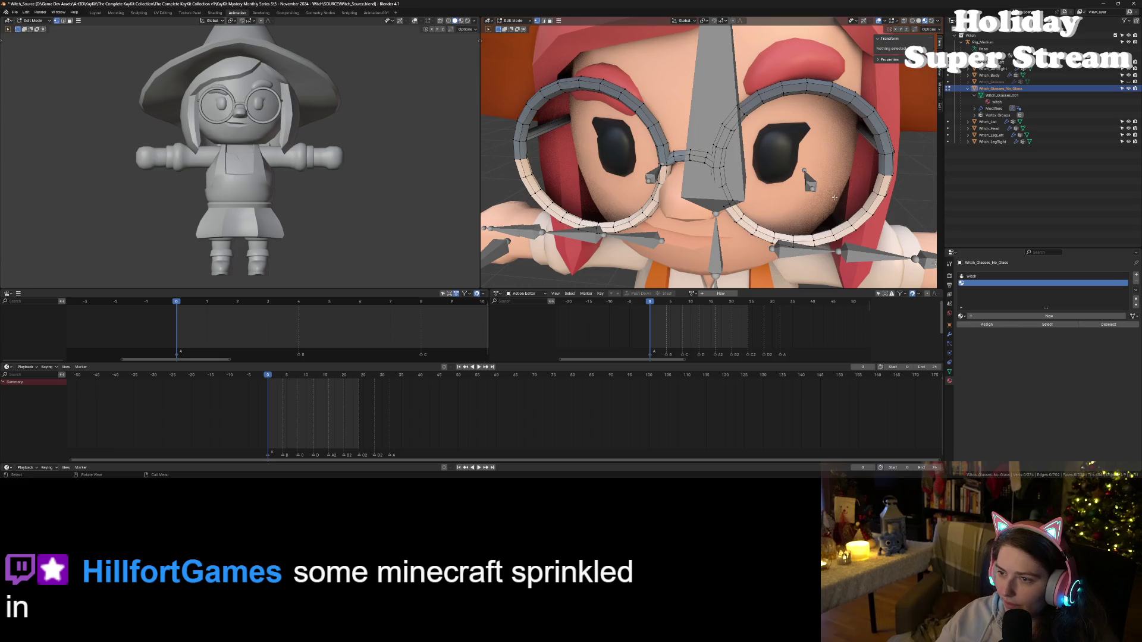
scroll(834, 197, "down", 10)
left_click_drag(834, 197, 784, 212)
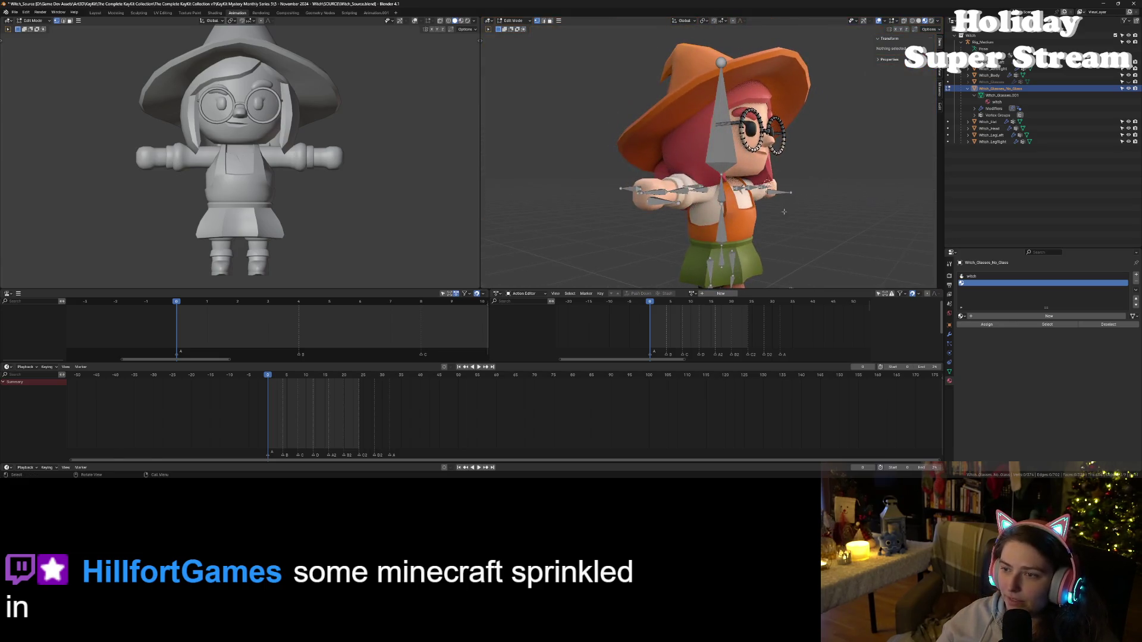
key("Tab")
key("KP_Decimal")
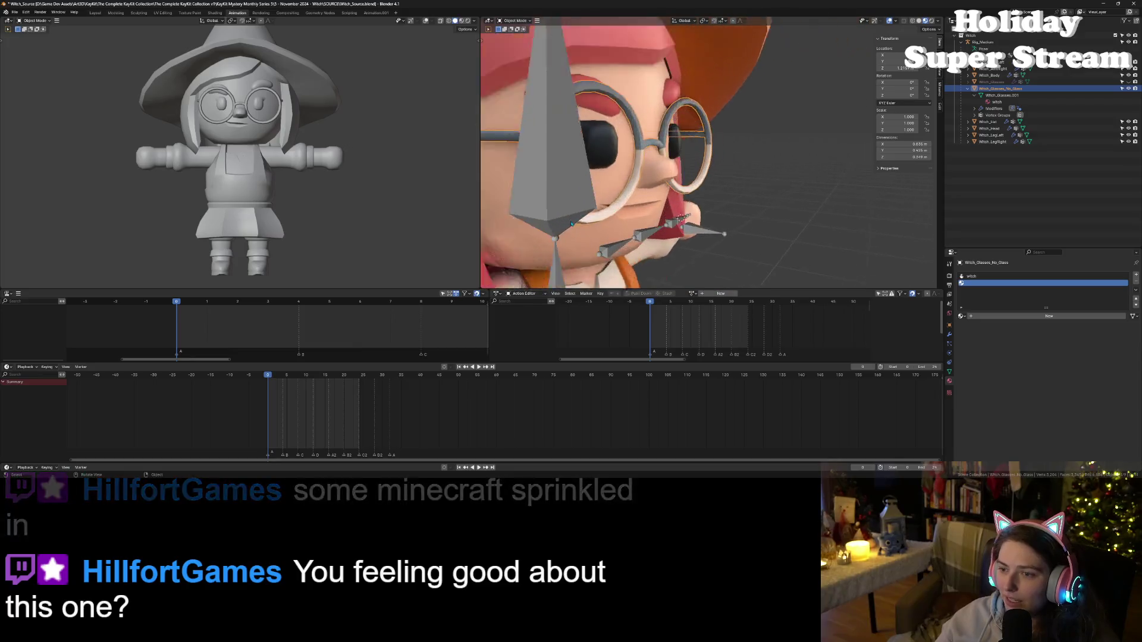
- Orbit around the witch to inspect the lens-less glasses, then switch to Godot
mouse_move(580, 220)
left_mouse_down()
mouse_move(583, 253)
mouse_move(754, 225)
mouse_move(732, 226)
left_mouse_up()
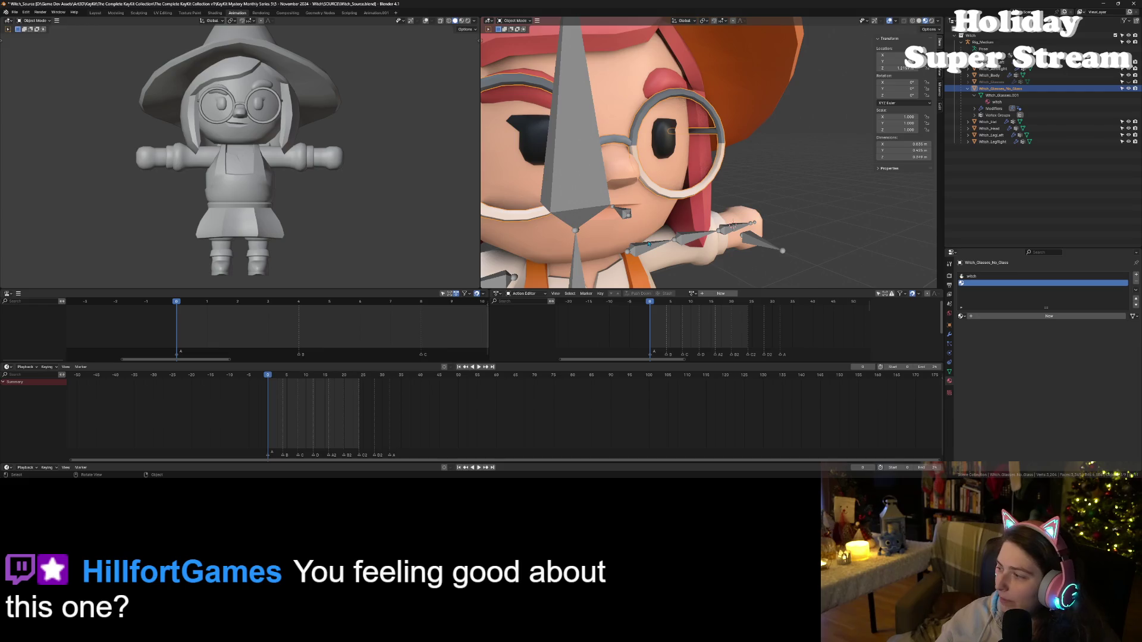
mouse_move(635, 226)
left_mouse_down()
mouse_move(562, 204)
mouse_move(621, 233)
mouse_move(607, 232)
mouse_move(610, 209)
left_mouse_up()
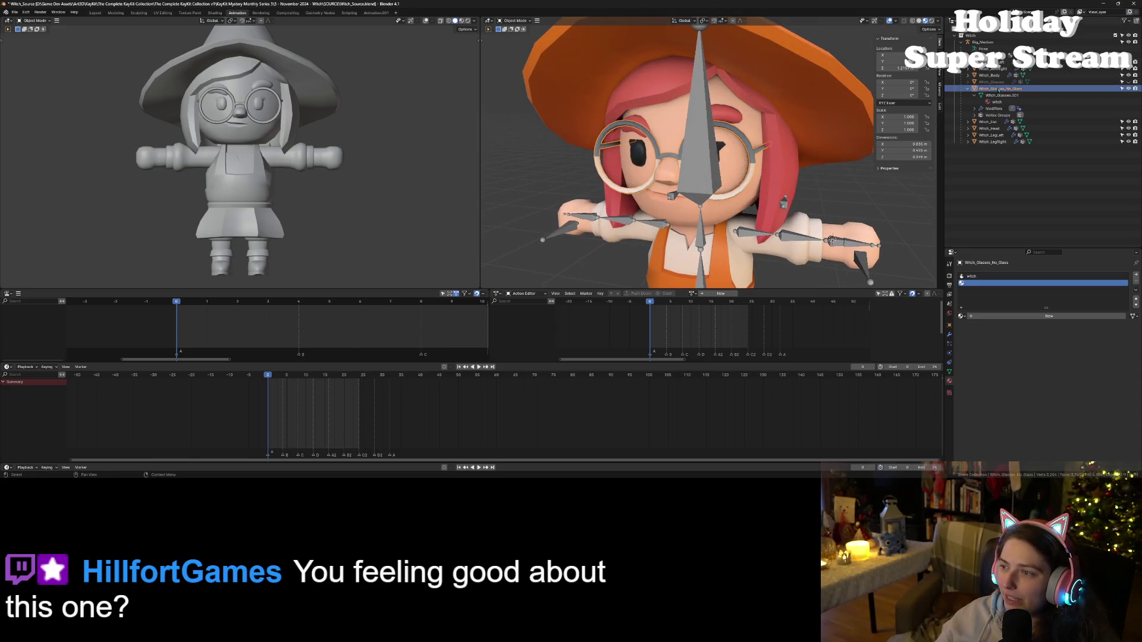
left_click(1000, 89)
scroll(760, 170, "up", 6)
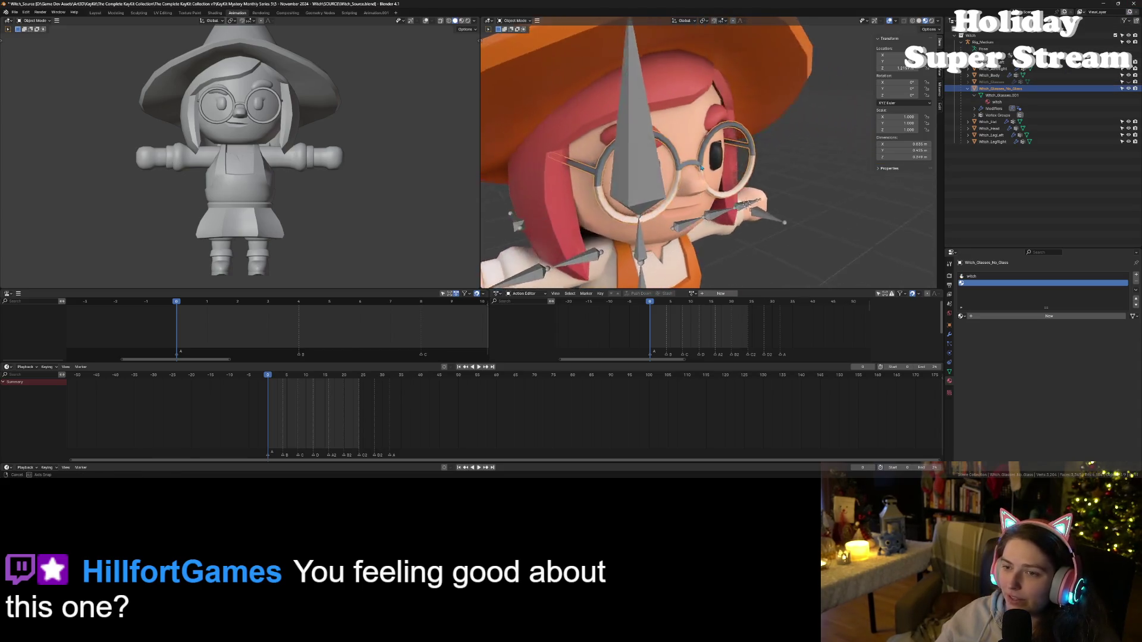
left_click_drag(760, 170, 683, 150)
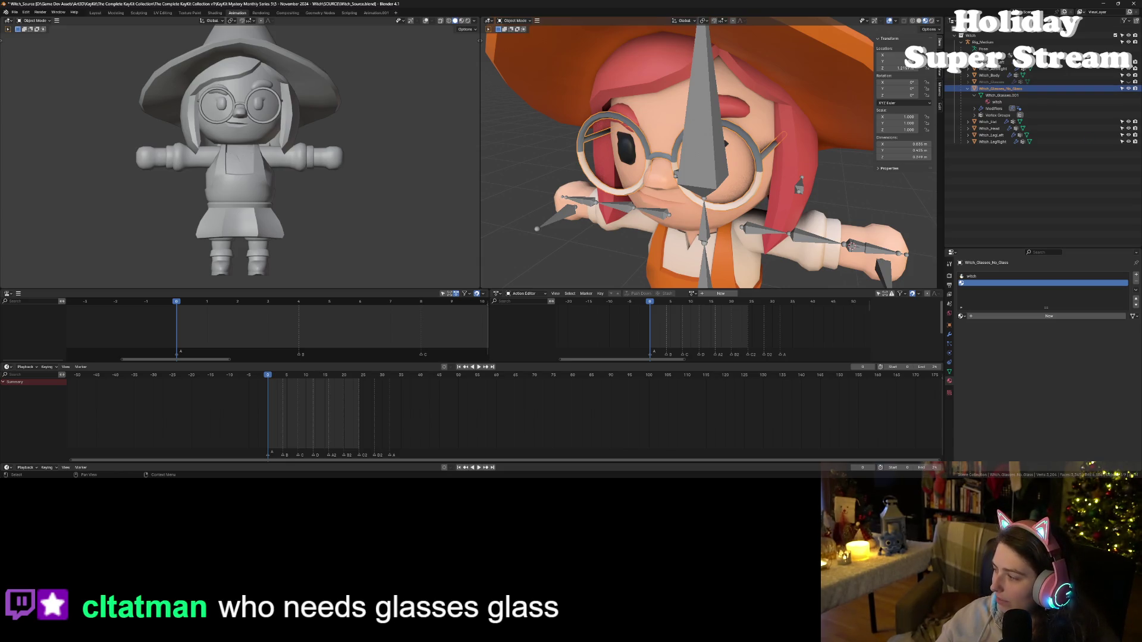
key("alt+Tab")
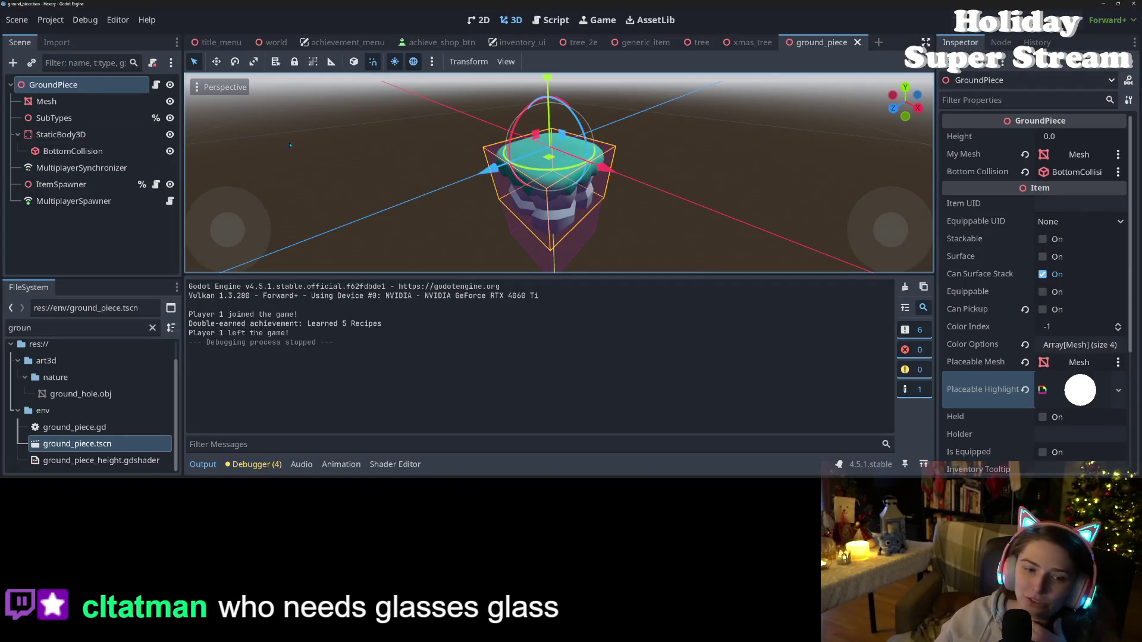
- Filter the FileSystem for 'player', open player.tscn and inspect its Witch_Glasses node
double_click(49, 330)
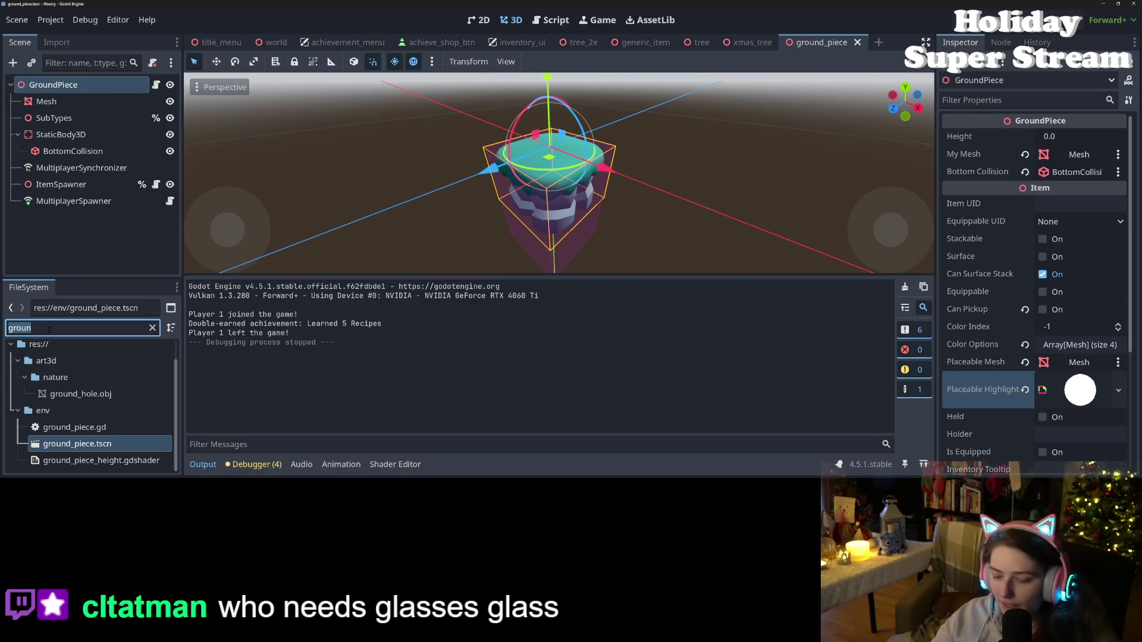
type("player")
scroll(57, 416, "down", 5)
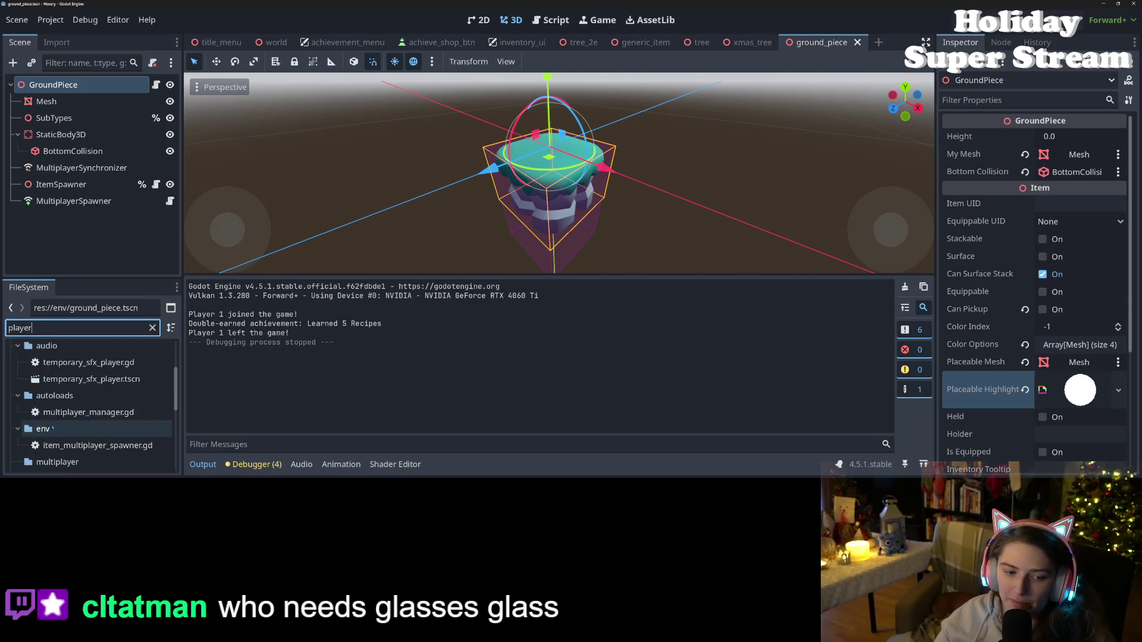
left_click(57, 415)
double_click(57, 415)
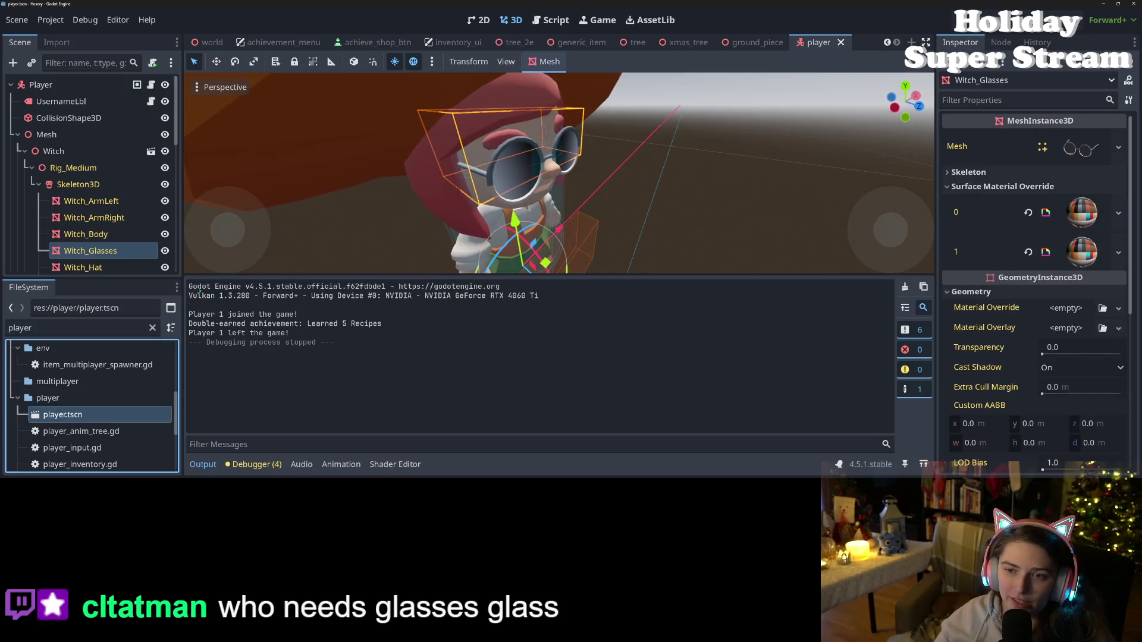
left_click(80, 251)
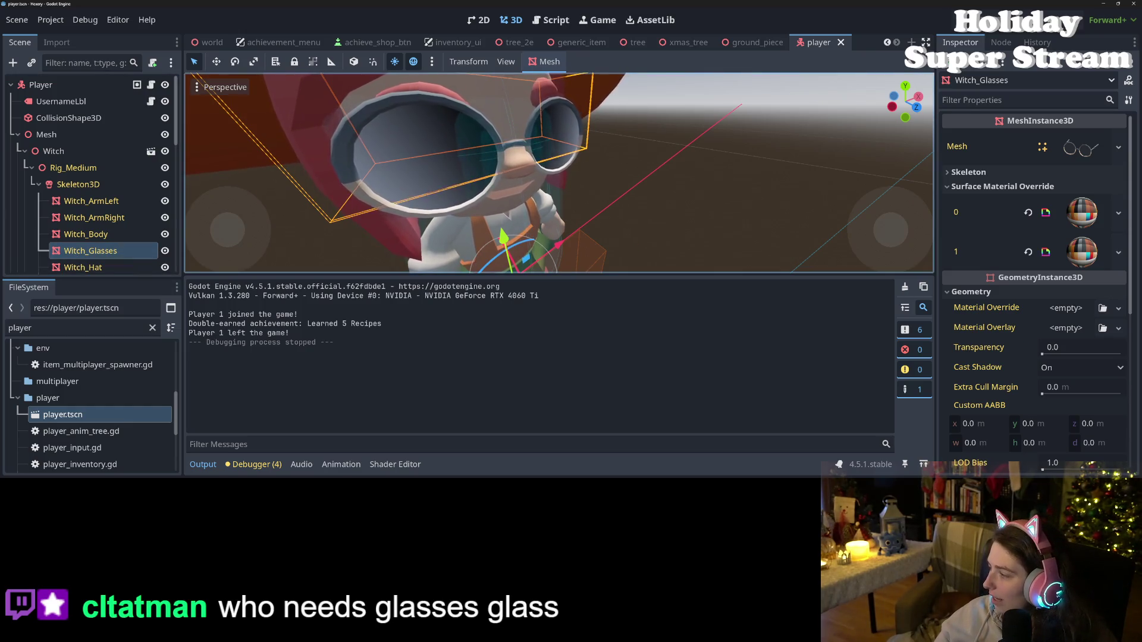
key("alt+Tab")
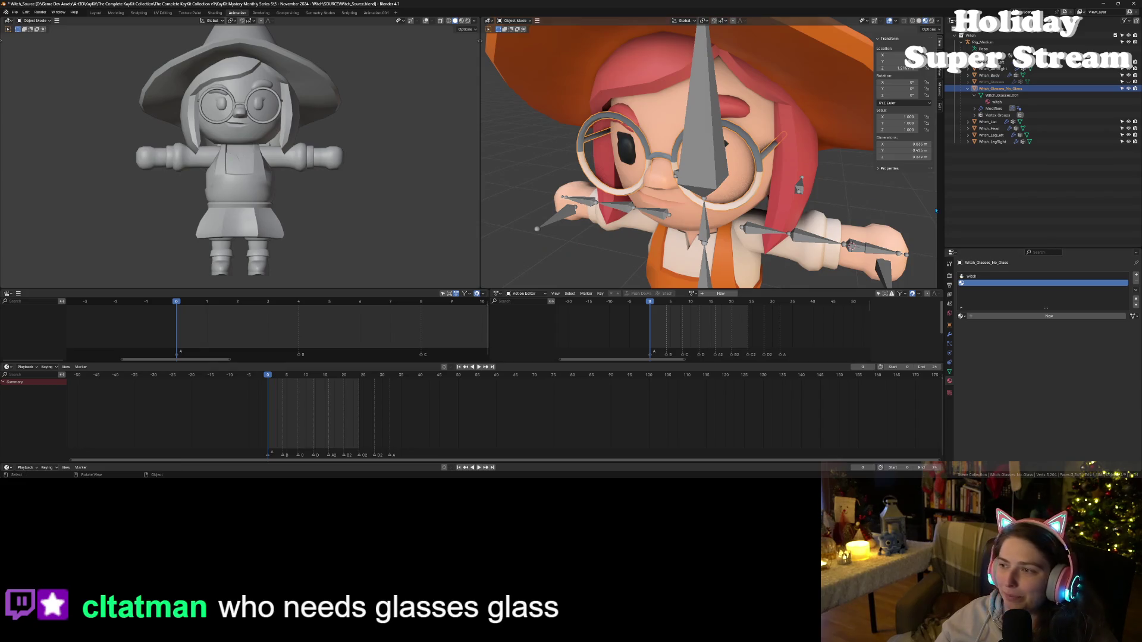
- Start a Wavefront OBJ export and go up to The Complete KayKit Collection folder
left_click(15, 12)
mouse_move(42, 123)
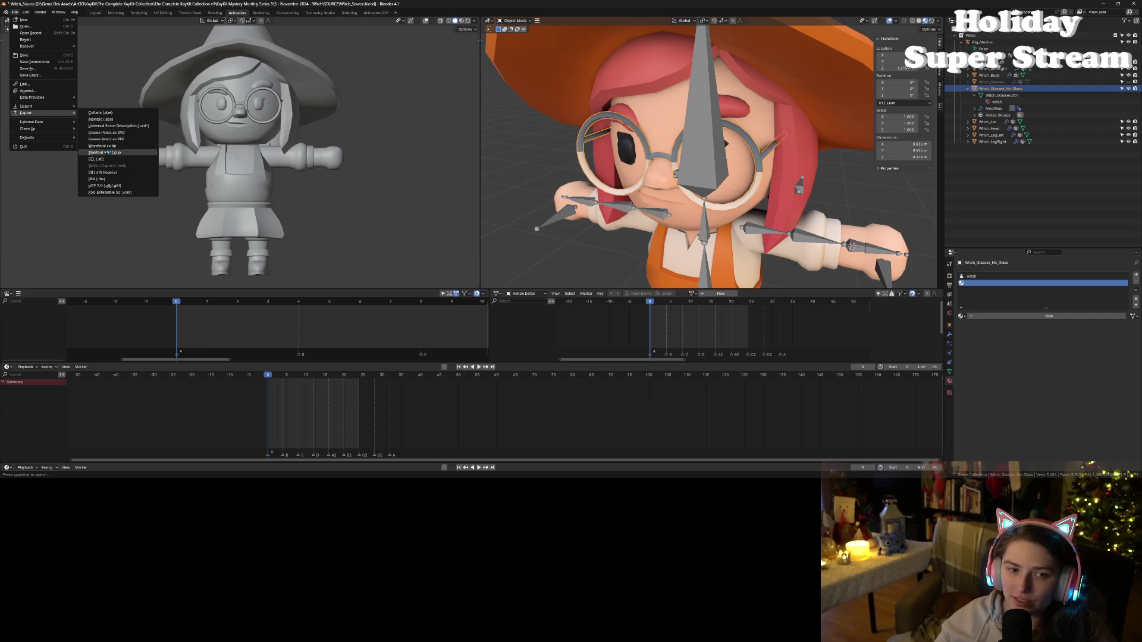
left_click(107, 148)
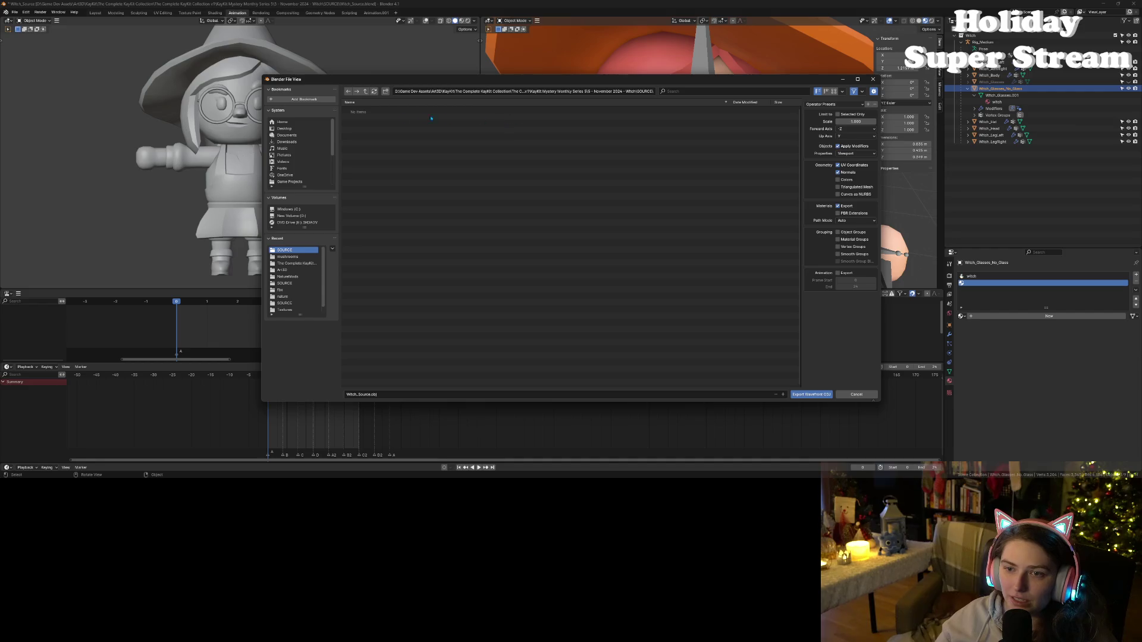
left_click(365, 91)
double_click(365, 91)
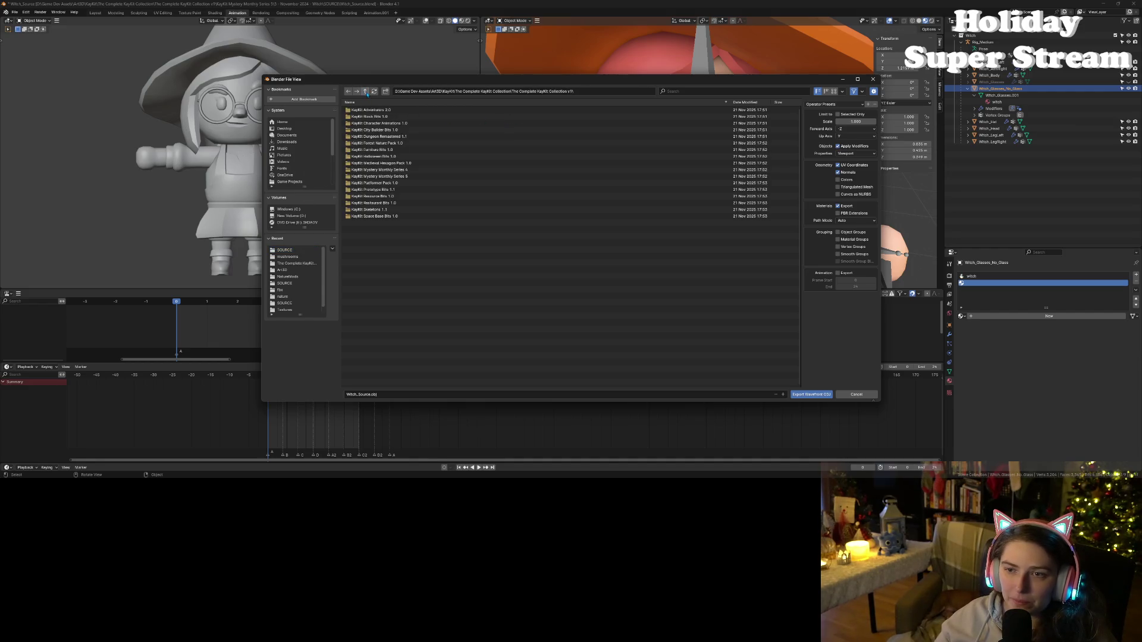
left_click(365, 91)
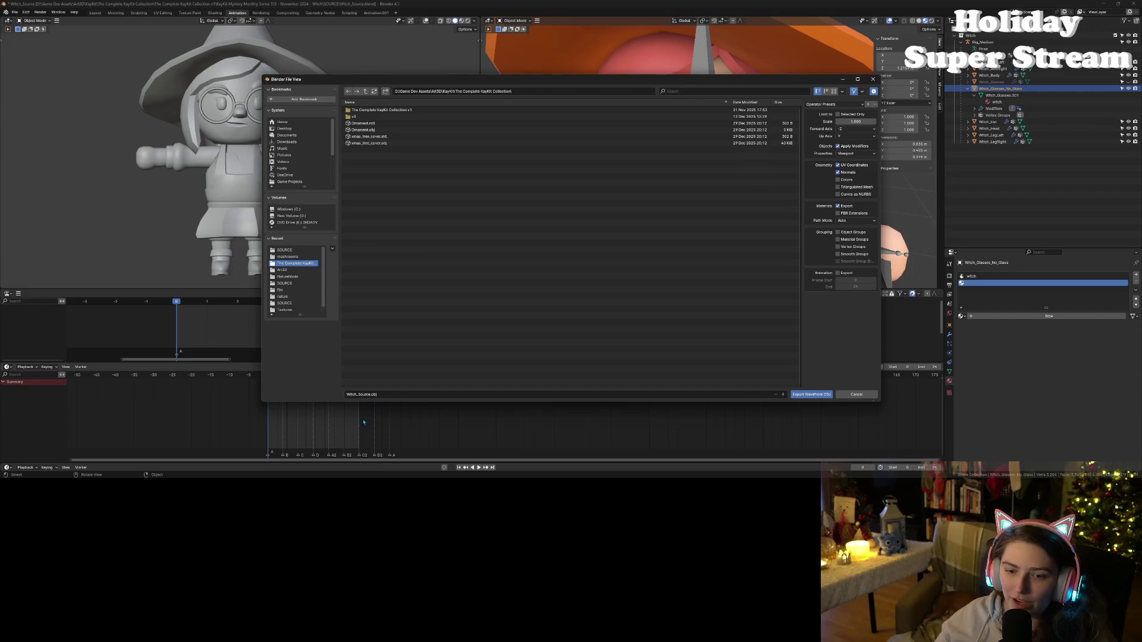
- Export as witch_glasses_no_glass.obj, then back in Godot hide the output panel
left_click_drag(347, 395, 370, 394)
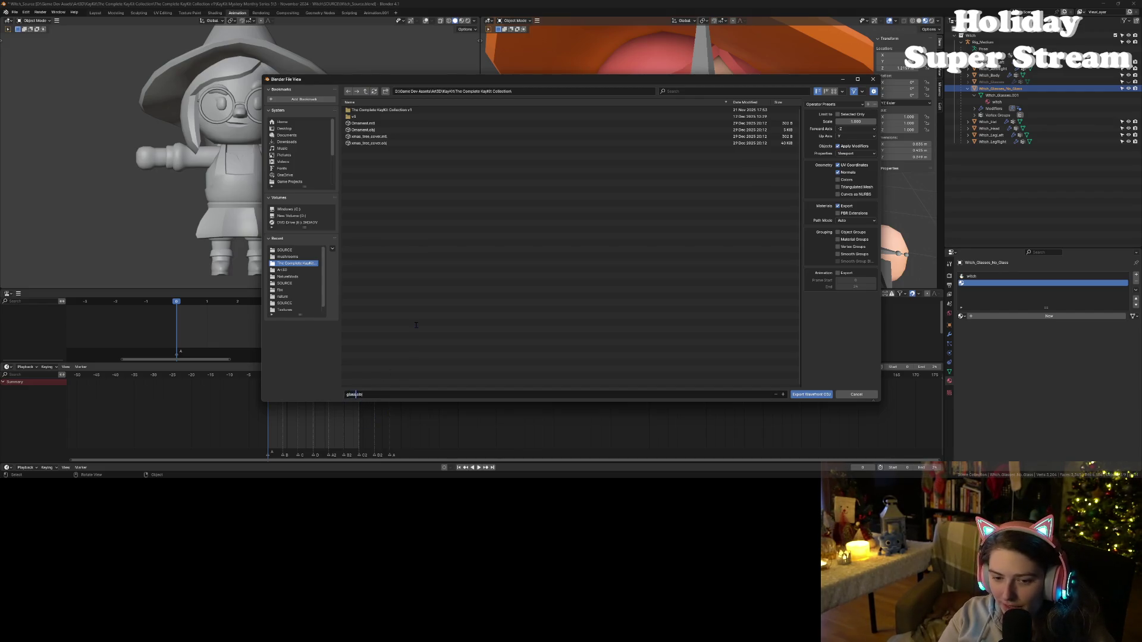
key("BackSpace")
key("BackSpace")
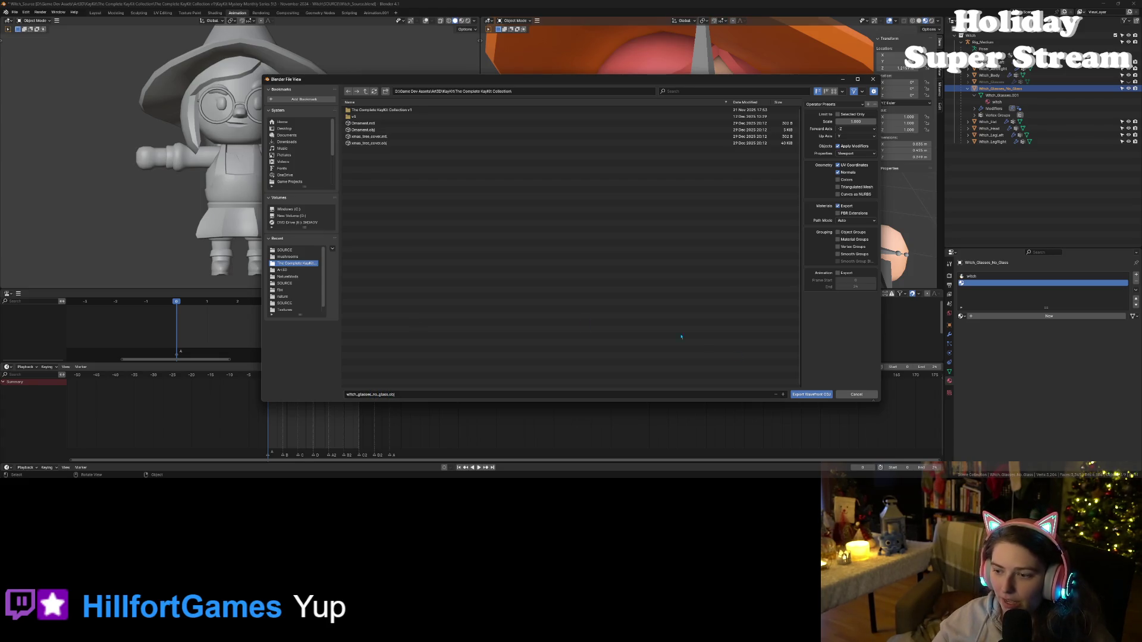
key("Return")
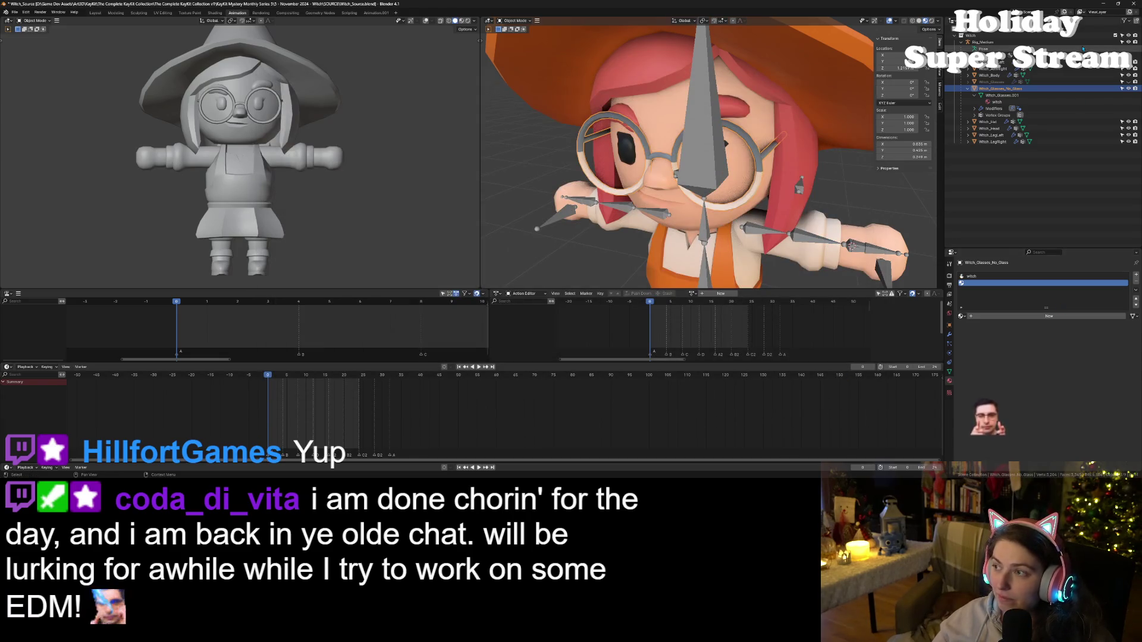
key("alt+Tab")
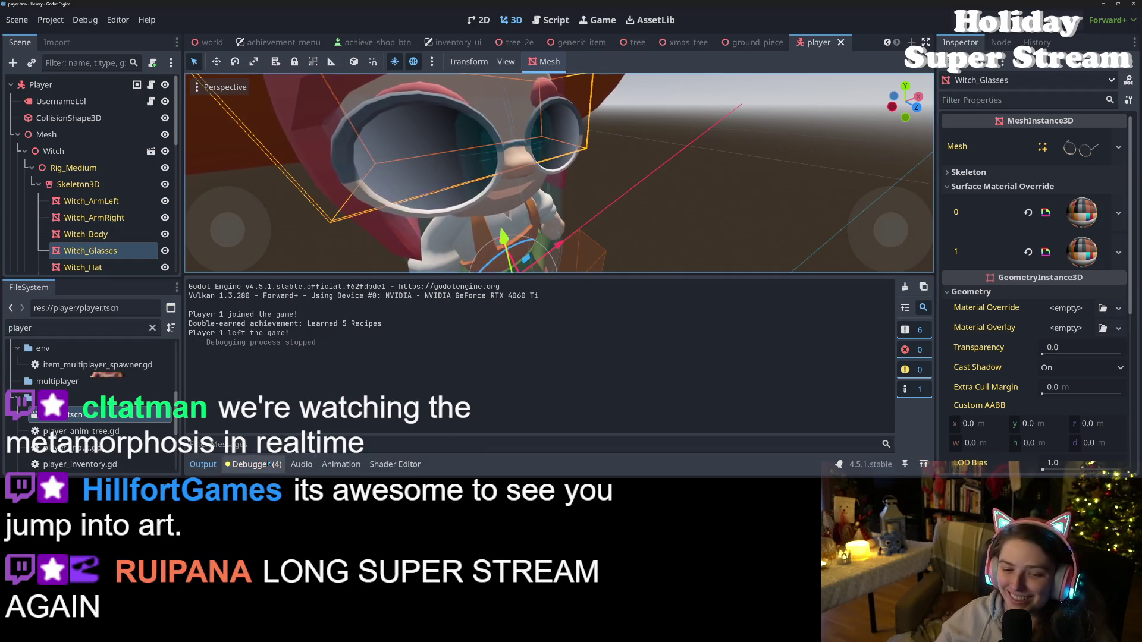
left_click(203, 465)
- Clear the FileSystem filter and expand res://art3d/witch to find witch_glasses_no_glass.obj
scroll(581, 308, "down", 3)
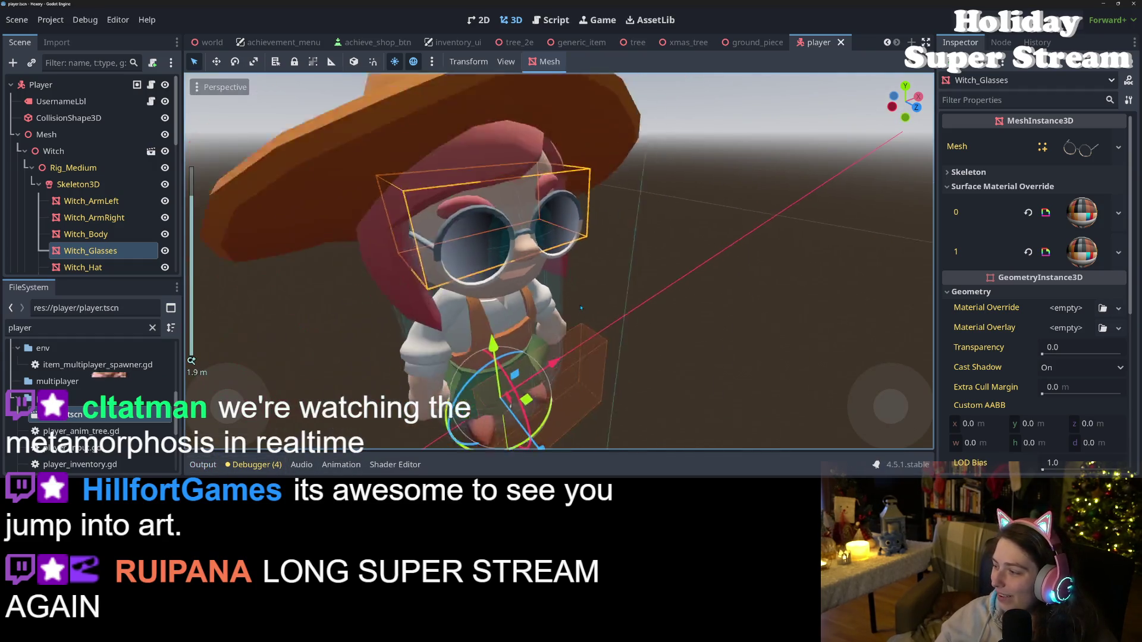
scroll(581, 307, "down", 6)
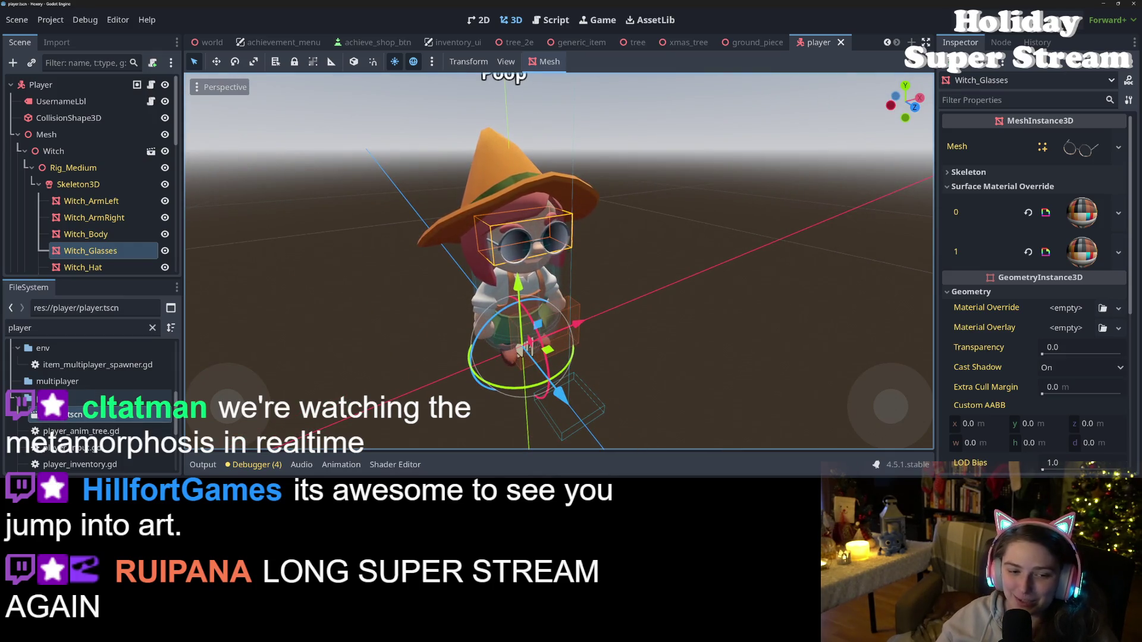
scroll(89, 393, "up", 5)
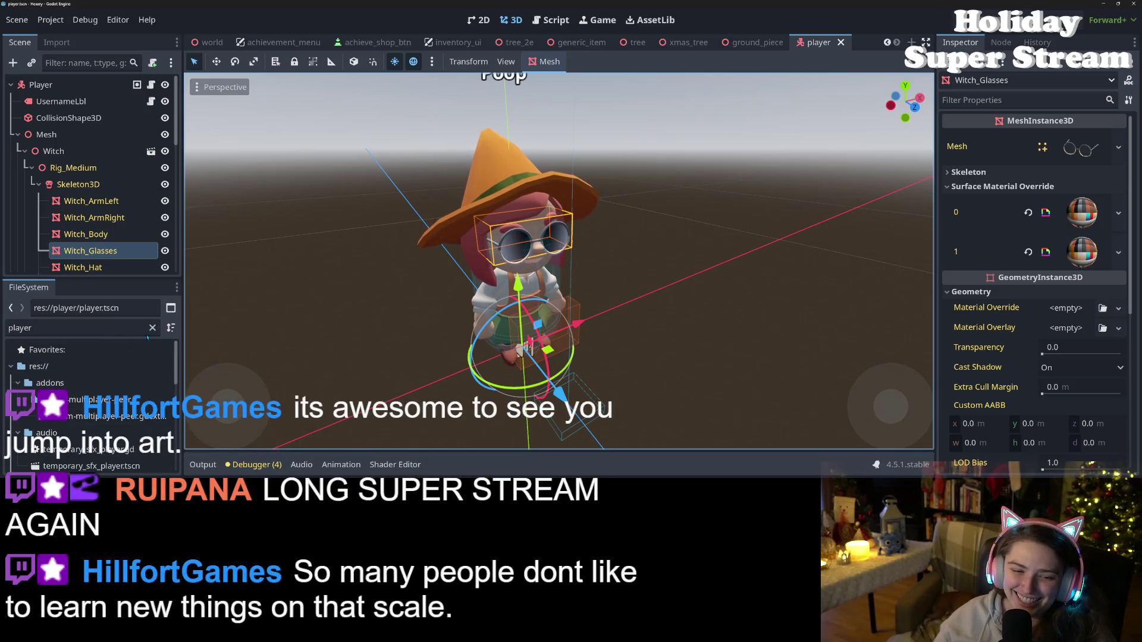
left_click(152, 327)
scroll(72, 435, "up", 5)
scroll(73, 435, "down", 2)
left_click(24, 426)
scroll(69, 429, "down", 5)
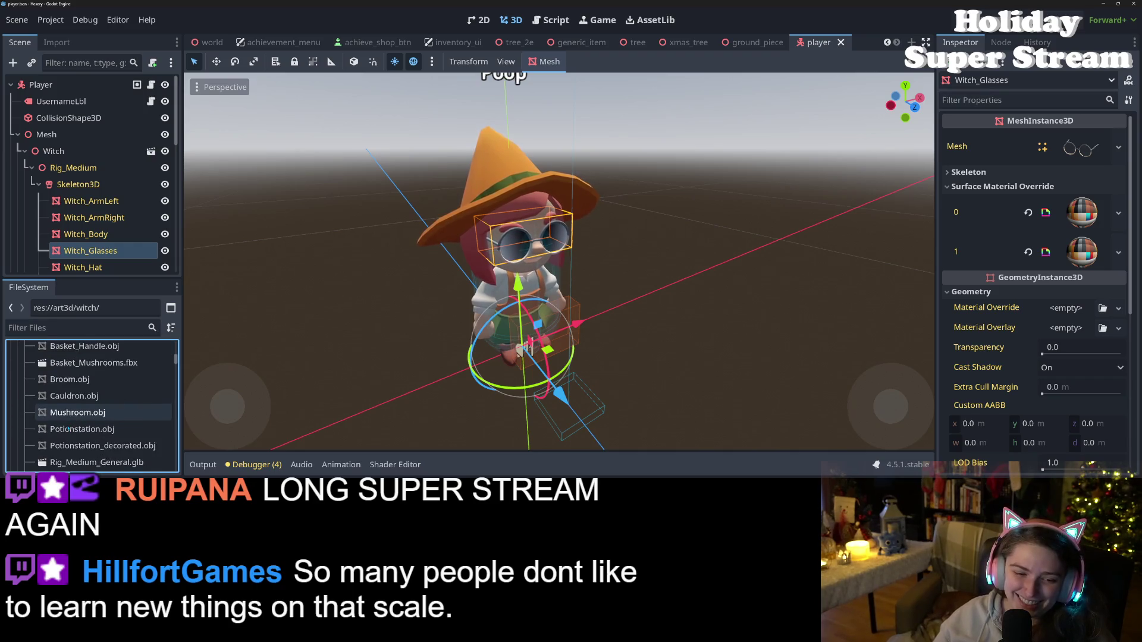
scroll(69, 428, "up", 5)
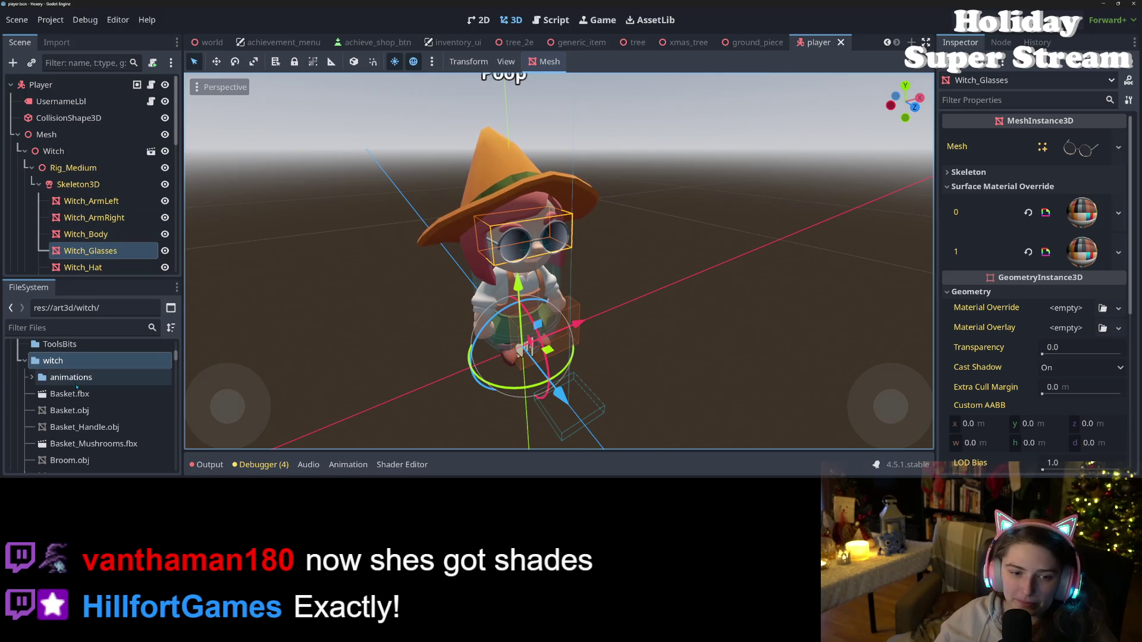
scroll(89, 405, "down", 5)
scroll(89, 418, "down", 3)
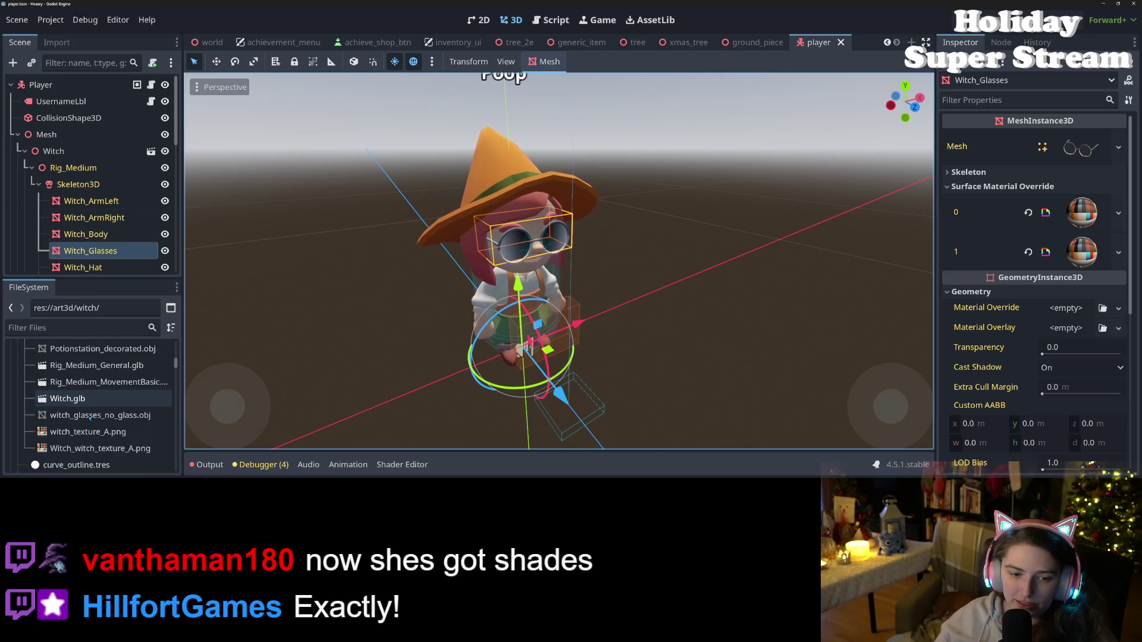
- Try dropping witch_glasses_no_glass.obj onto the glasses mesh, then return to Blender
mouse_move(62, 400)
left_mouse_down()
mouse_move(535, 267)
mouse_move(1118, 149)
mouse_move(1087, 147)
left_mouse_up()
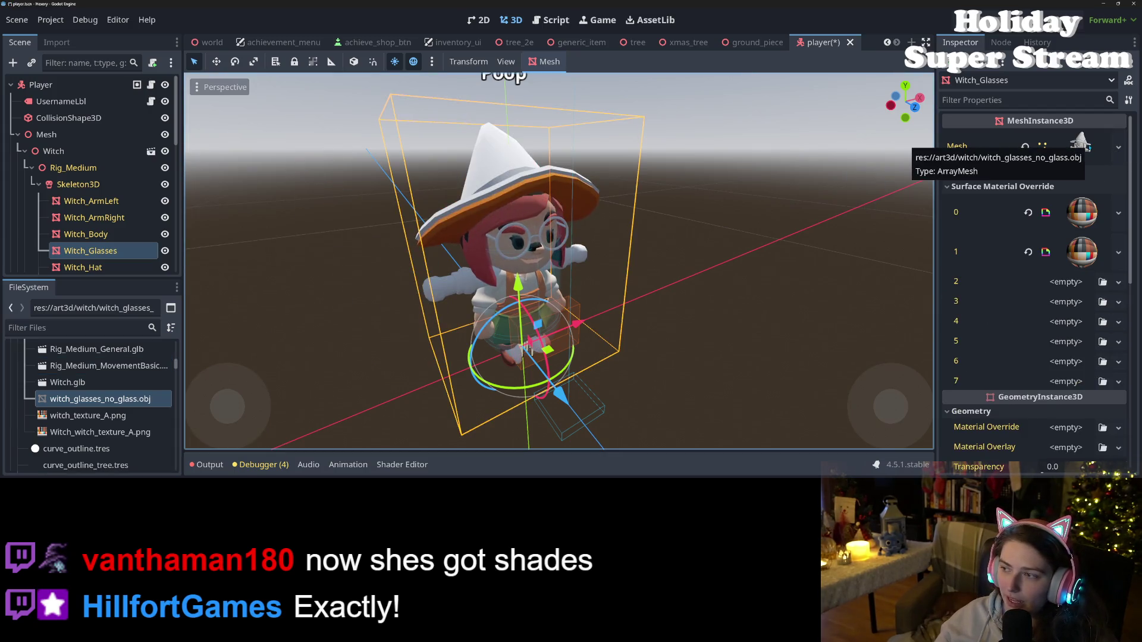
key("ctrl+s")
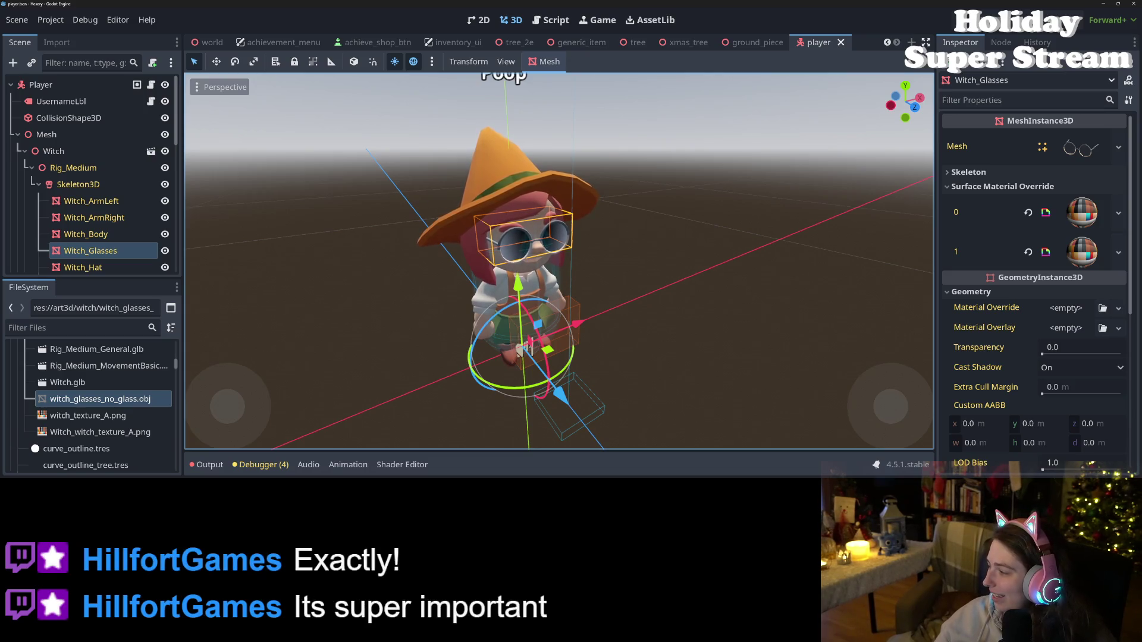
key("alt+Tab")
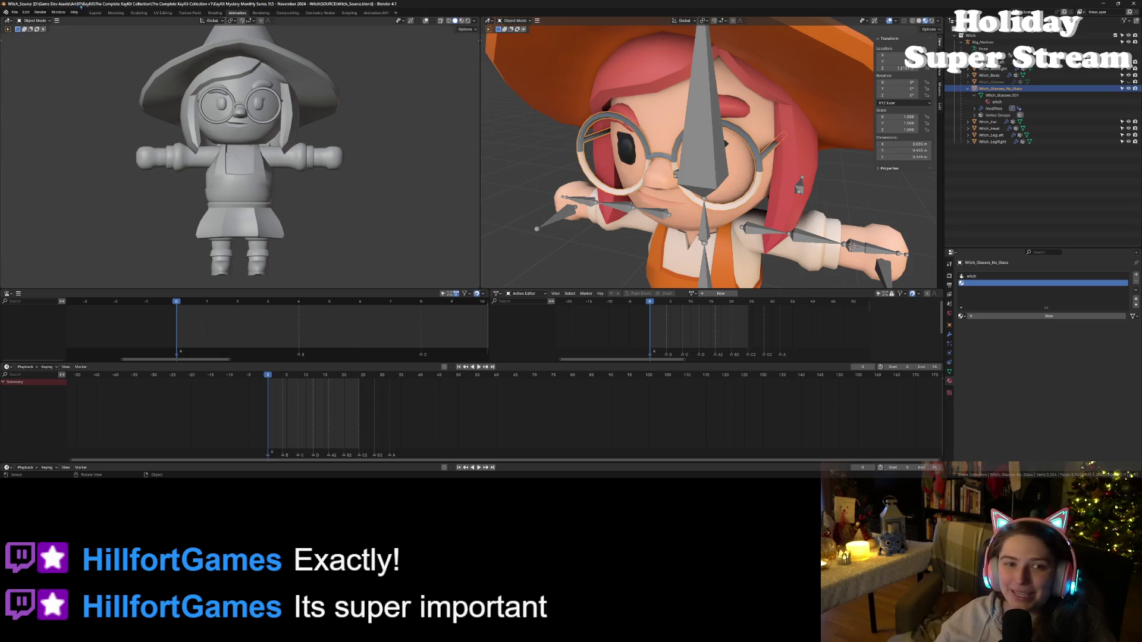
left_click(14, 12)
- Re-export the glasses as Wavefront OBJ over witch_glasses_no_glass.obj and minimise Blender
mouse_move(26, 112)
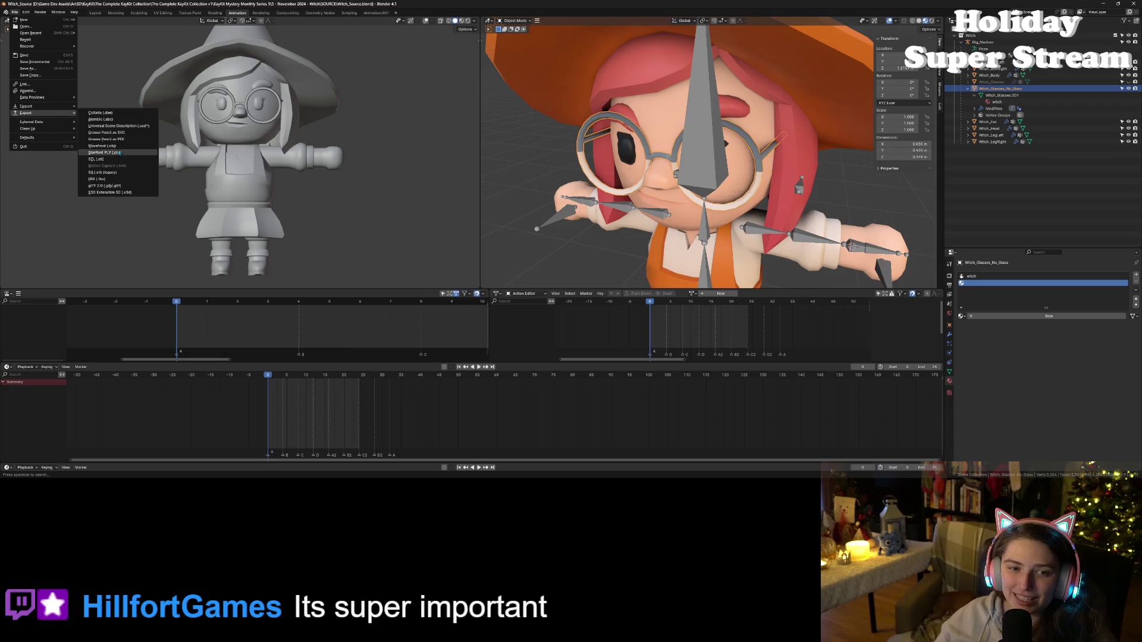
left_click(116, 146)
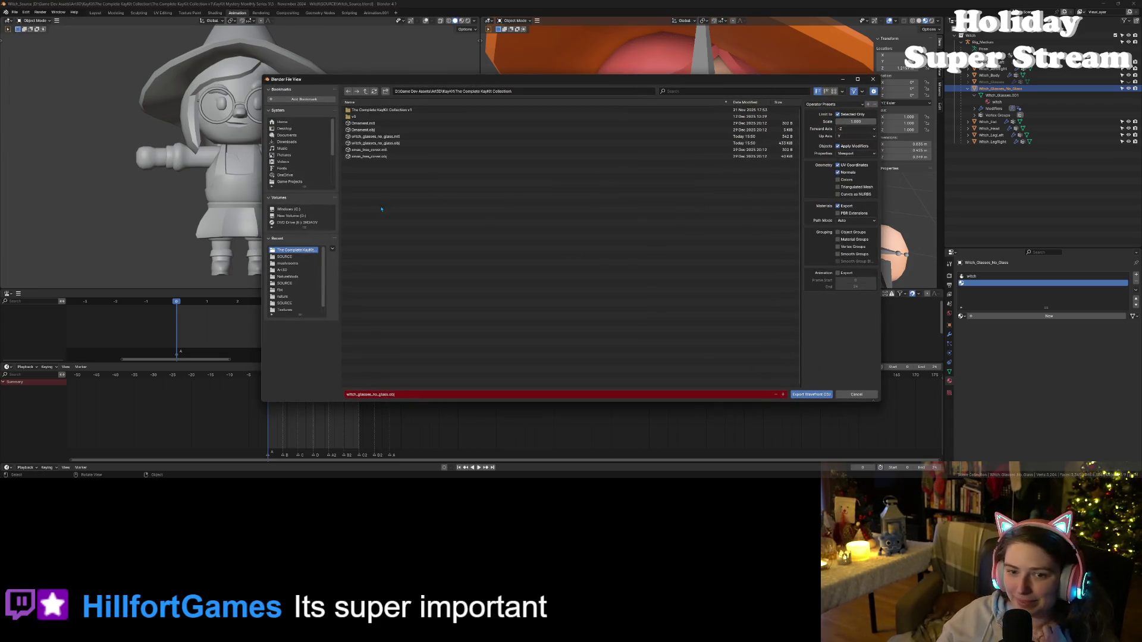
left_click(376, 143)
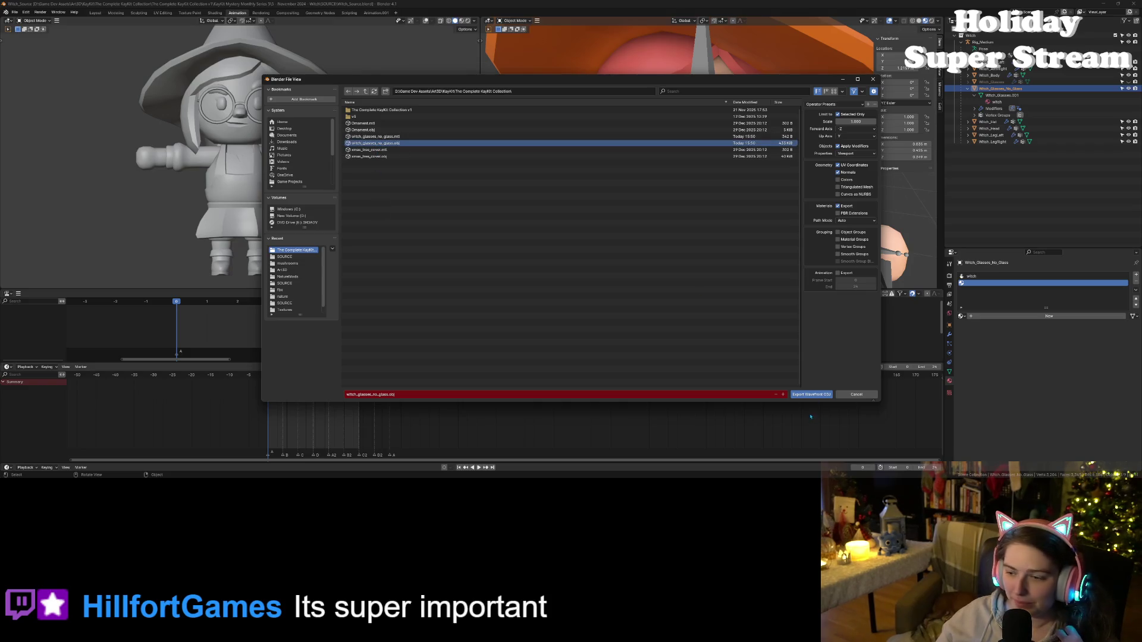
left_click(811, 395)
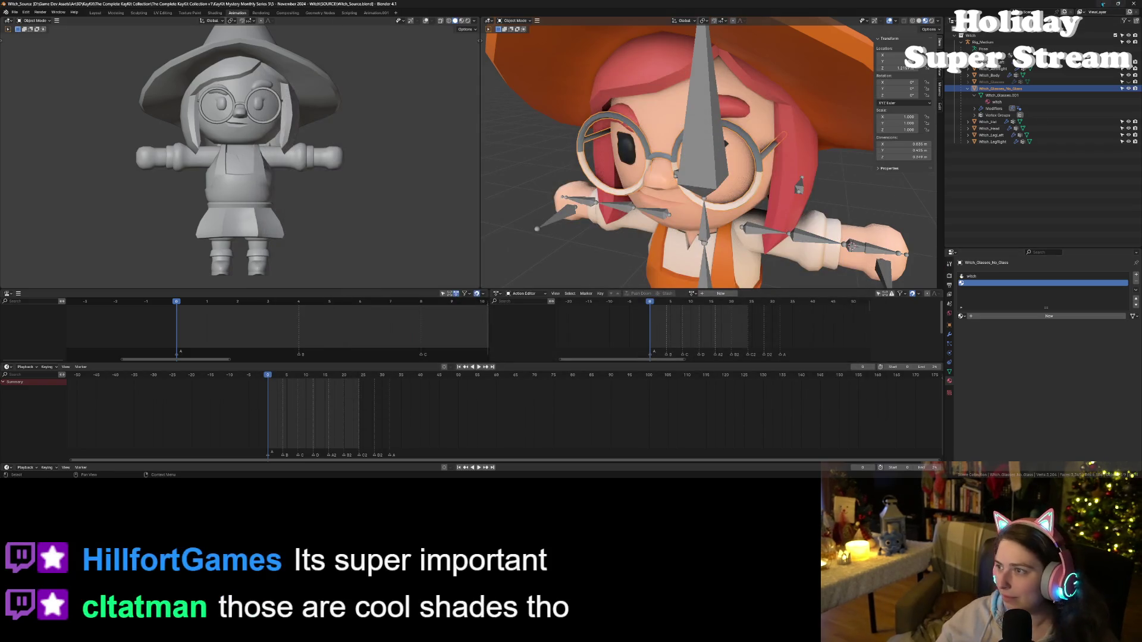
left_click(1101, 4)
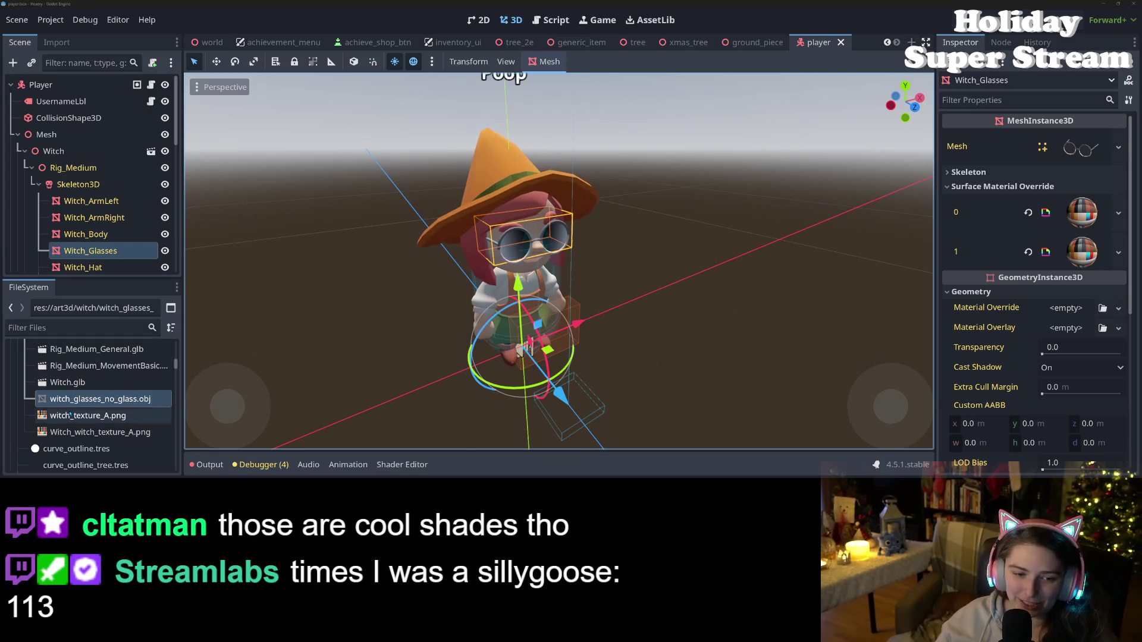
- Assign witch_glasses_no_glass.obj to Witch_Glasses' Mesh, check the frames, and save the scene
left_click_drag(100, 398, 1006, 125)
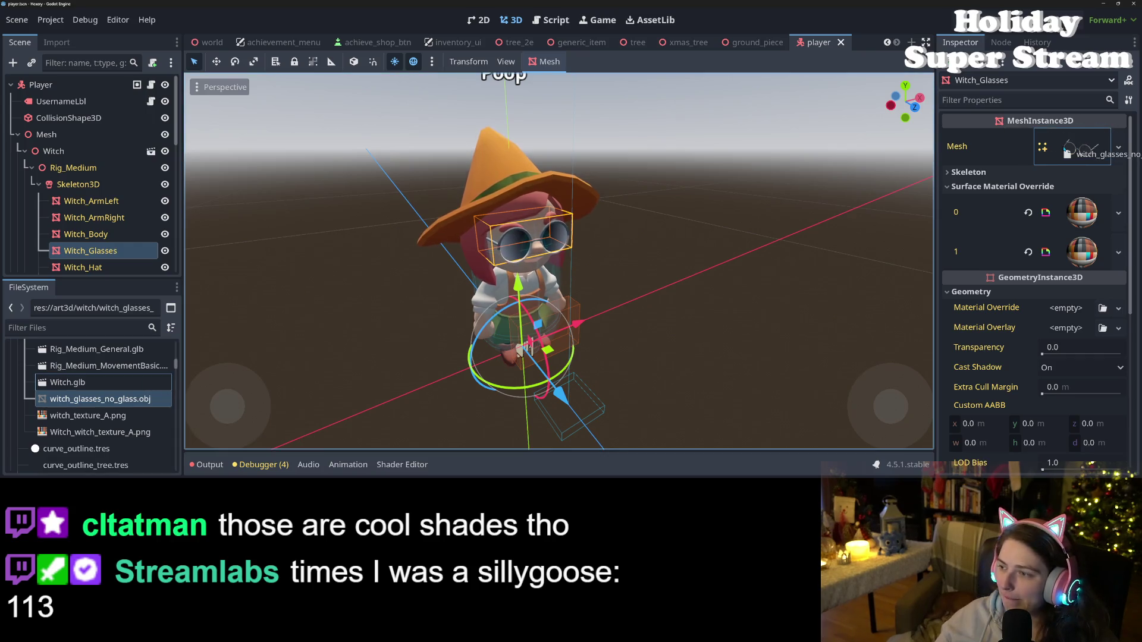
left_click_drag(1064, 151, 1064, 151)
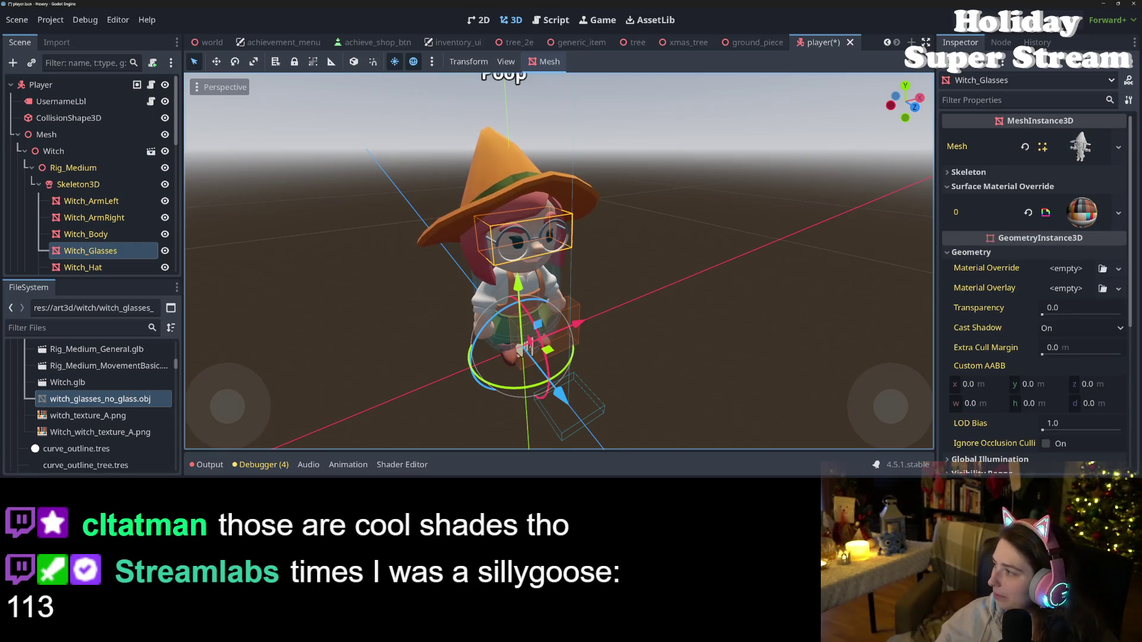
scroll(1019, 251, "down", 2)
scroll(1026, 249, "up", 2)
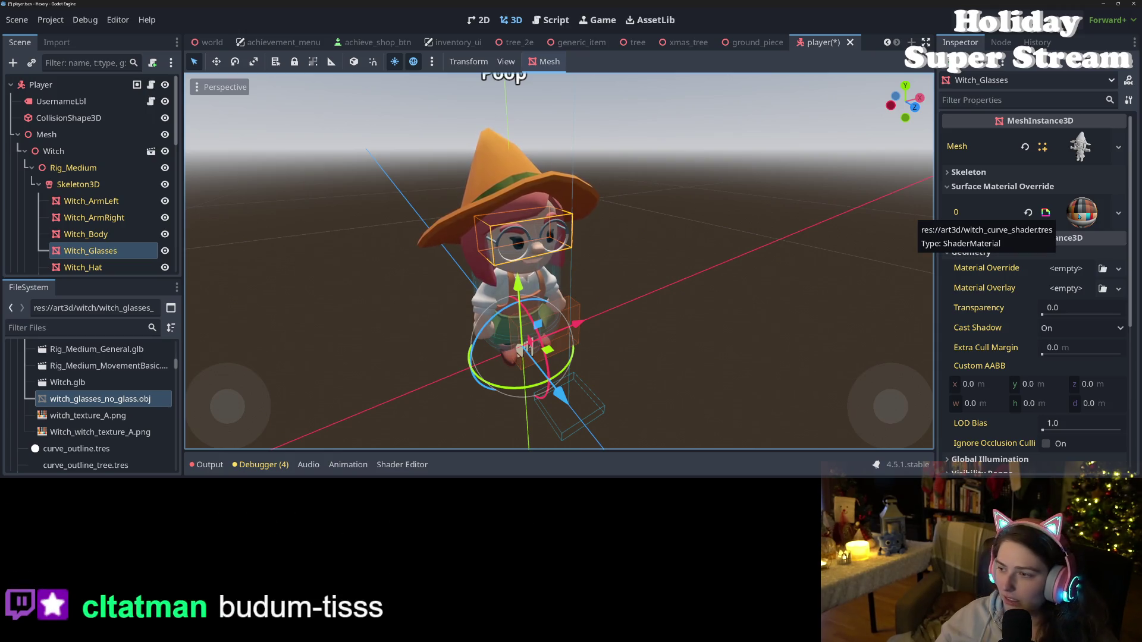
scroll(559, 262, "down", 2)
left_click_drag(559, 262, 677, 238)
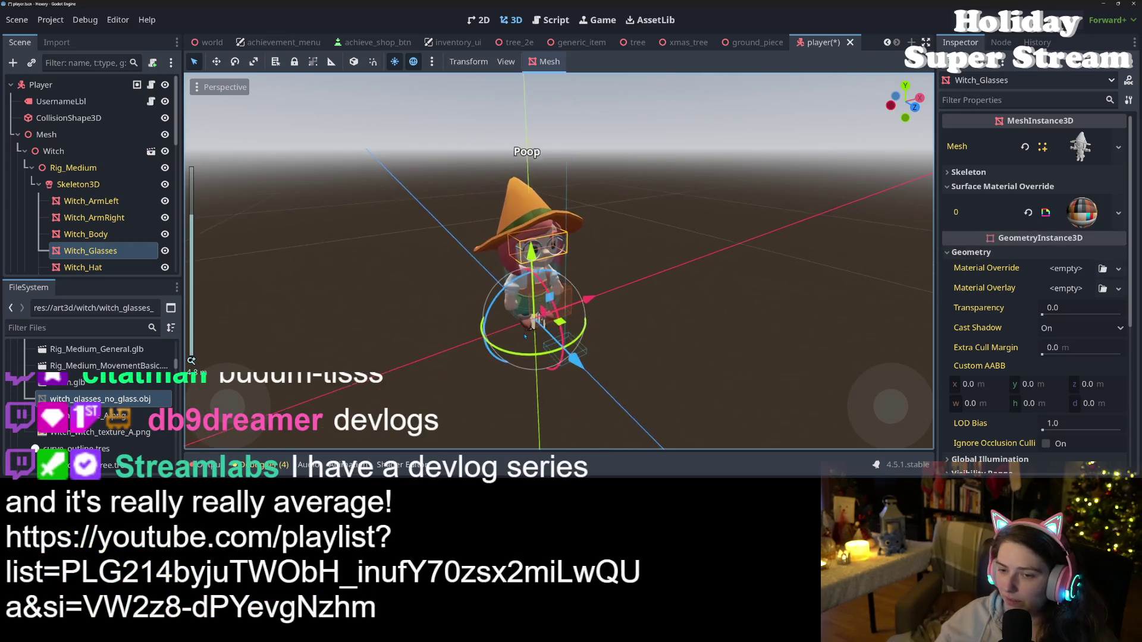
scroll(654, 371, "down", 5)
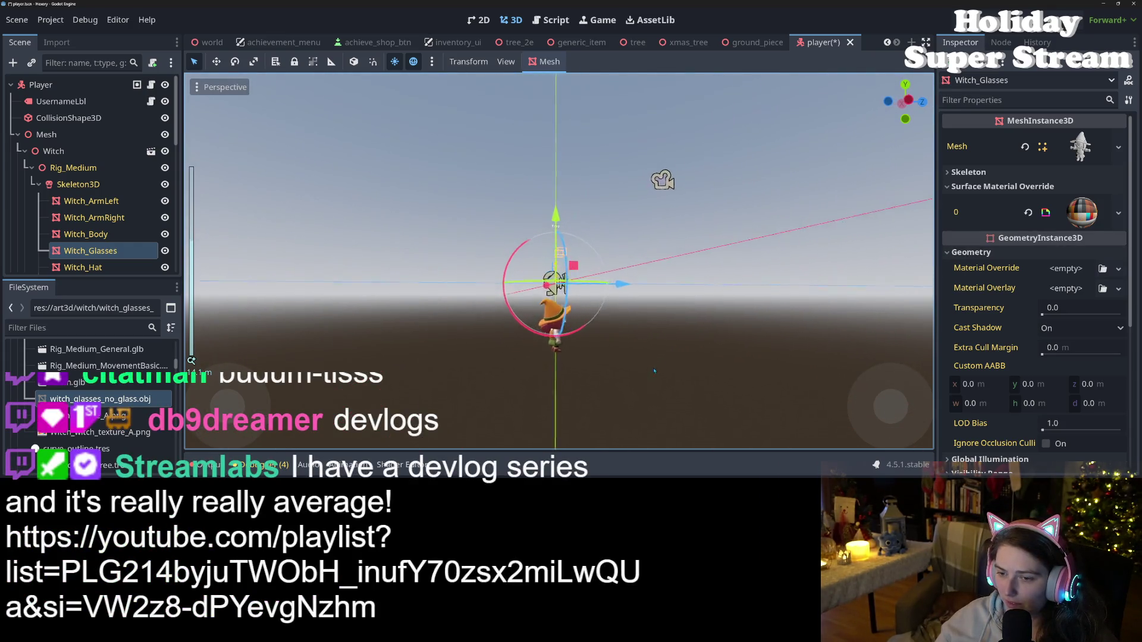
mouse_move(654, 371)
left_mouse_down()
mouse_move(664, 374)
mouse_move(576, 372)
mouse_move(580, 357)
mouse_move(622, 337)
mouse_move(647, 348)
left_mouse_up()
scroll(664, 374, "up", 8)
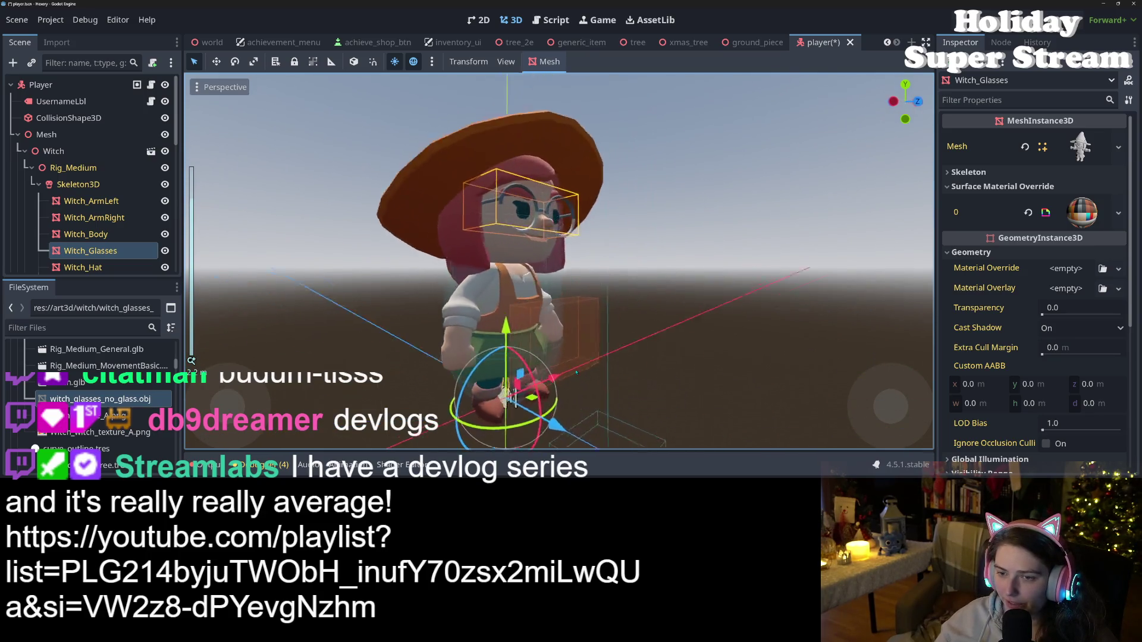
scroll(579, 357, "up", 3)
key("ctrl+s")
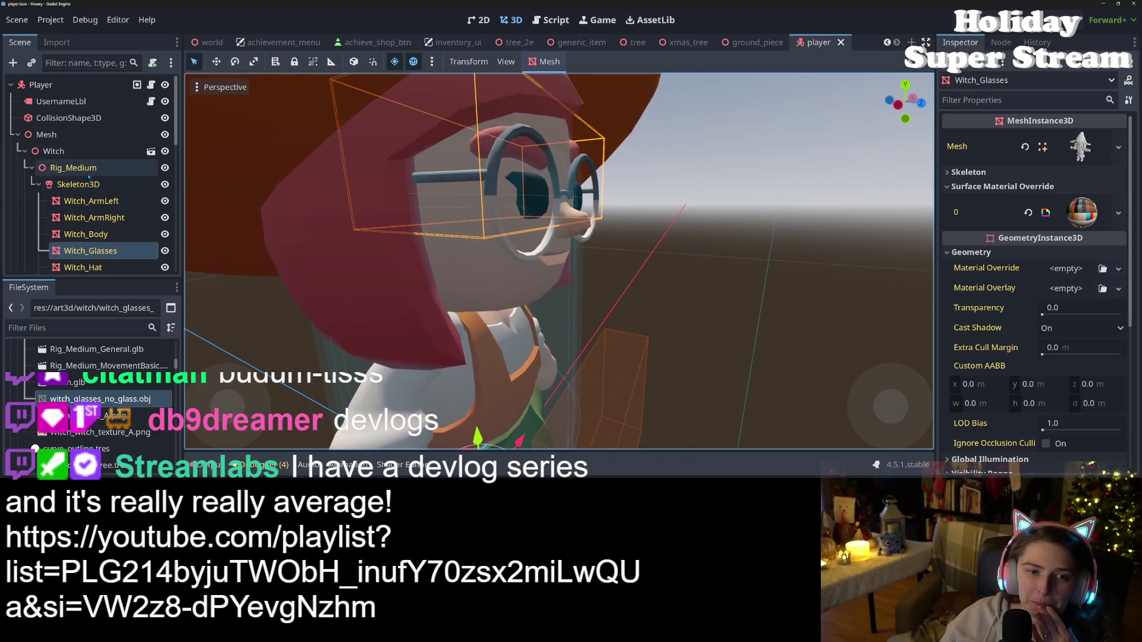
left_click(85, 185)
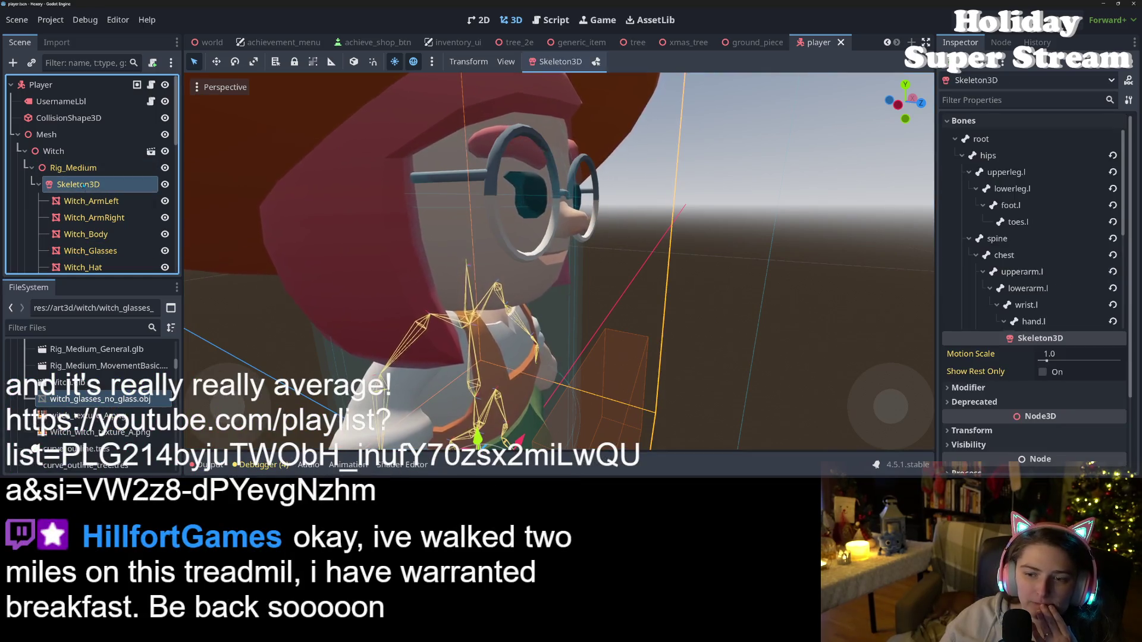
scroll(1037, 221, "down", 3)
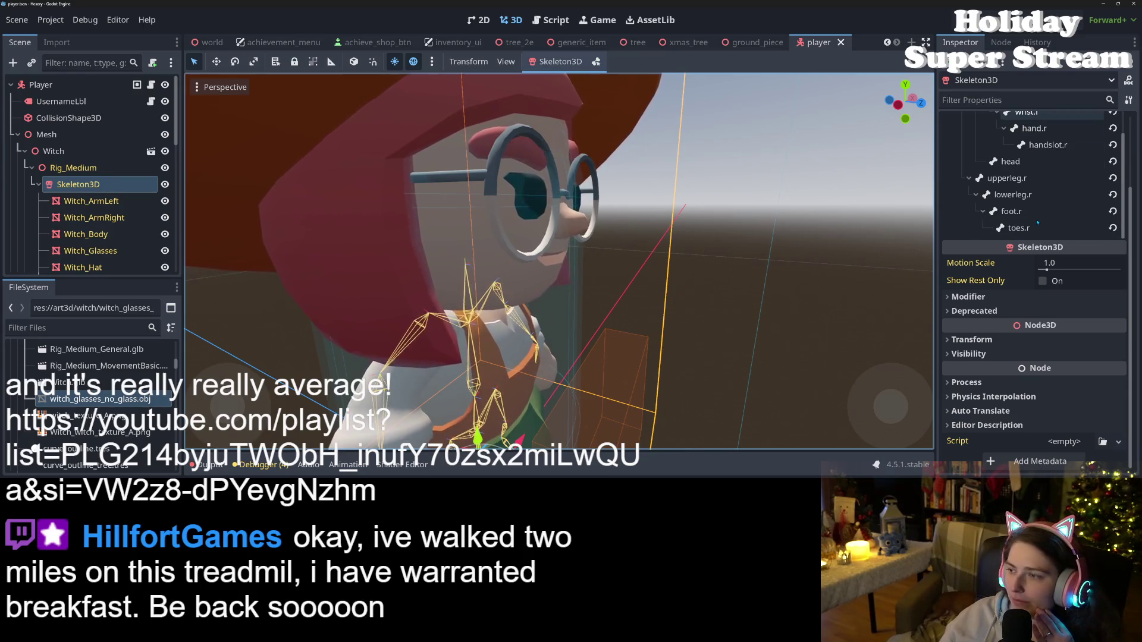
scroll(1037, 223, "up", 1)
left_click(1011, 186)
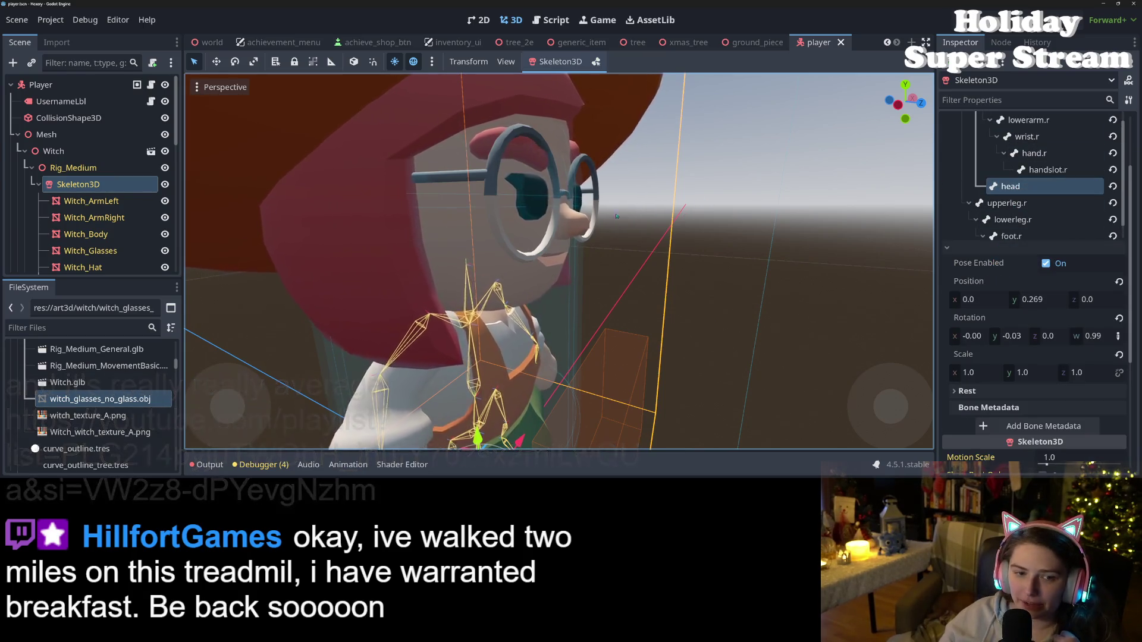
scroll(546, 301, "down", 5)
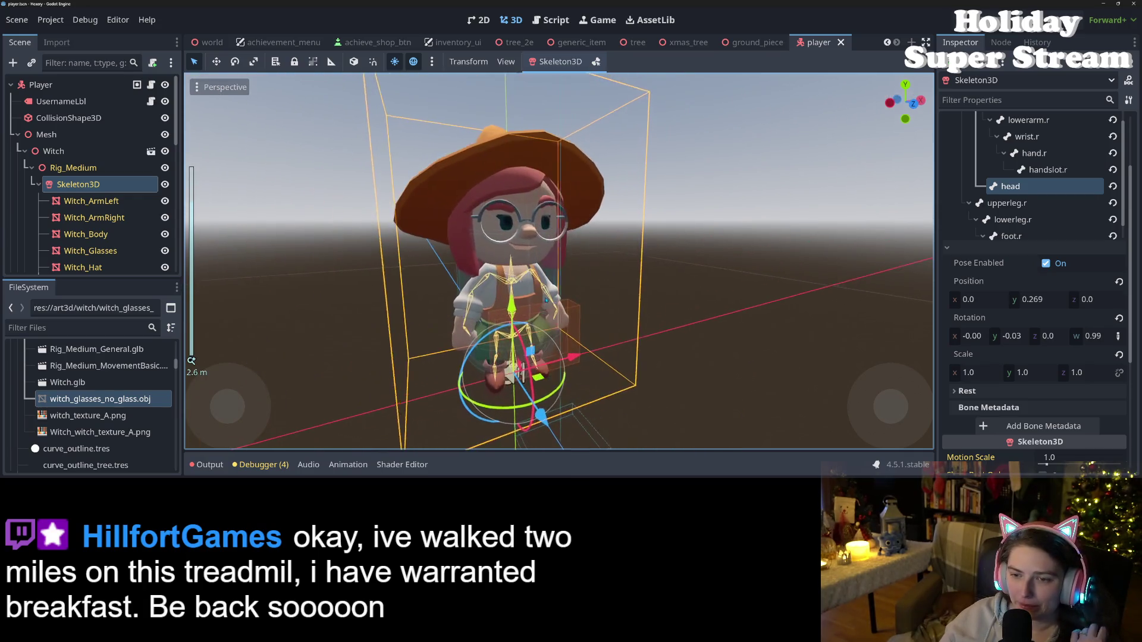
scroll(546, 301, "up", 2)
scroll(88, 201, "down", 3)
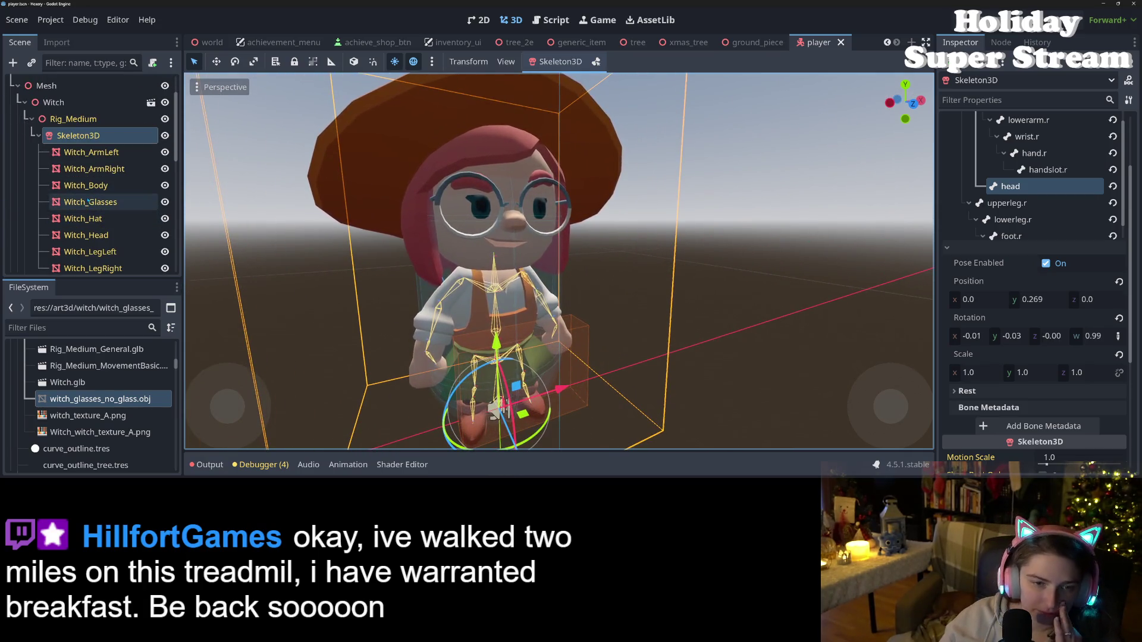
mouse_move(88, 202)
left_mouse_down()
mouse_move(113, 194)
mouse_move(113, 237)
mouse_move(112, 226)
left_mouse_up()
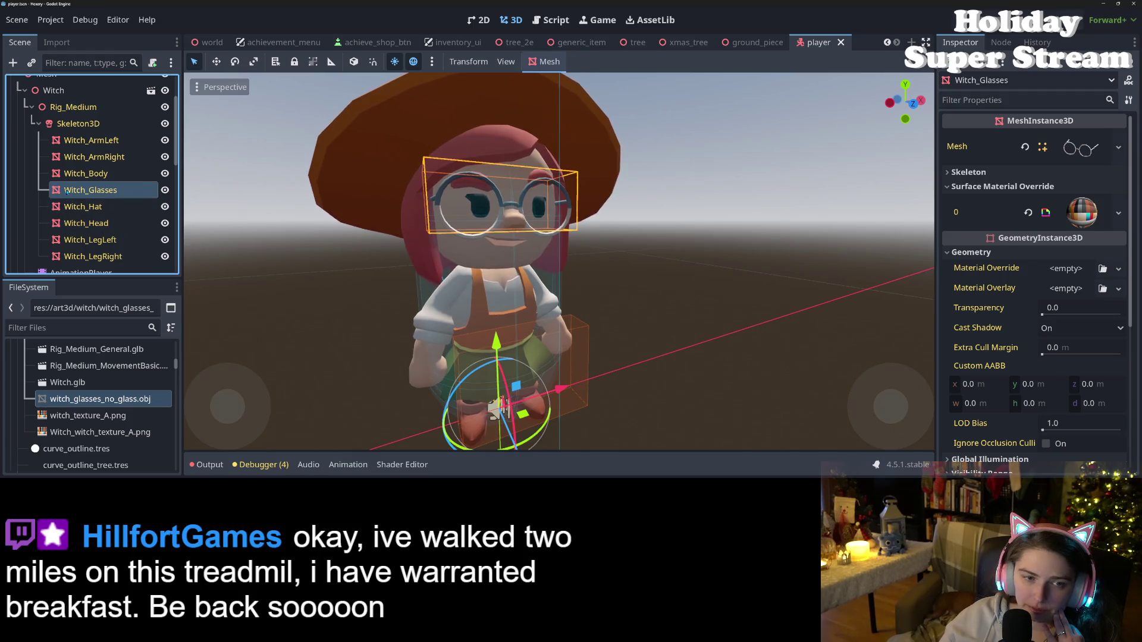
right_click(87, 109)
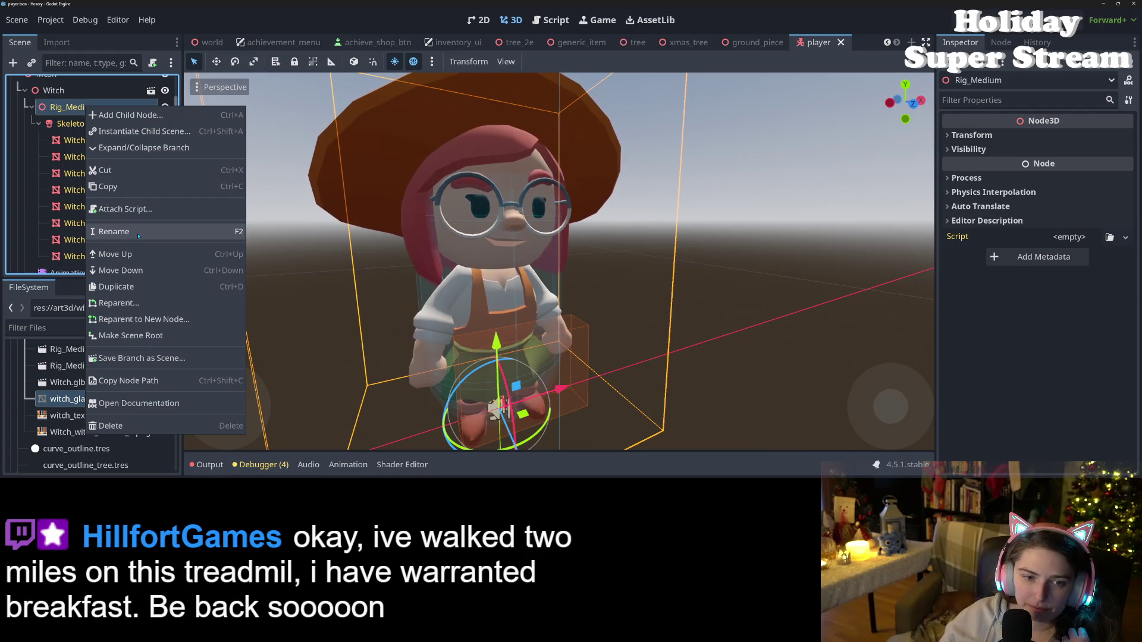
left_click(61, 96)
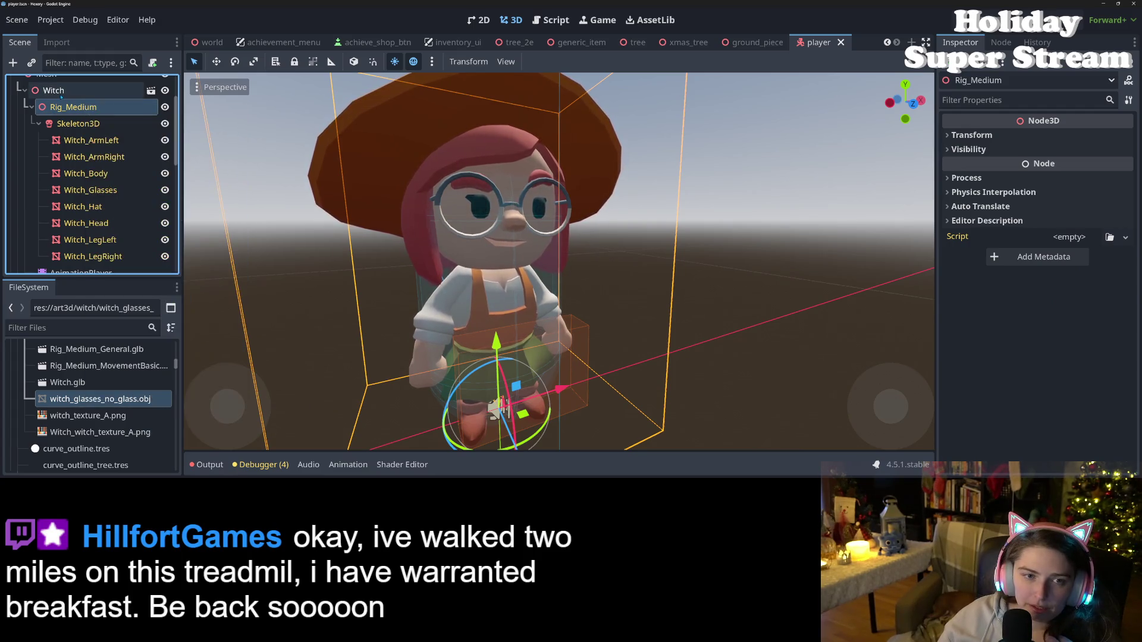
right_click(61, 94)
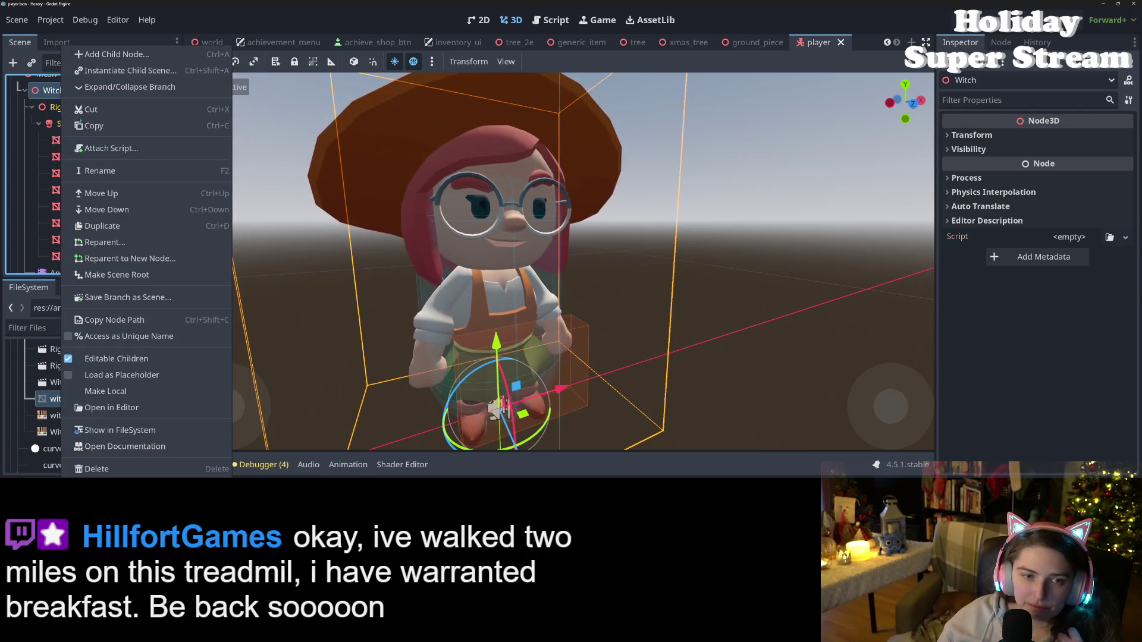
left_click(106, 391)
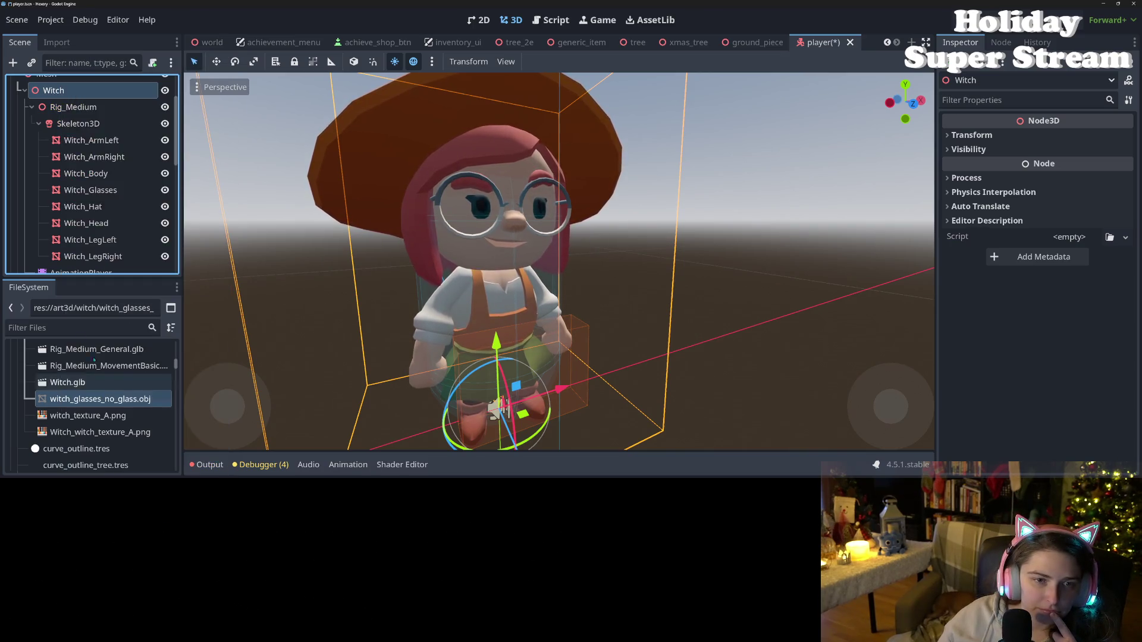
left_click(86, 223)
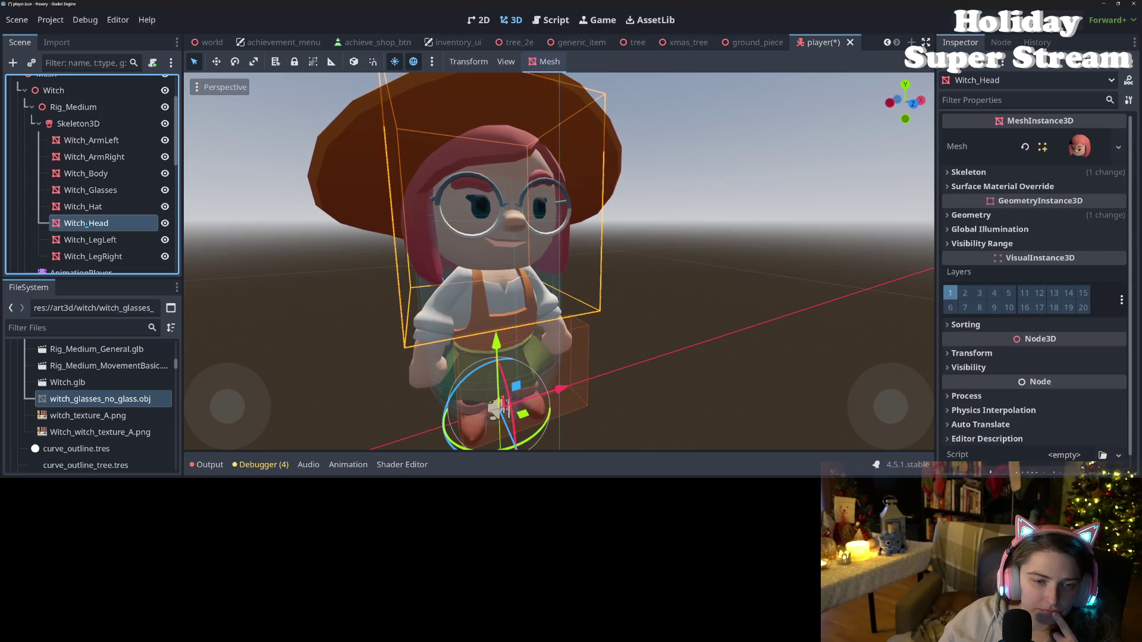
left_click_drag(90, 191, 98, 223)
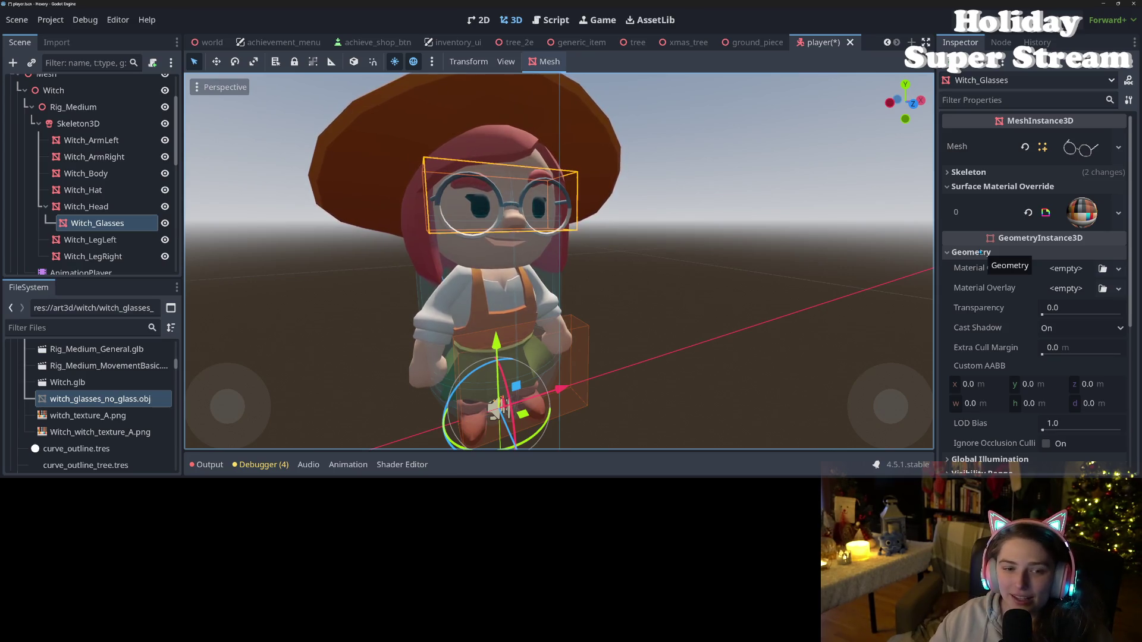
left_click(87, 206)
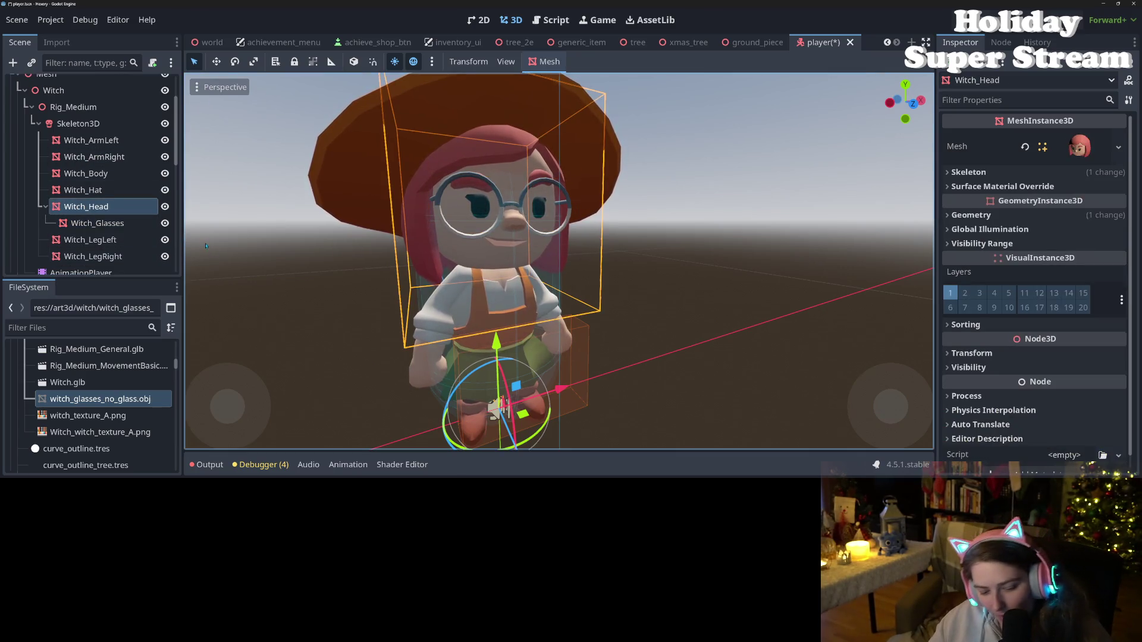
left_click_drag(98, 223, 89, 182)
key("ctrl+s")
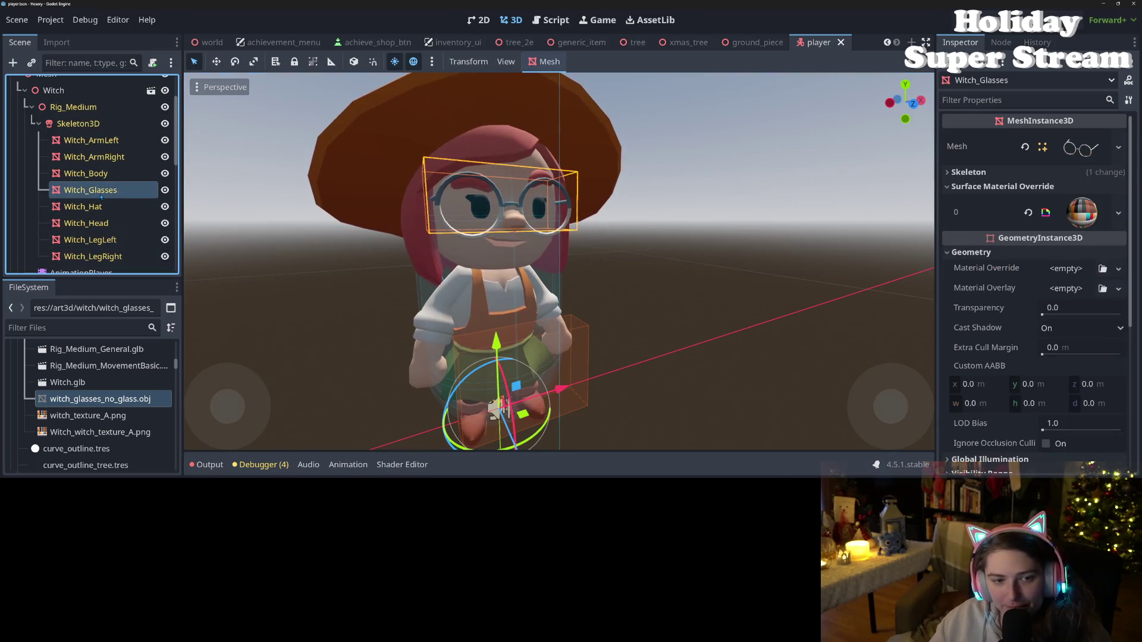
key("ctrl+s")
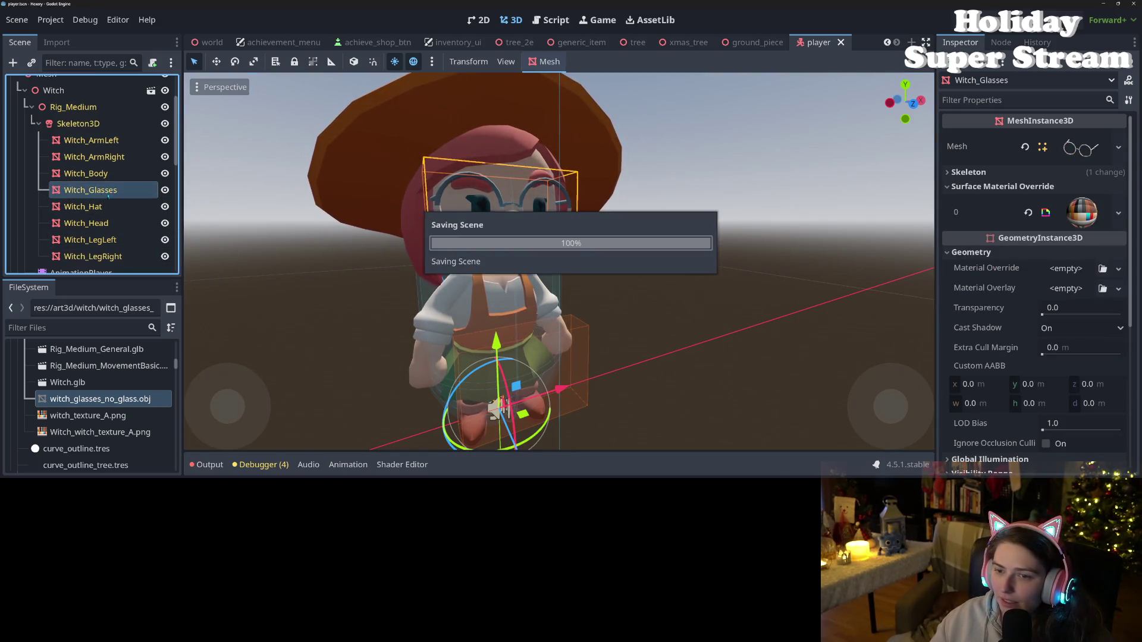
mouse_move(413, 239)
left_mouse_down()
mouse_move(423, 303)
mouse_move(489, 357)
left_mouse_up()
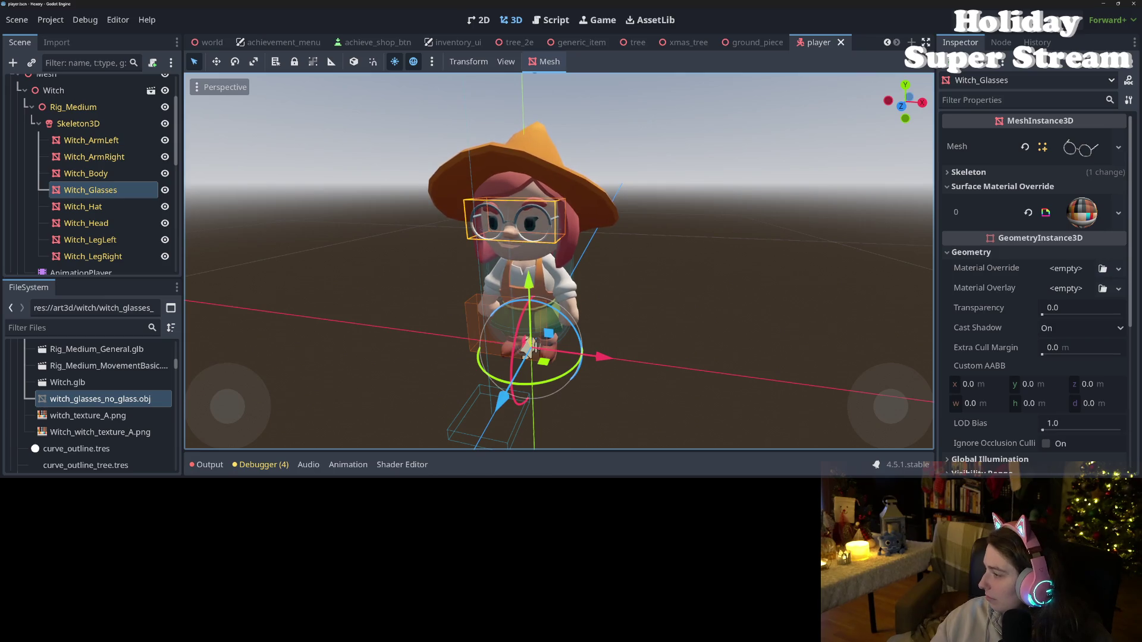
- Rename witch_glasses_no_glass.obj to witch_glasses.obj in the FileSystem
right_click(120, 404)
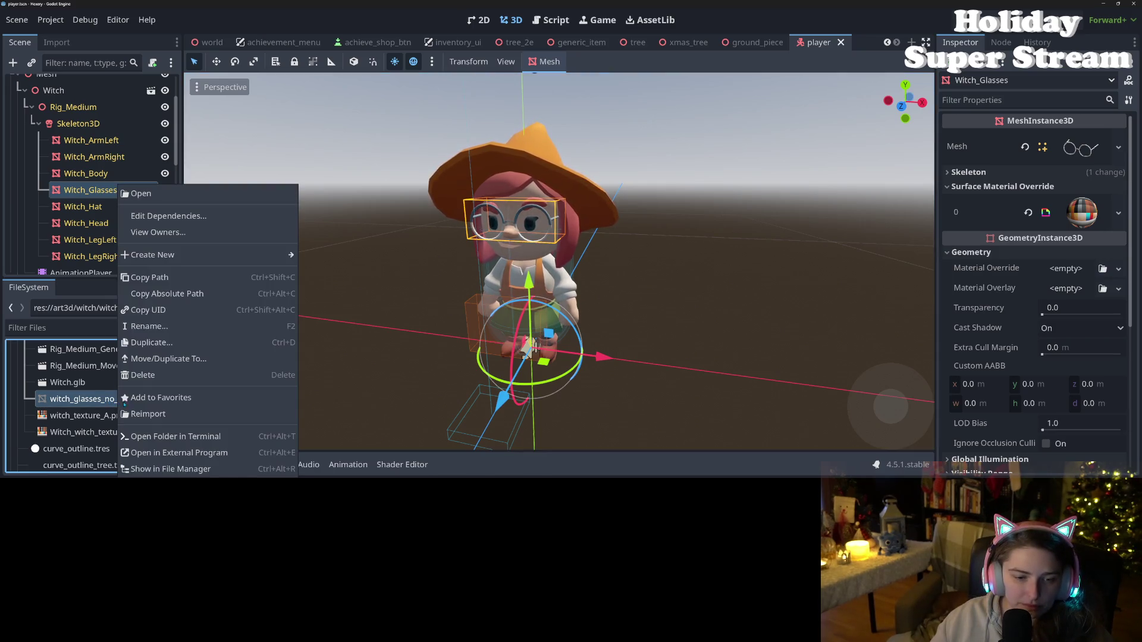
left_click(149, 325)
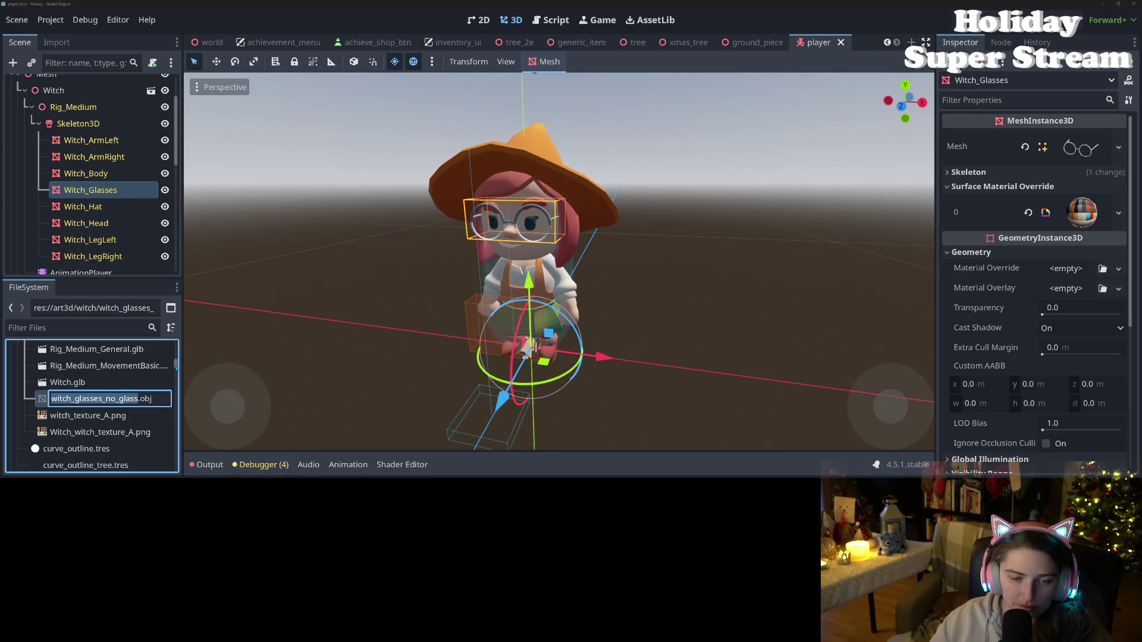
key("Right")
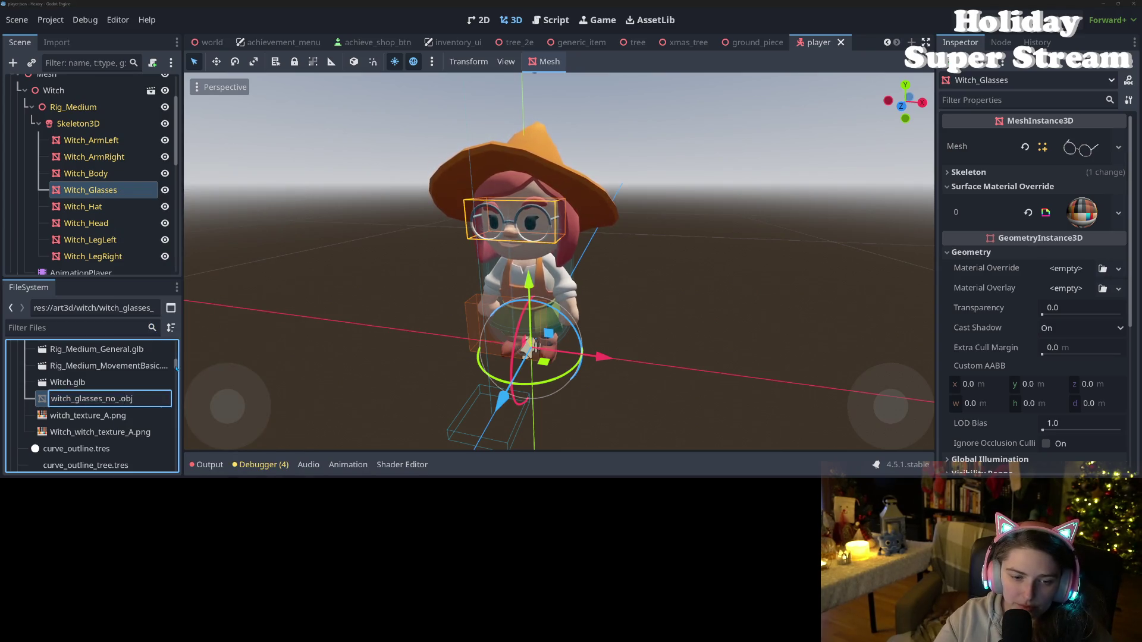
key("Return")
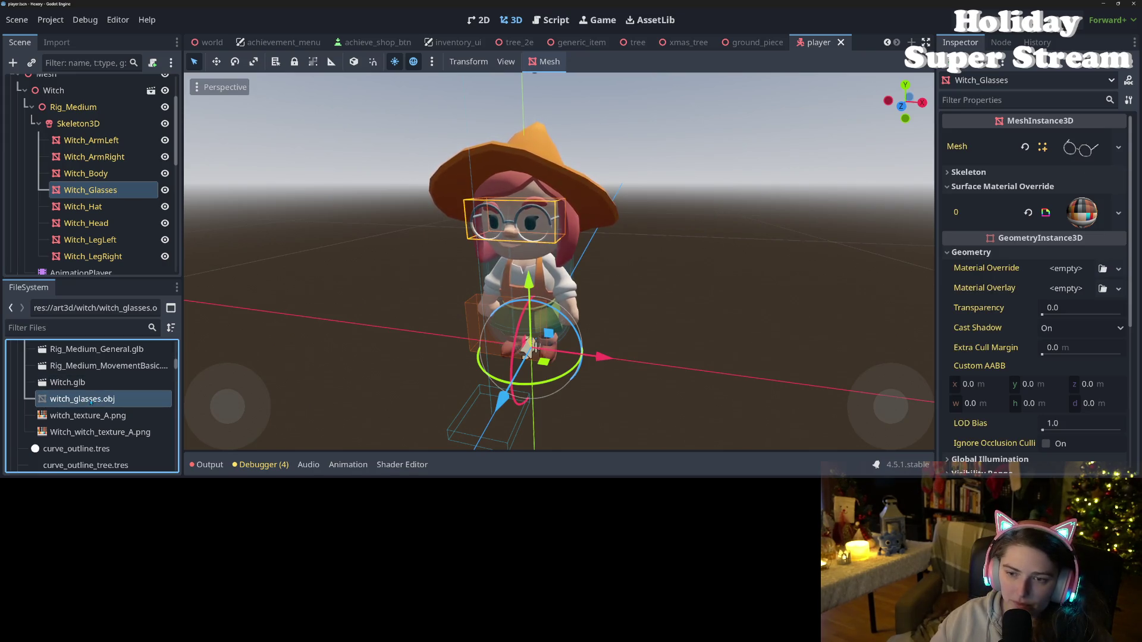
- Drop witch_glasses.obj into the scene as a test node, delete it, and save the scene
mouse_move(90, 402)
left_mouse_down()
mouse_move(411, 359)
mouse_move(398, 369)
left_mouse_up()
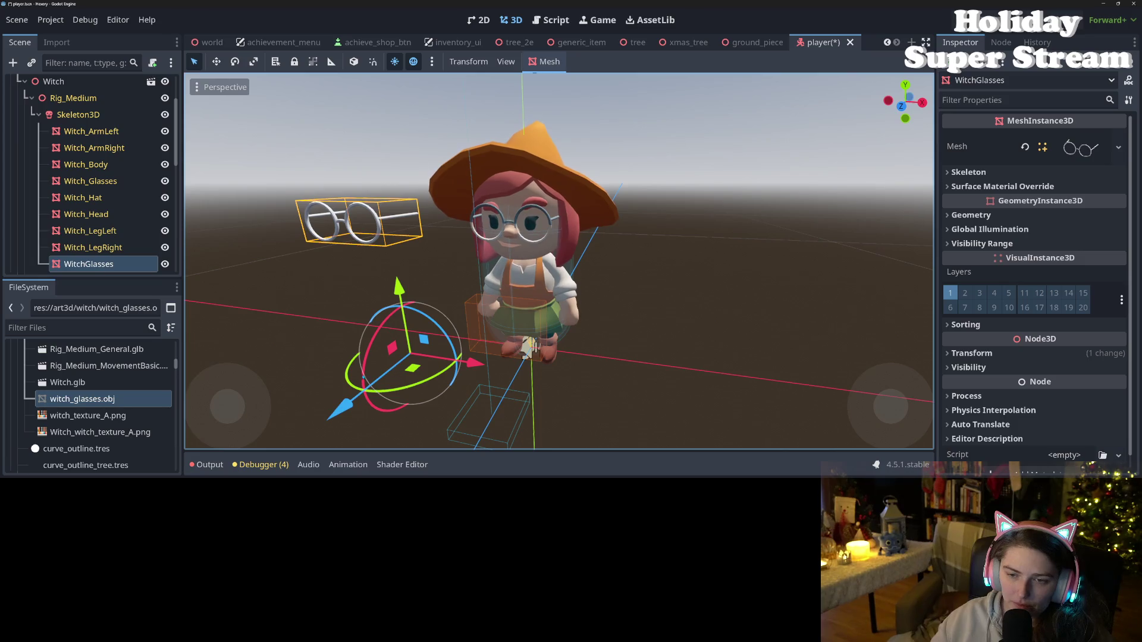
scroll(398, 369, "down", 5)
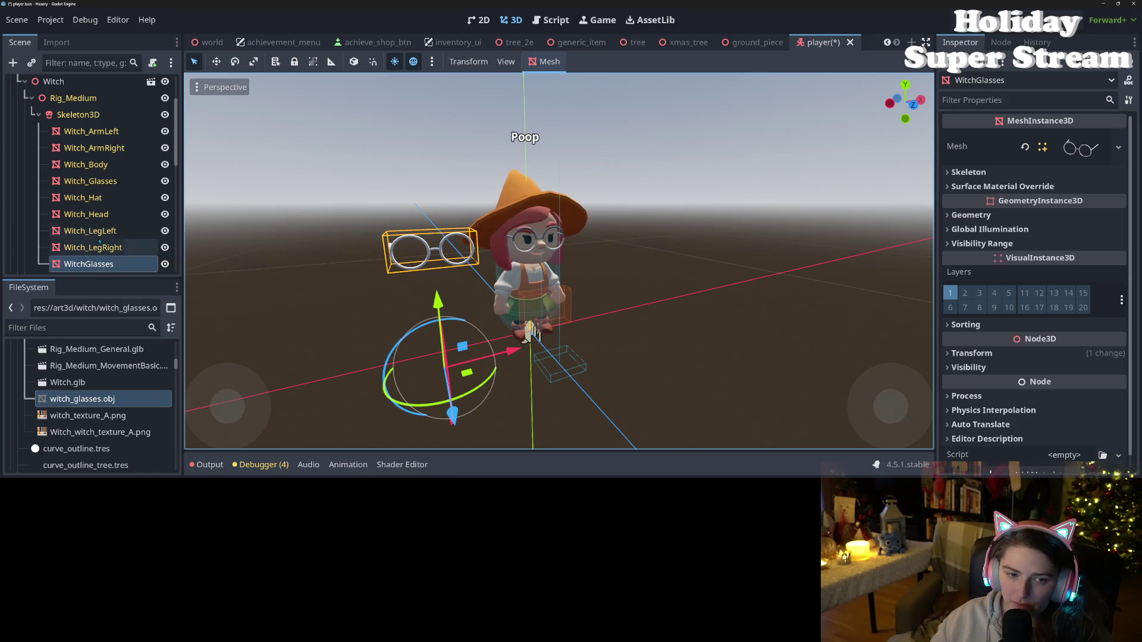
left_click(92, 247)
left_click(92, 264)
key("Delete")
key("Return")
key("ctrl+s")
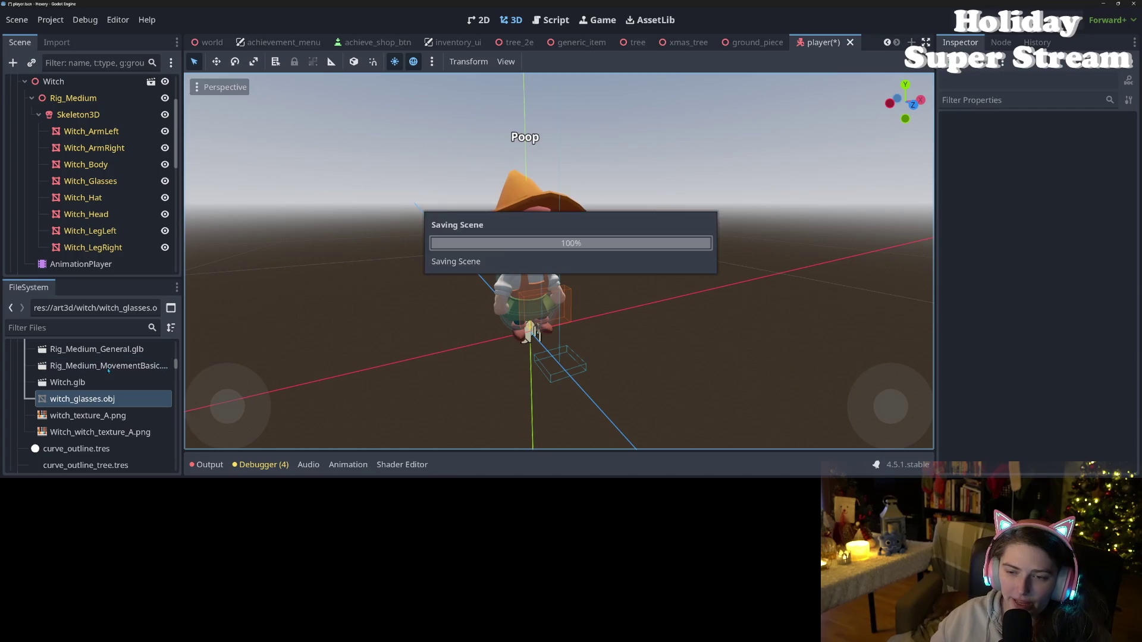
left_click(90, 180)
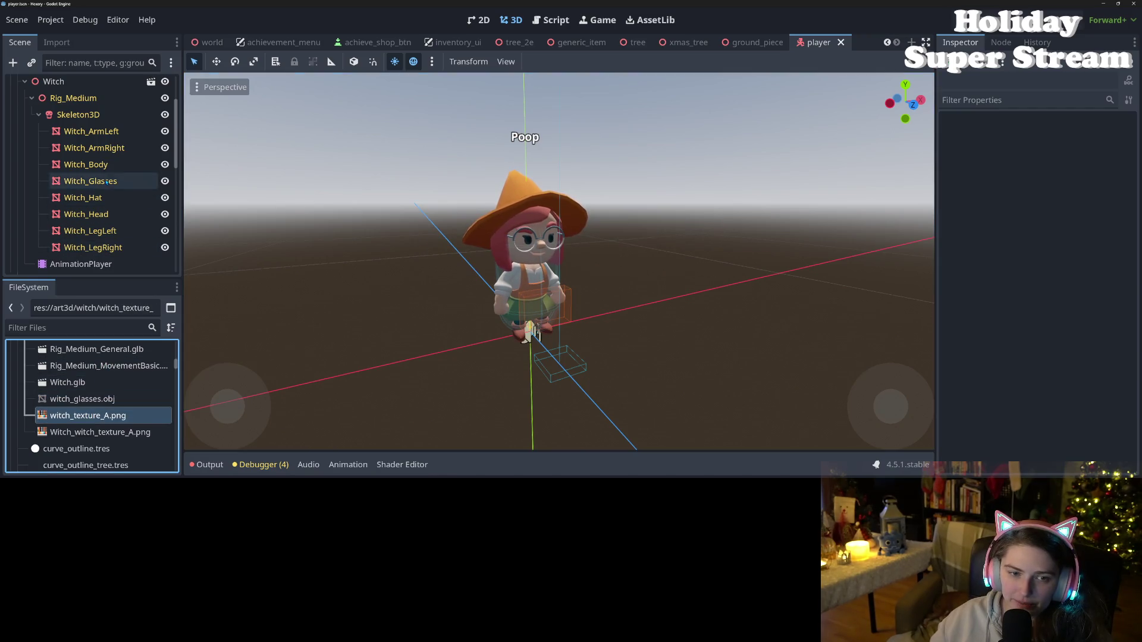
- Revert the Witch_Glasses mesh to its original and check it from the front and side
left_click(1023, 147)
key("KP_1")
scroll(652, 310, "up", 5)
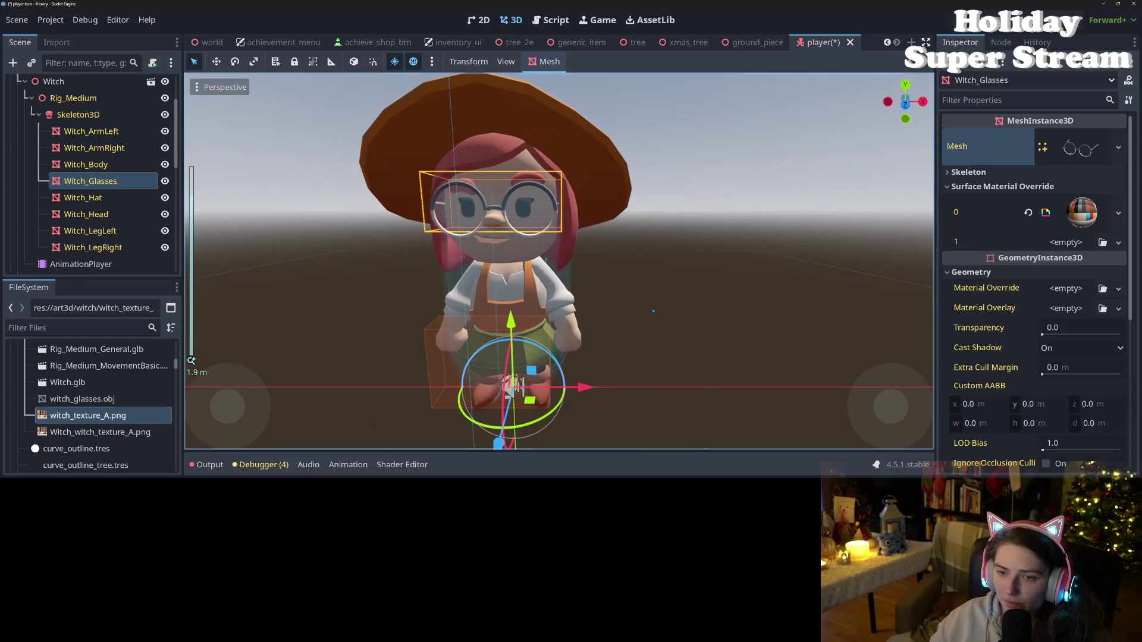
scroll(645, 309, "up", 3)
left_click_drag(646, 308, 416, 333)
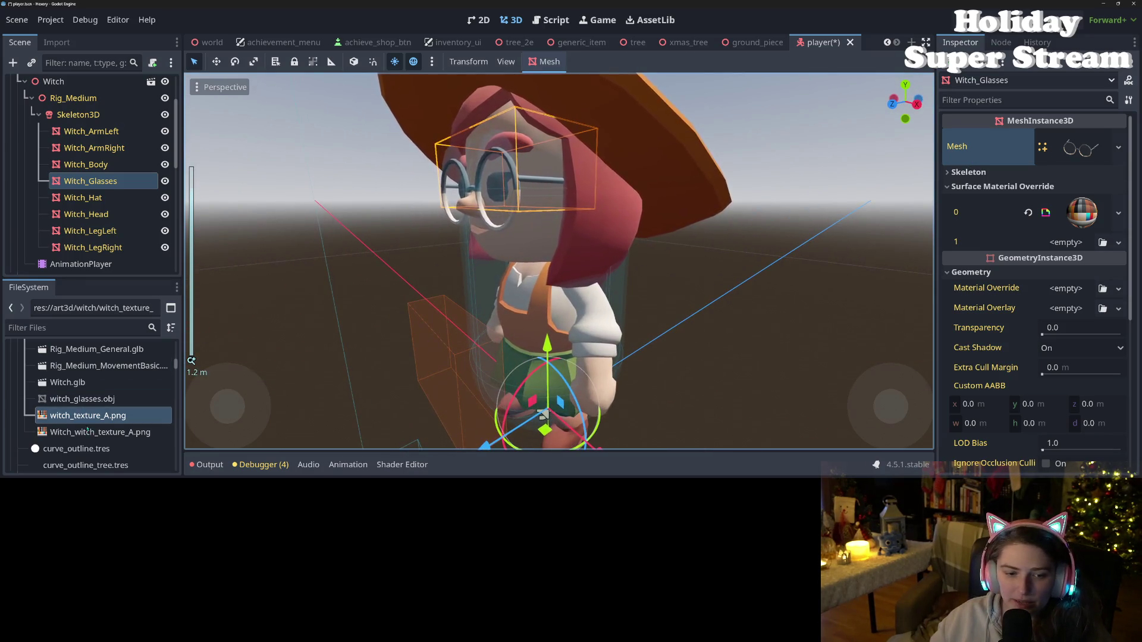
- Delete witch_glasses.obj from the project, save the player scene, and return to Blender
left_click(95, 432)
left_click(83, 398)
key("Delete")
left_click(484, 336)
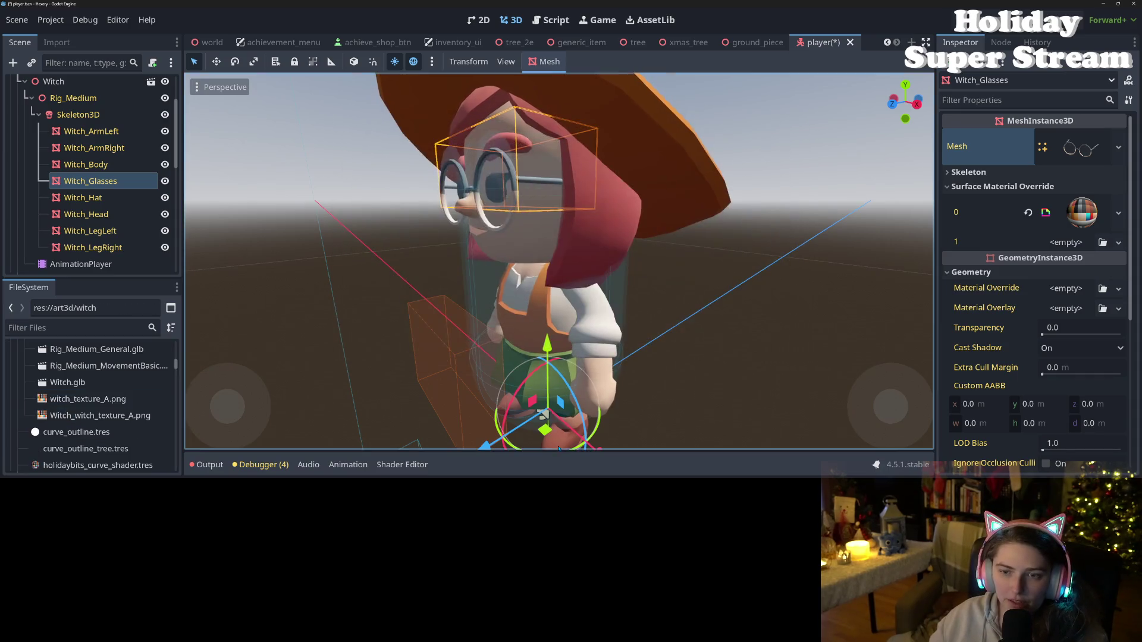
key("ctrl+s")
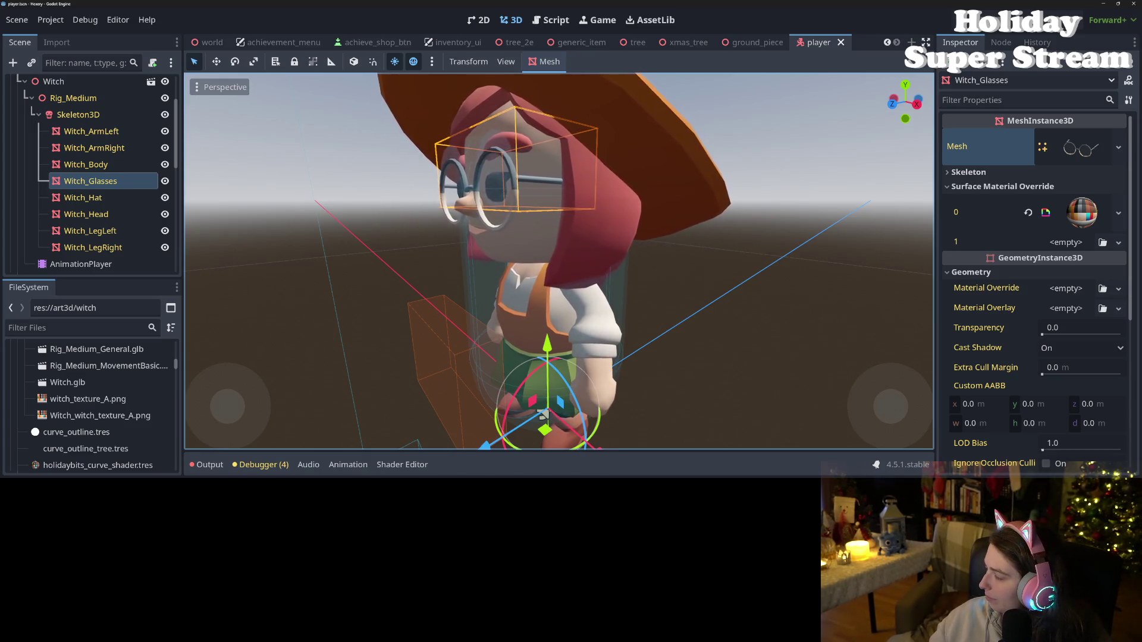
key("alt+Tab")
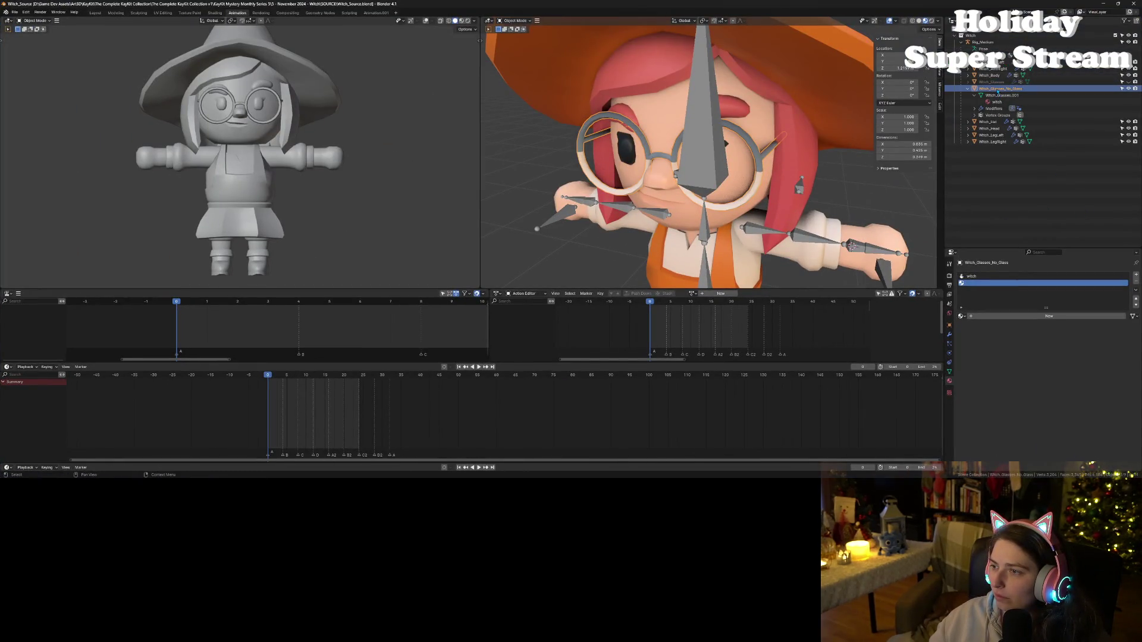
- Move the original Witch_Glasses out of the Witch hierarchy in the Outliner
double_click(1007, 88)
key("Escape")
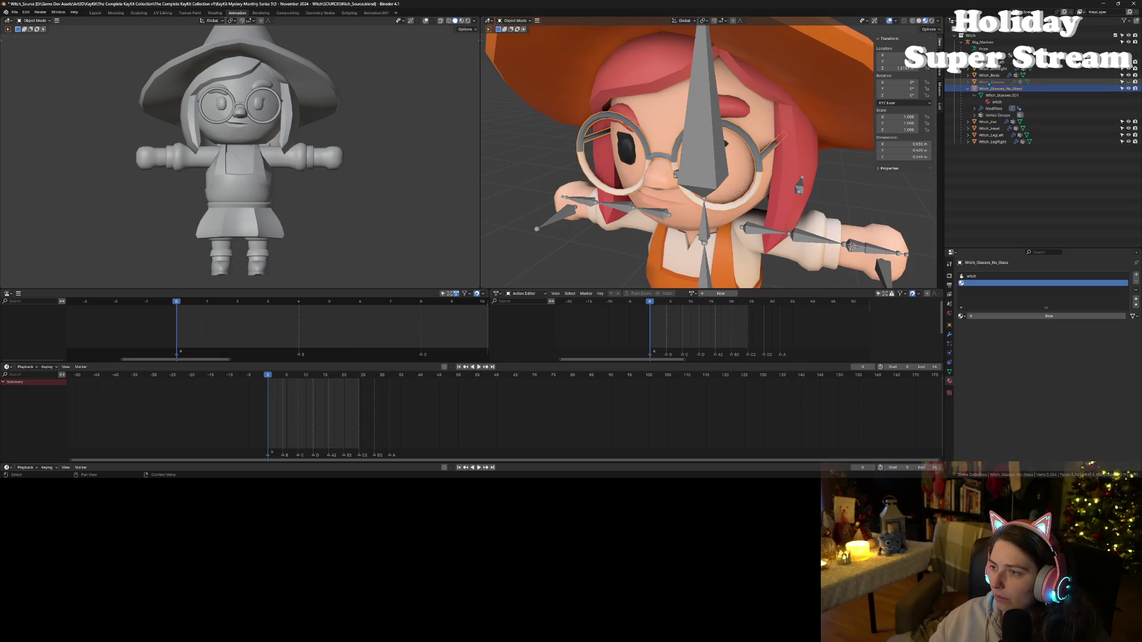
left_click(979, 82)
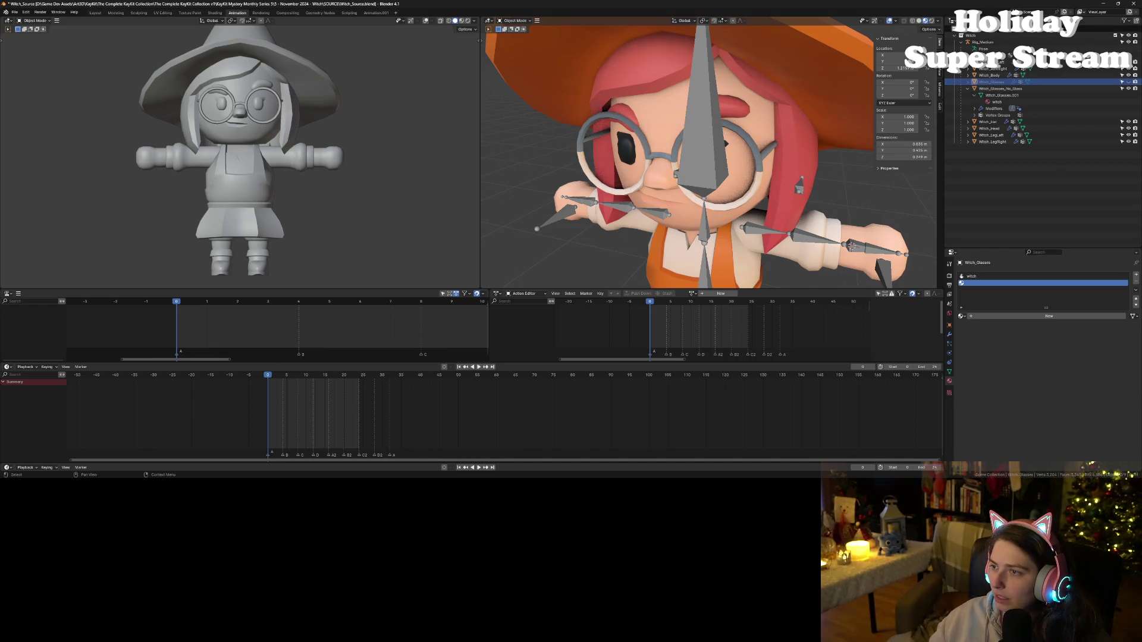
left_click_drag(992, 82, 975, 148)
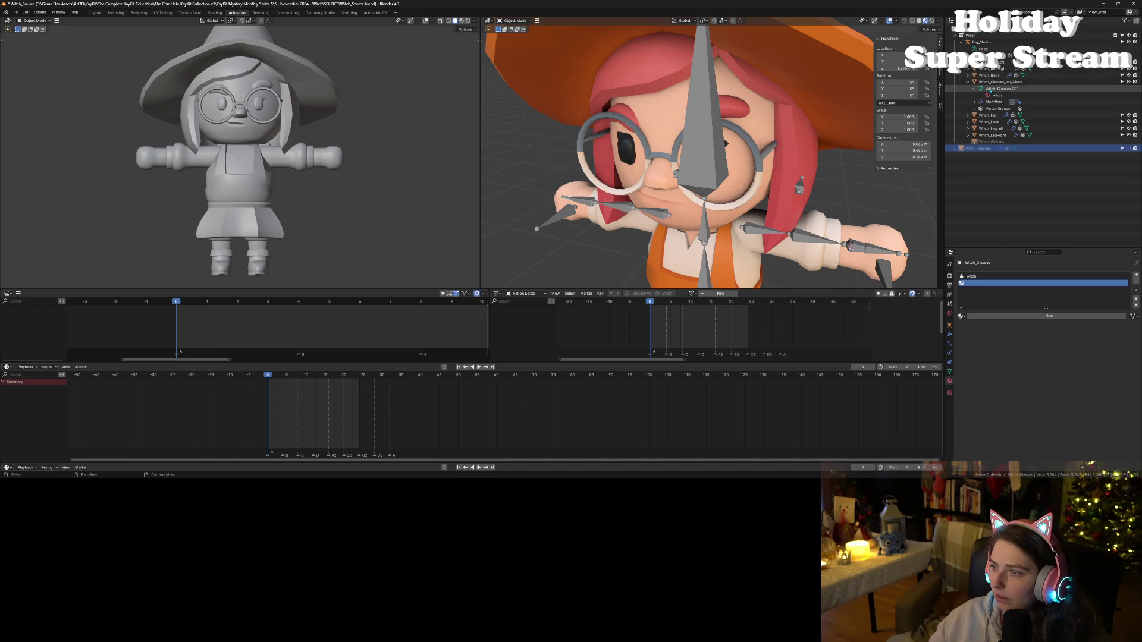
- Rename Witch_Glasses_No_Glass, which ends up named Witch_Glasses.001
left_click(996, 83)
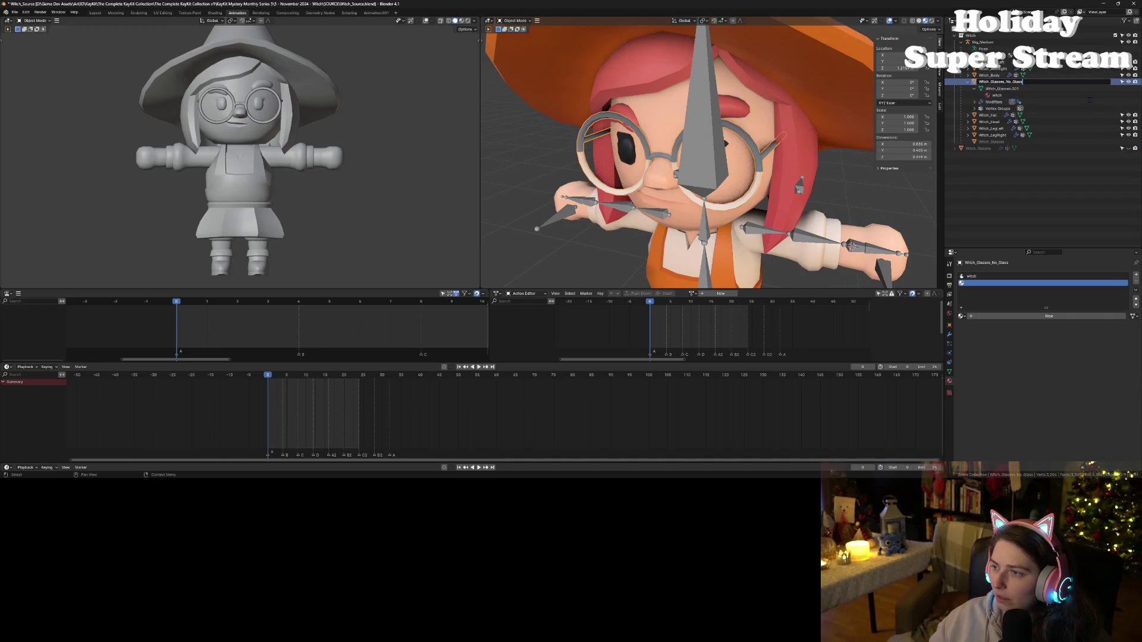
key("BackSpace")
key("BackSpace")
key("BackSpace")
key("Return")
- Delete the original Witch_Glasses, then Save As Witch_Source_Mods.blend in the SOURCE folder
left_click(1026, 148)
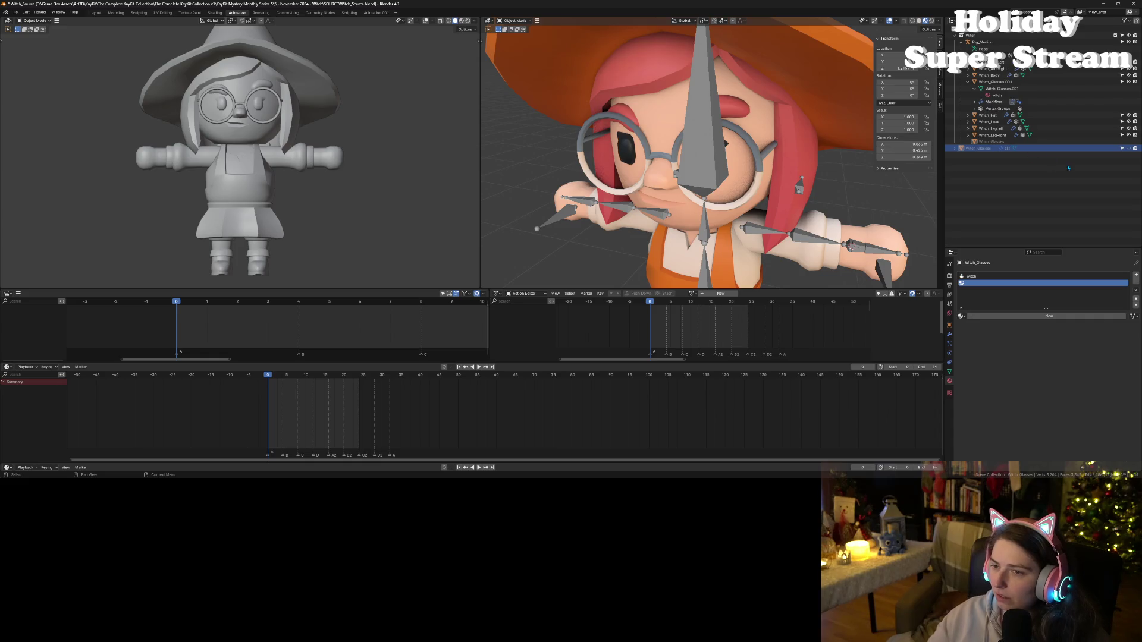
key("Delete")
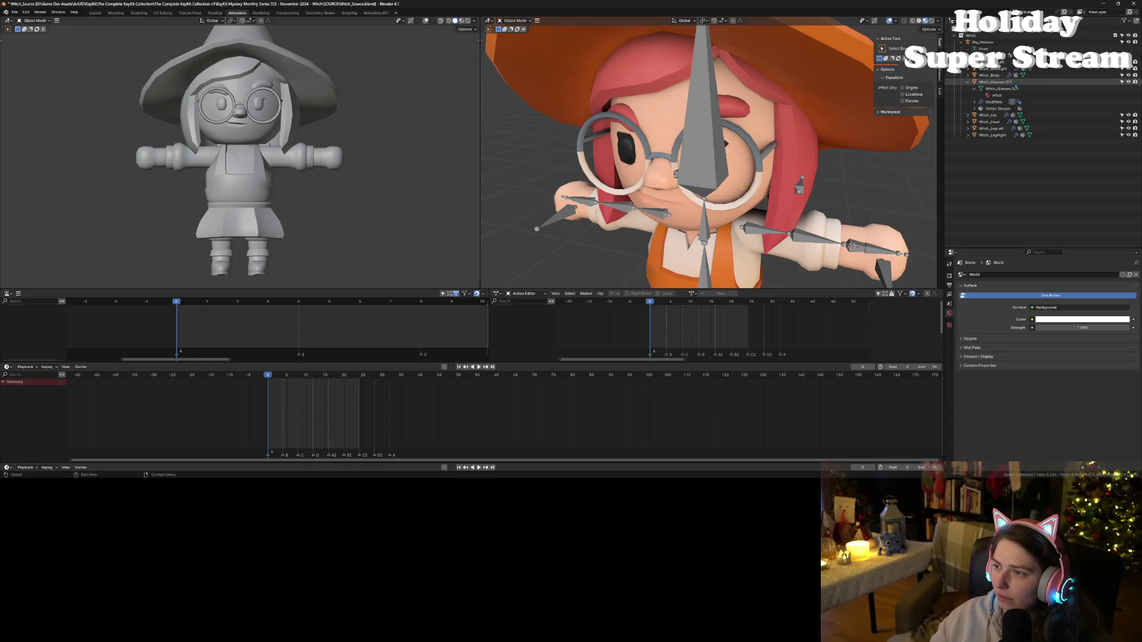
left_click(14, 11)
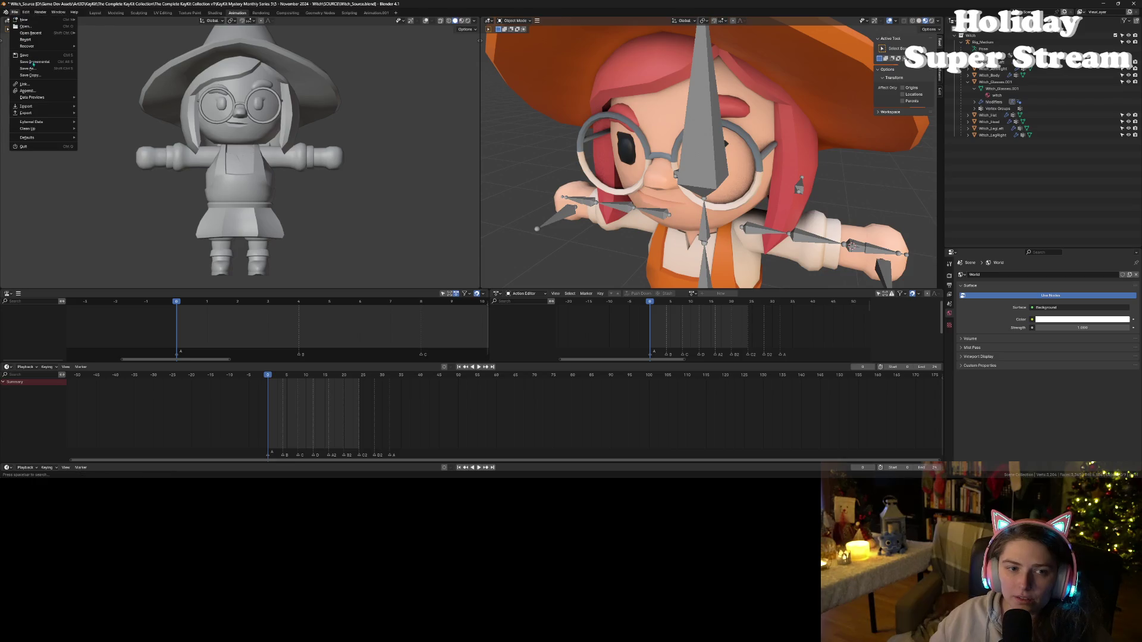
left_click(35, 70)
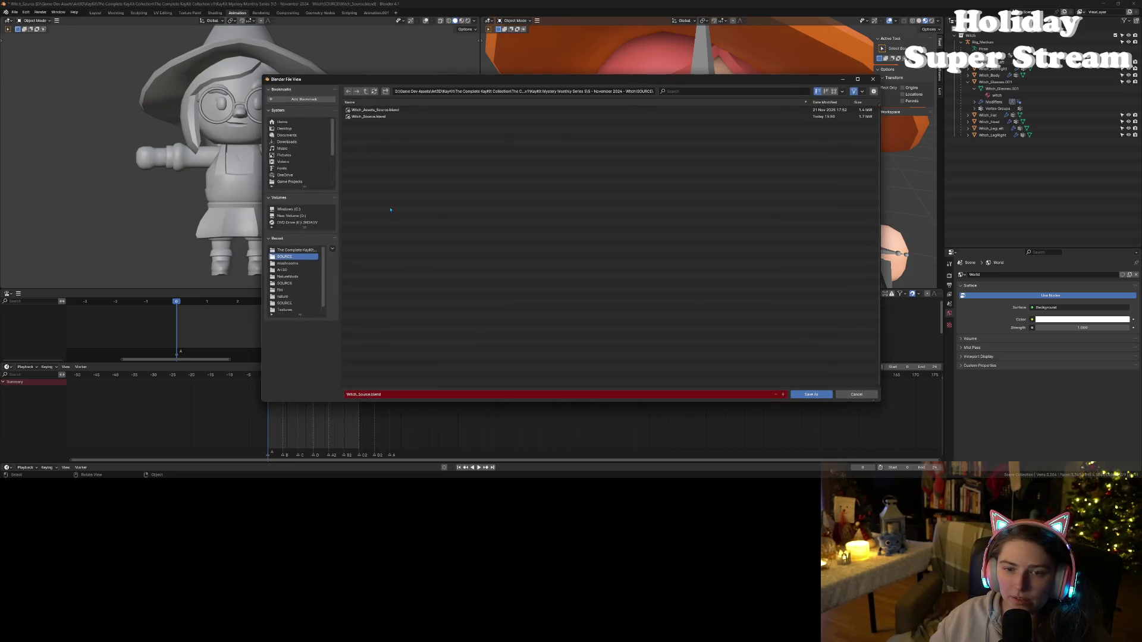
left_click(372, 395)
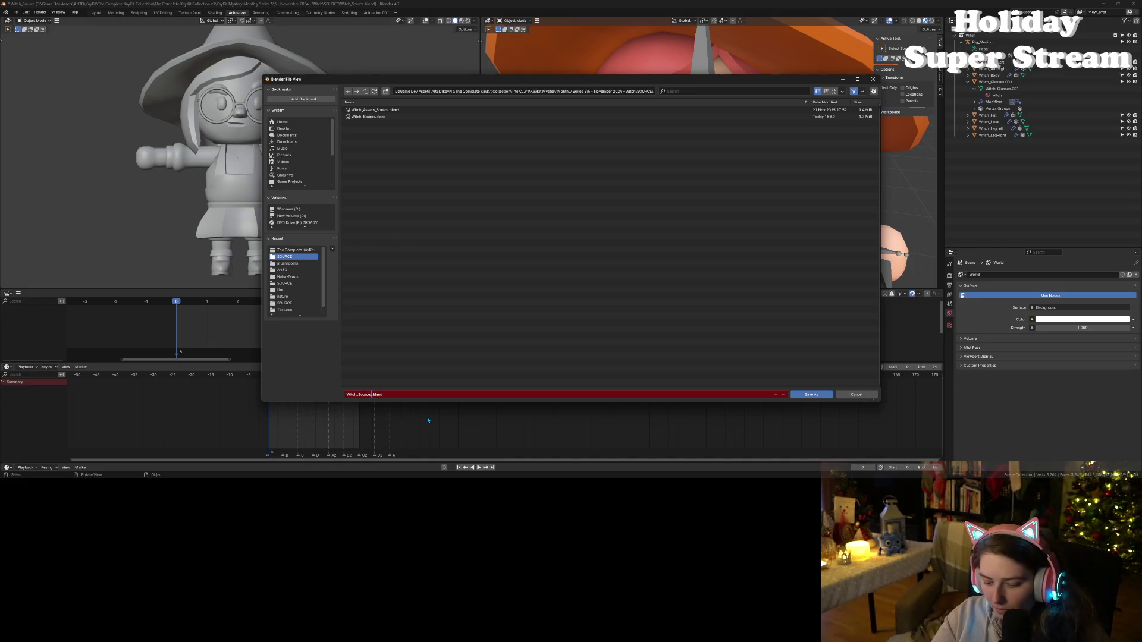
type("_Vods")
key("Return")
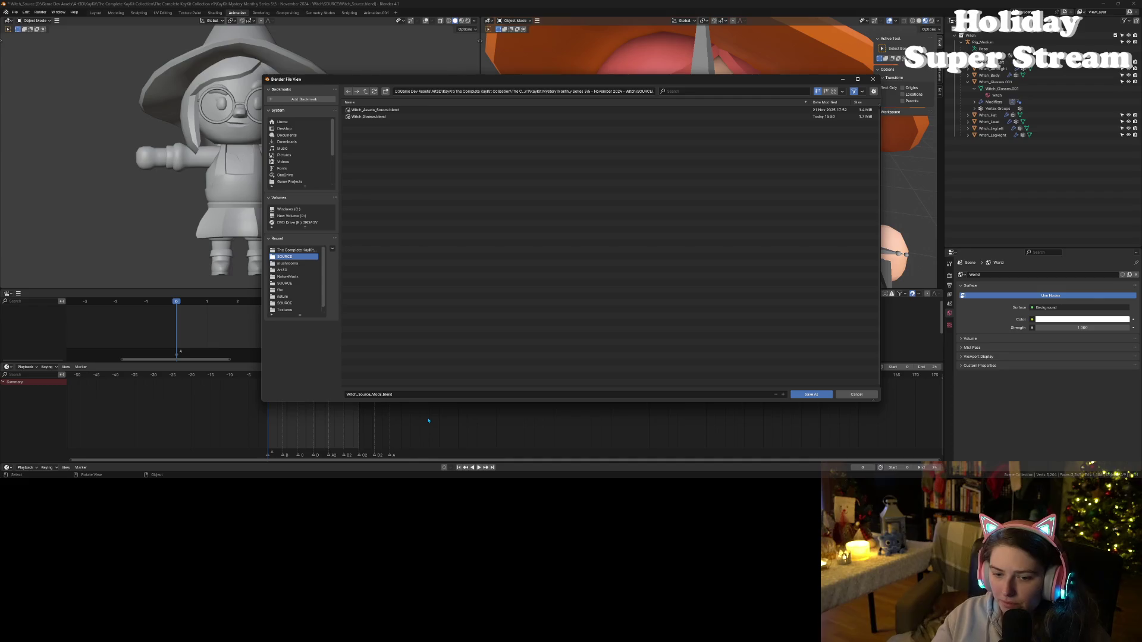
left_click(811, 394)
left_click(1003, 82)
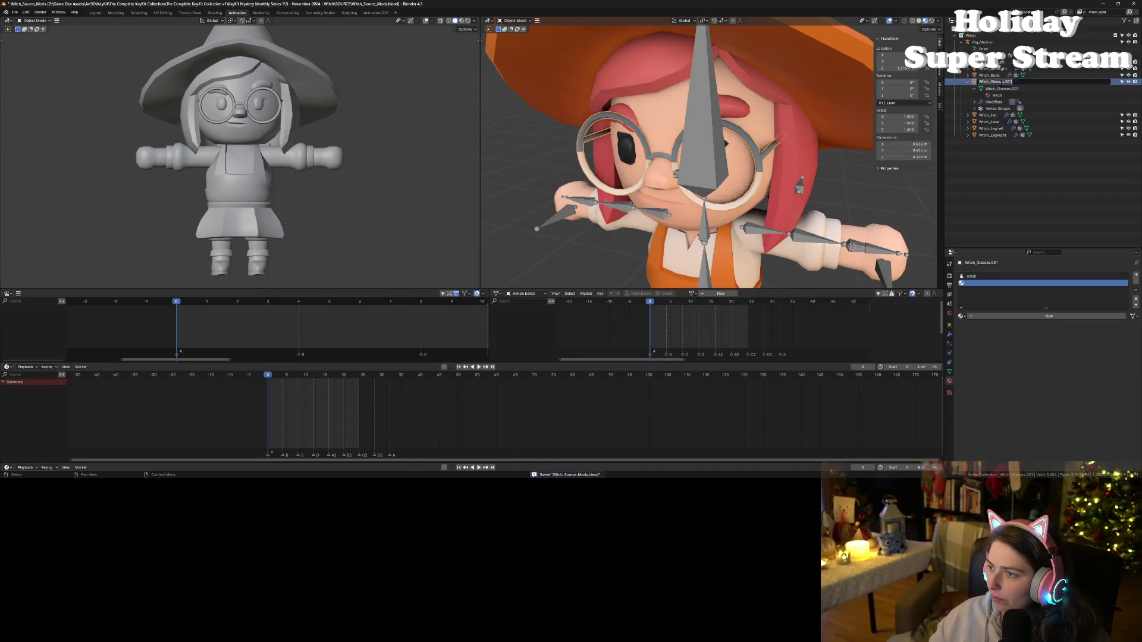
- Rename the glasses object to Witch_Glasses, leave the mesh data name unchanged, and save the file
key("BackSpace")
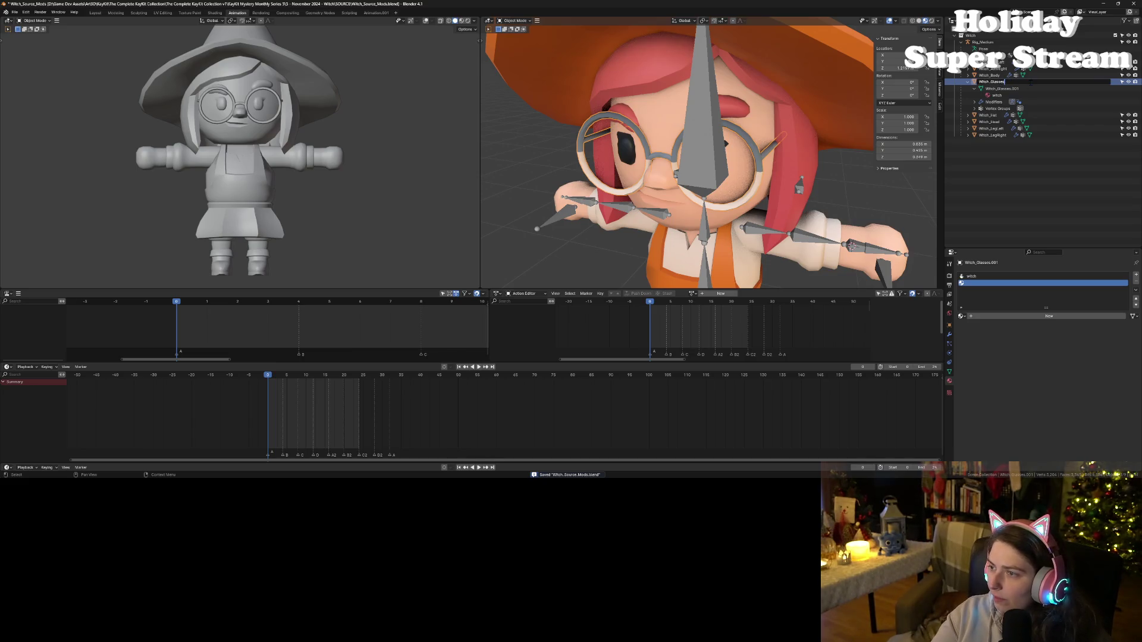
key("Return")
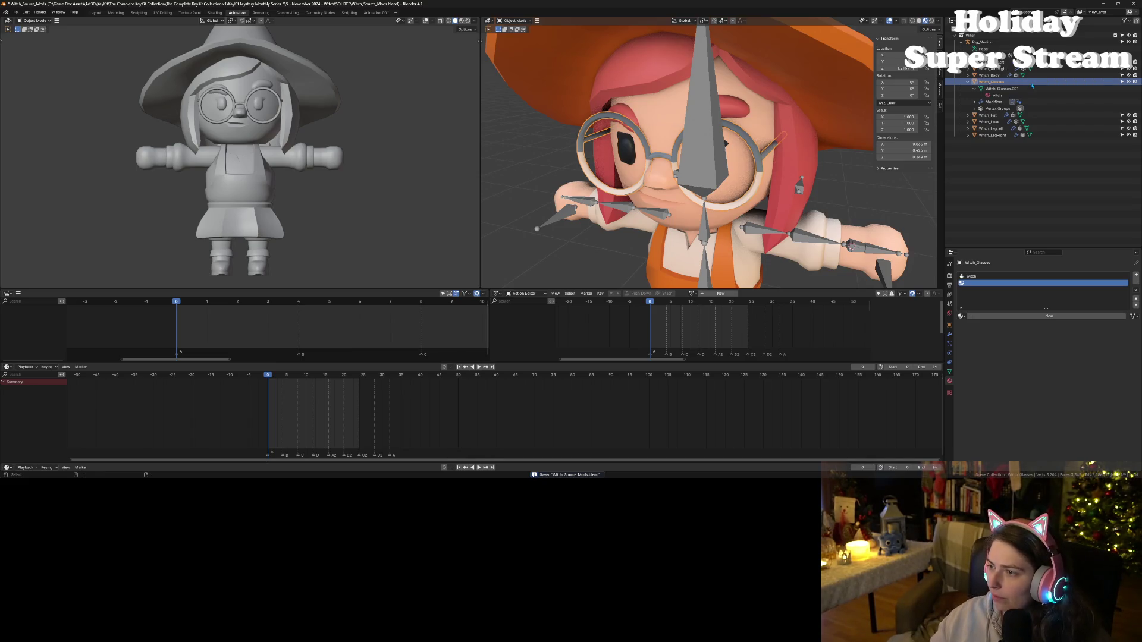
double_click(1004, 88)
left_click(1032, 88)
key("Return")
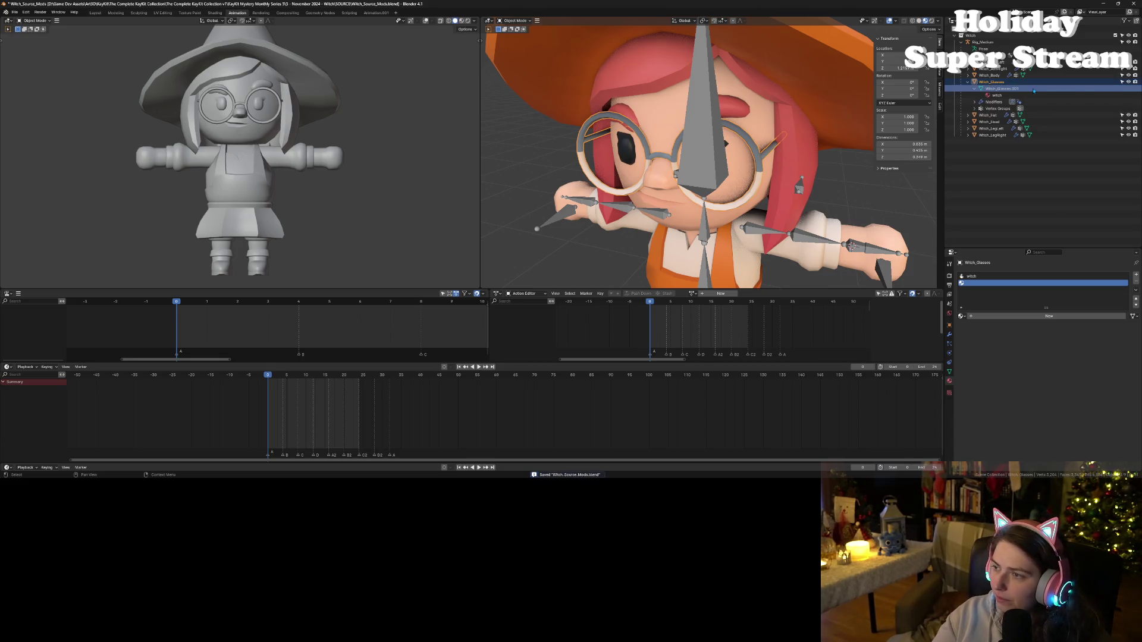
key("ctrl+s")
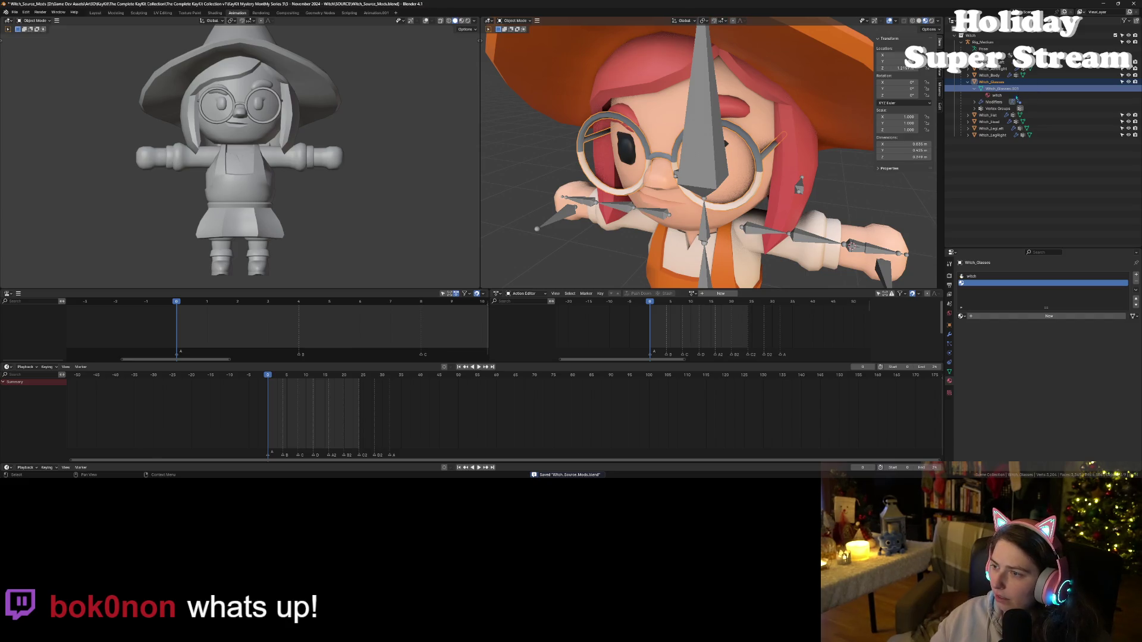
- Set the glasses mesh data name to Witch_Glasses.001 in the Outliner
left_click(968, 114)
double_click(1001, 88)
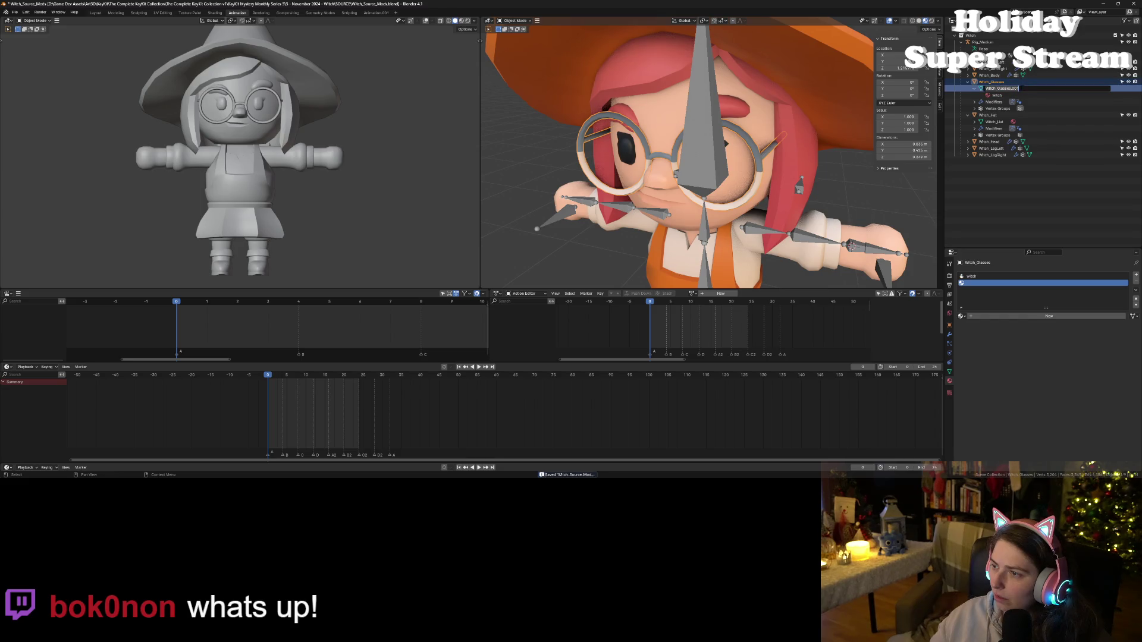
key("Return")
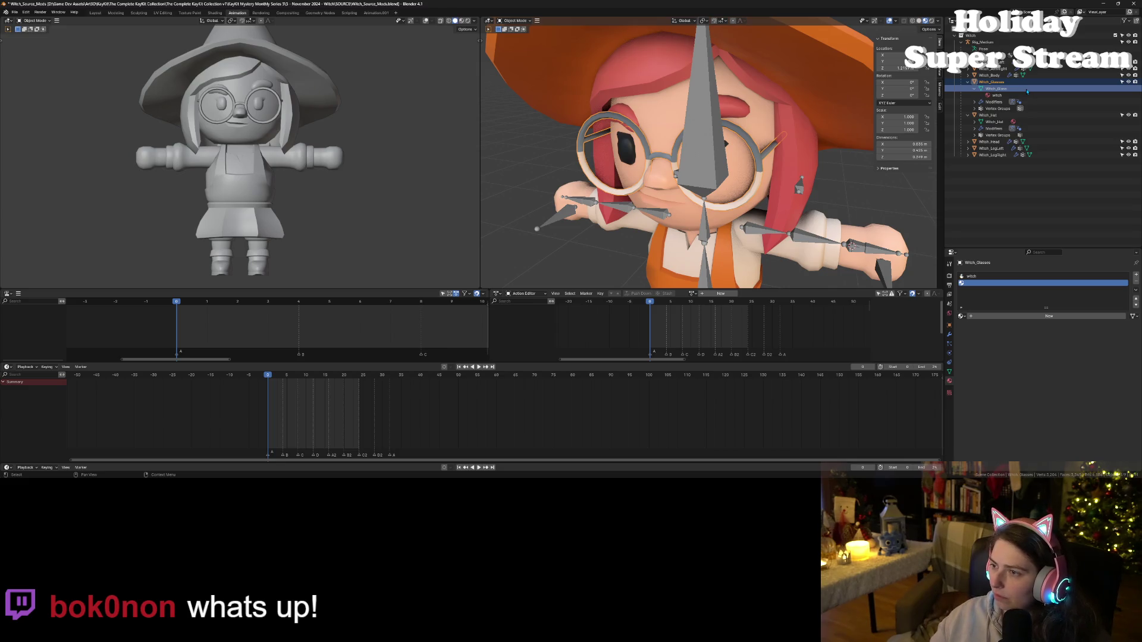
double_click(1001, 89)
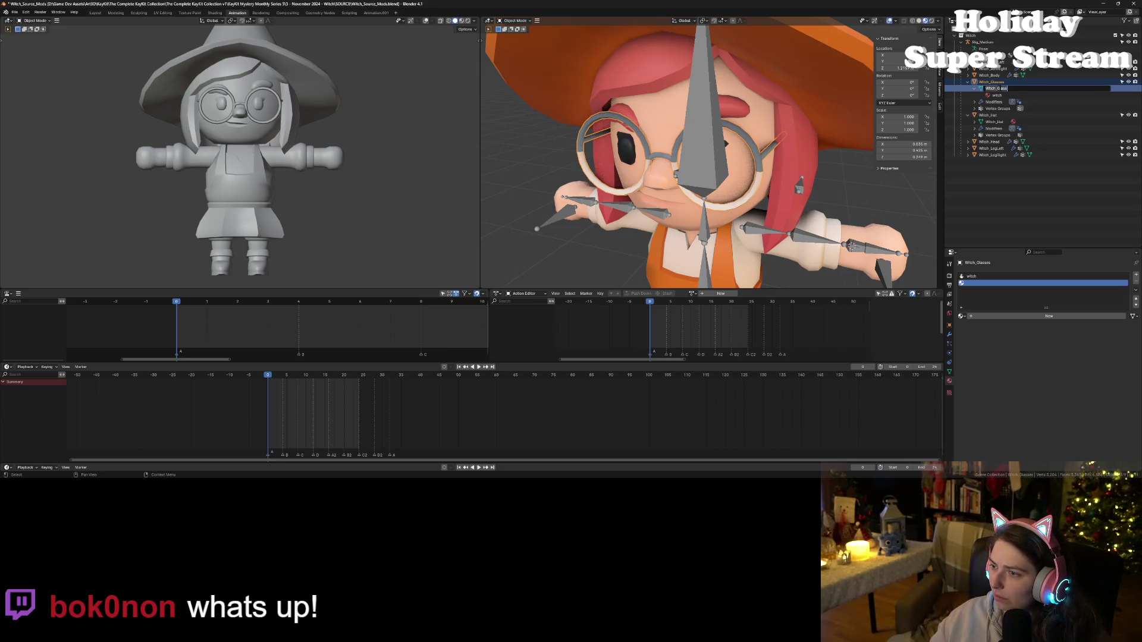
key("Return")
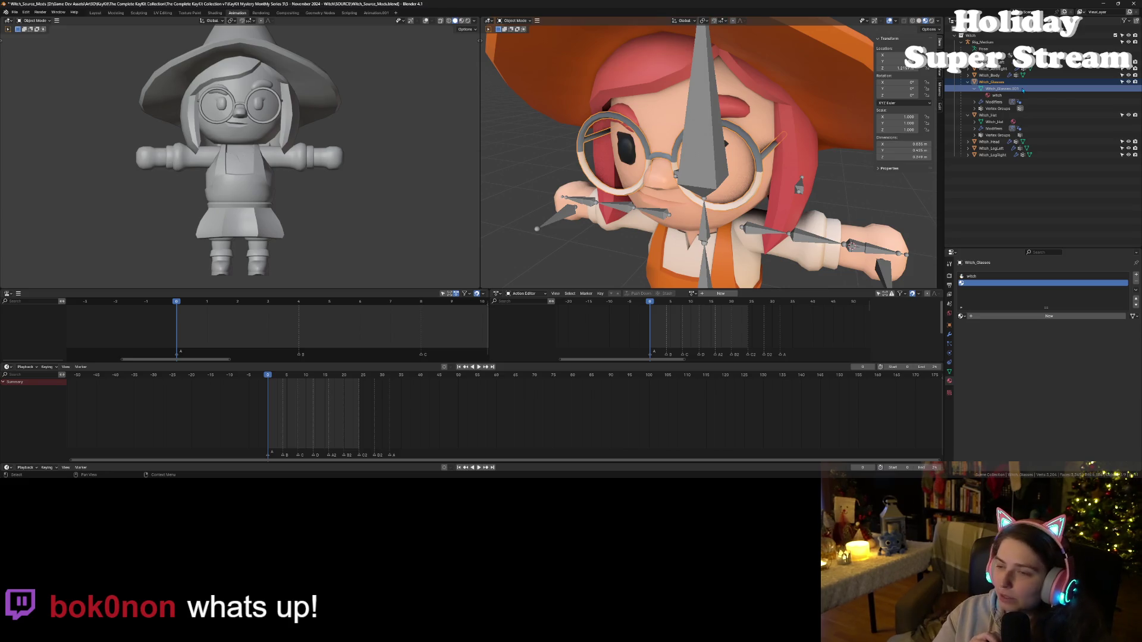
- Select the witch's glasses and undo the rename to Witch_Glasses_No_Glass
scroll(593, 203, "down", 3)
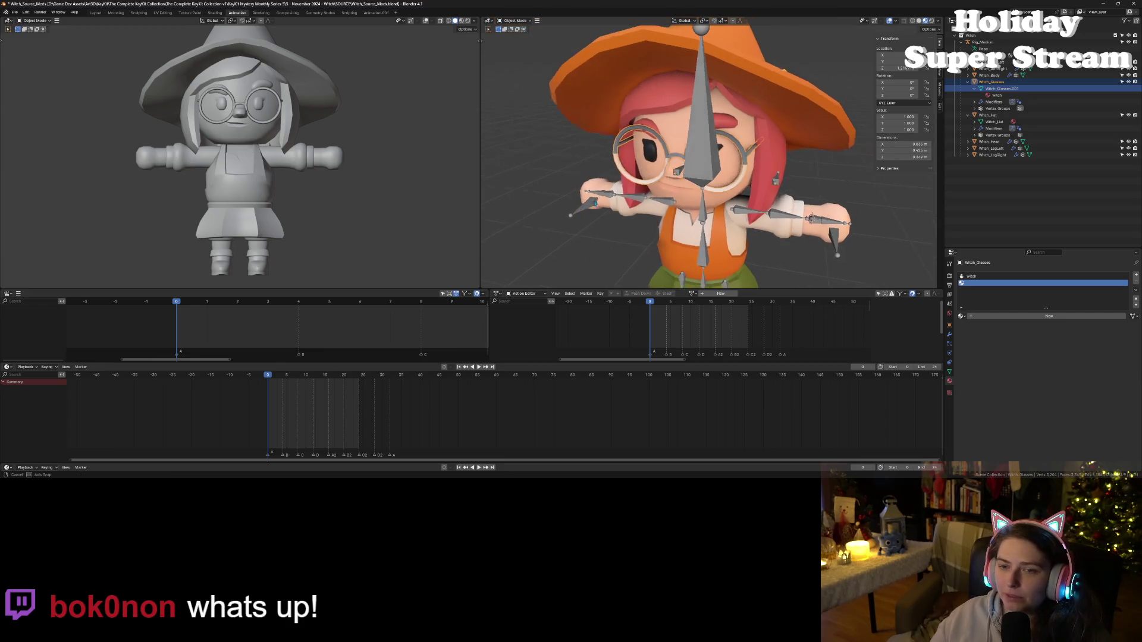
scroll(654, 196, "up", 5)
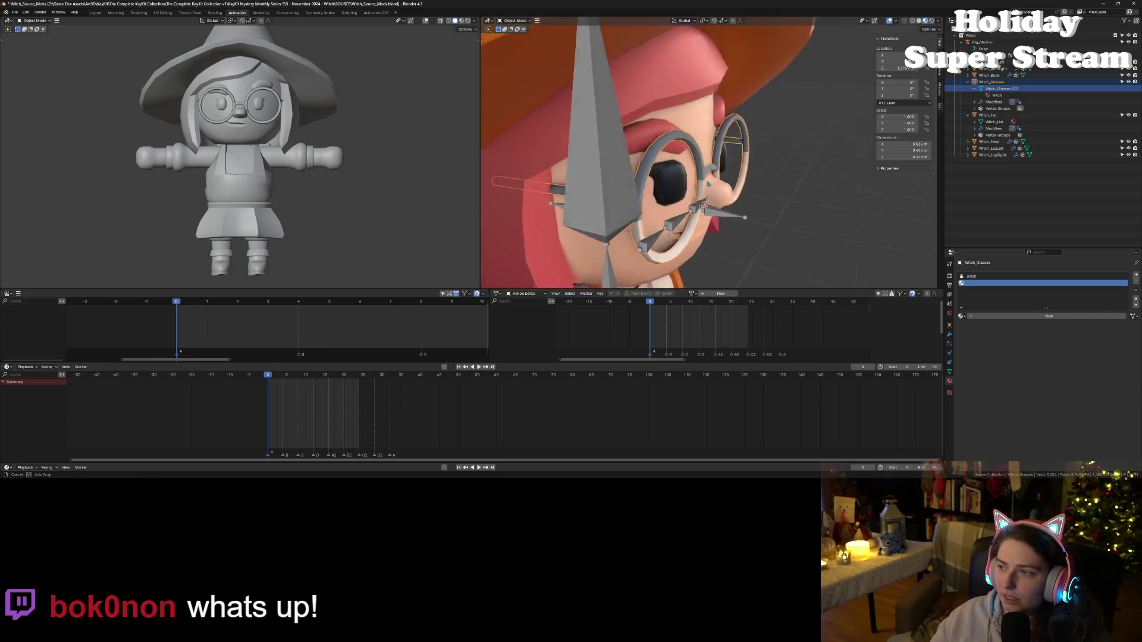
key("alt+a")
left_click_drag(708, 185, 658, 173)
left_click(666, 168)
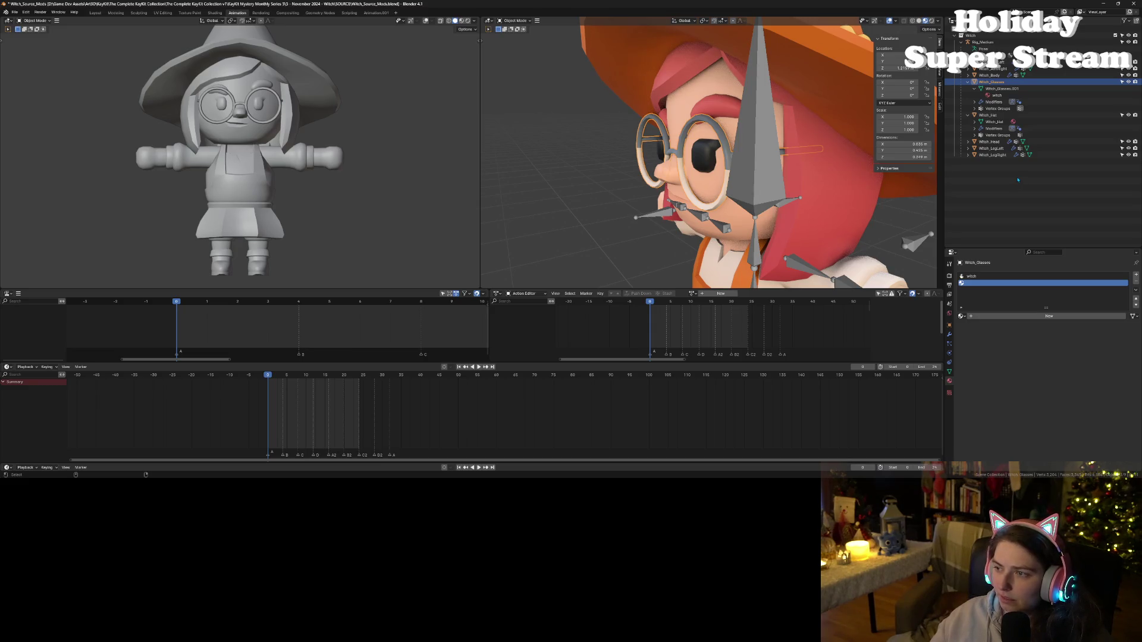
key("ctrl+z")
key("ctrl+shift+z")
key("ctrl+z")
key("ctrl+z")
key("ctrl+z")
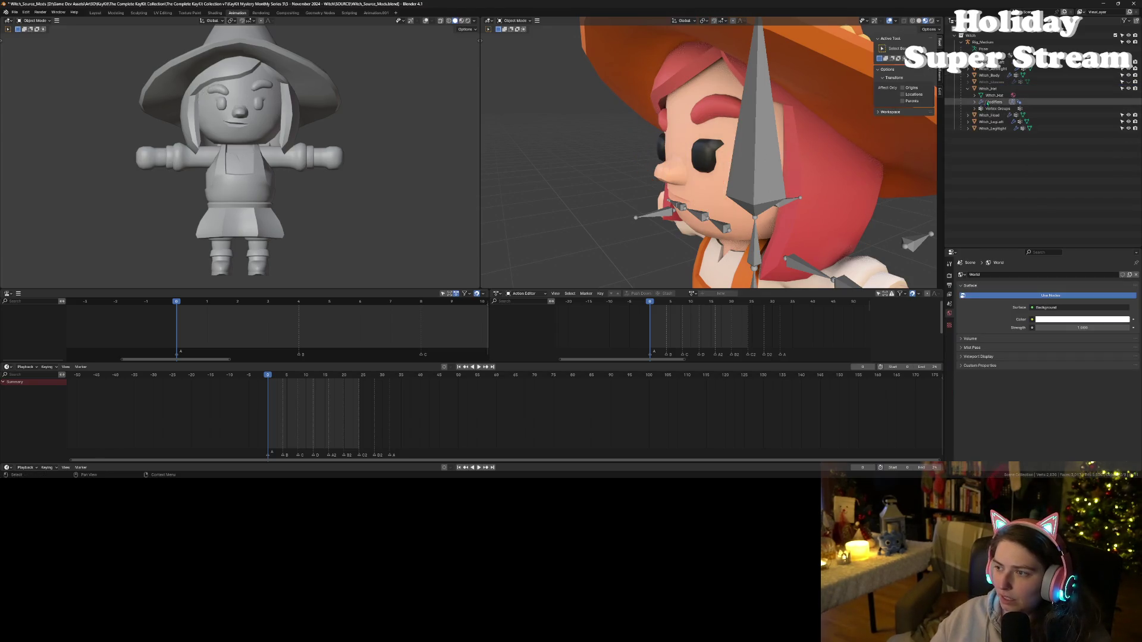
- Unhide the original Witch_Glasses object, select it and frame it in the view
left_click(968, 82)
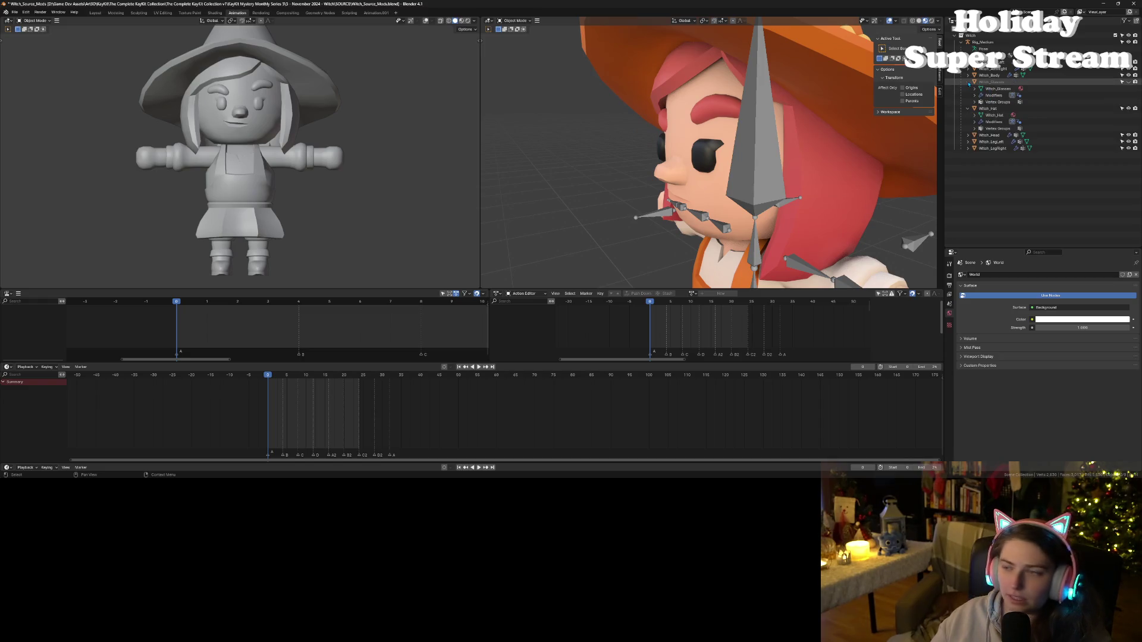
left_click(1128, 81)
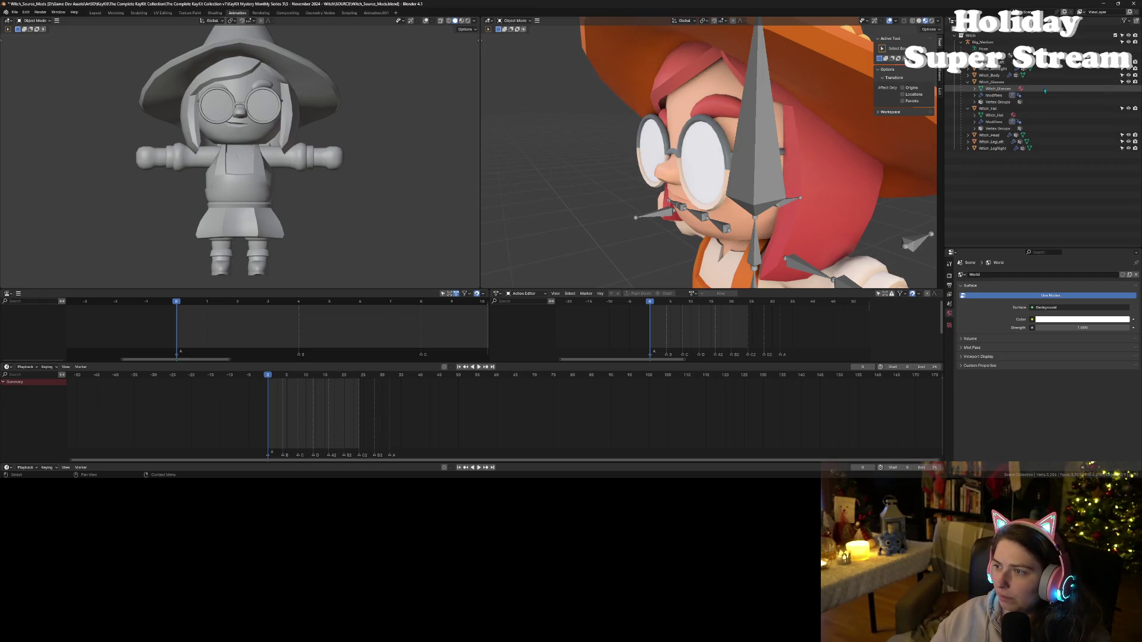
left_click(991, 82)
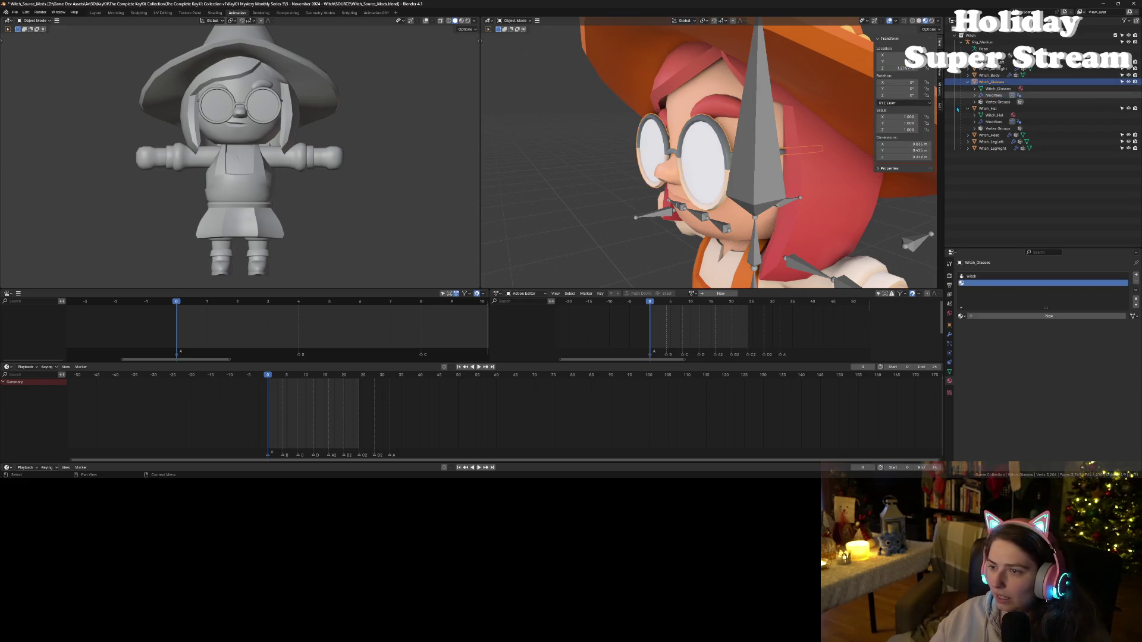
key("KP_Decimal")
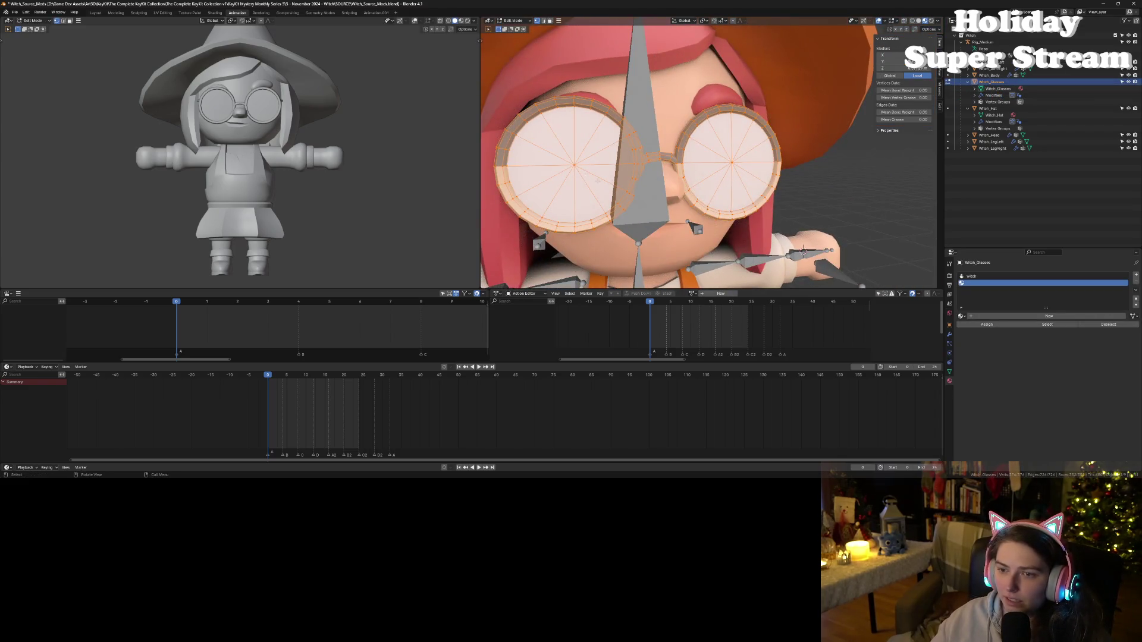
- Delete the left and right lens faces in Edit Mode, save, and return to Object Mode
key("Tab")
key("x")
left_click(663, 193)
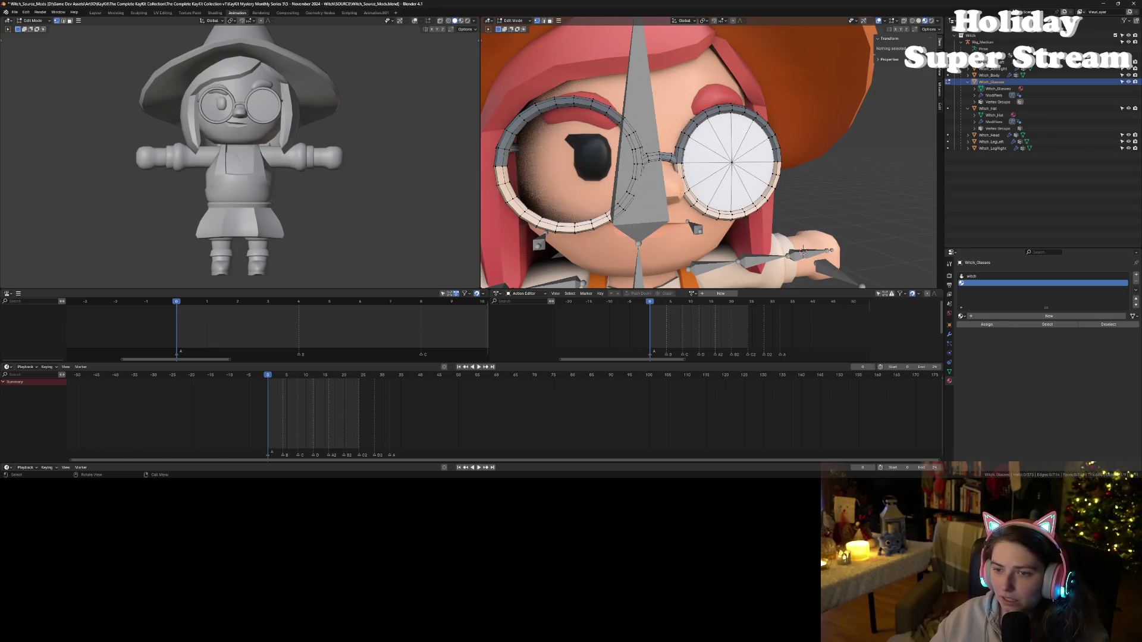
key("x")
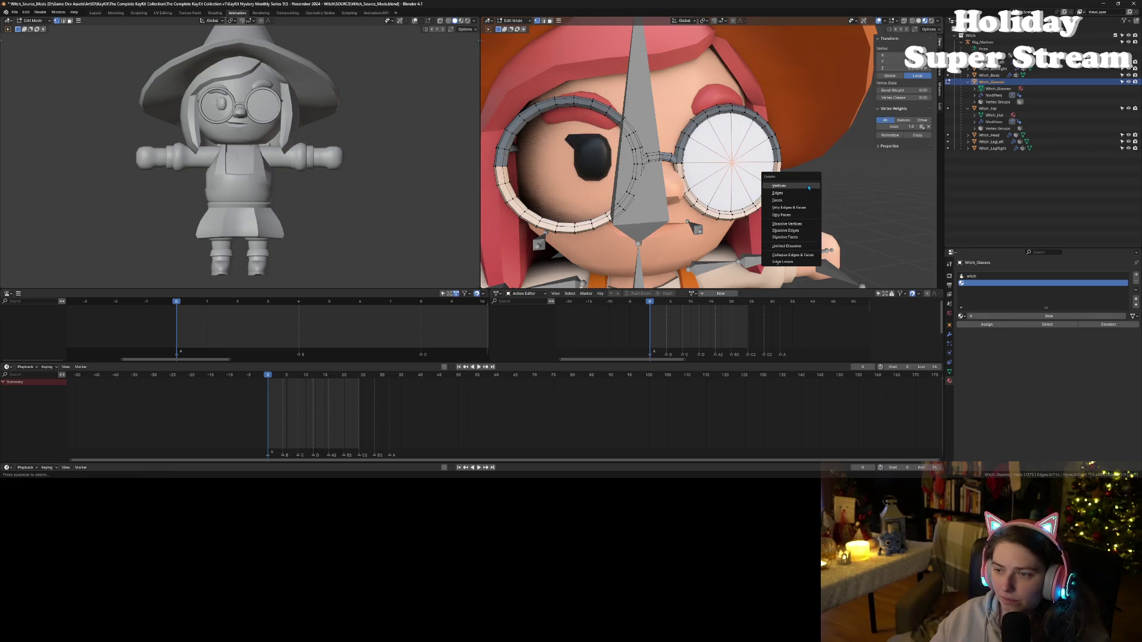
left_click(801, 184)
key("ctrl+s")
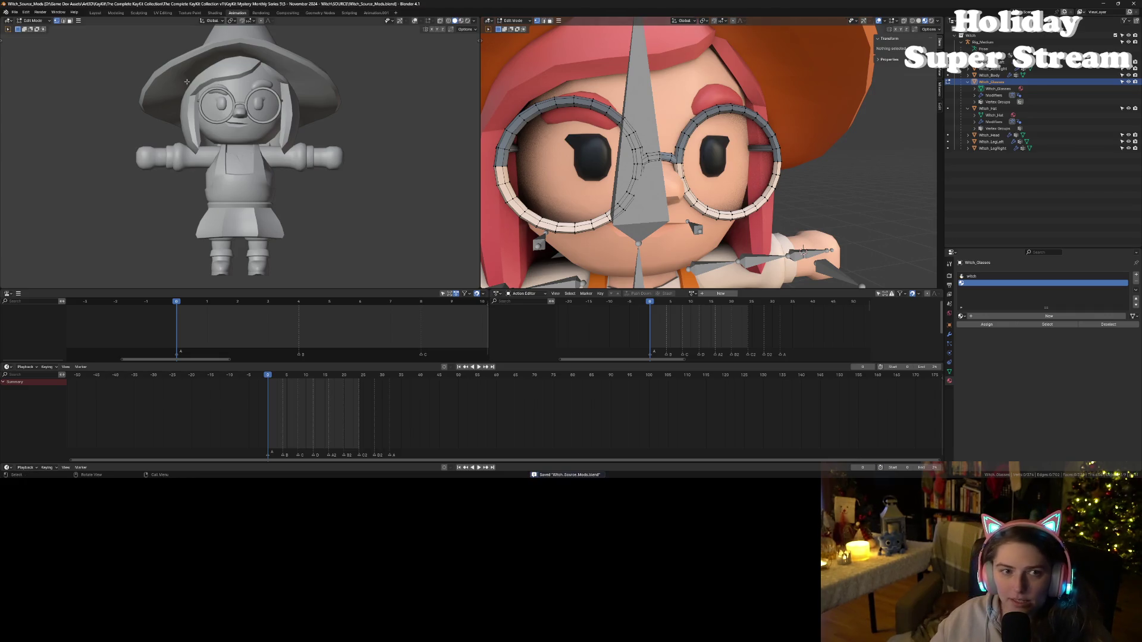
key("Tab")
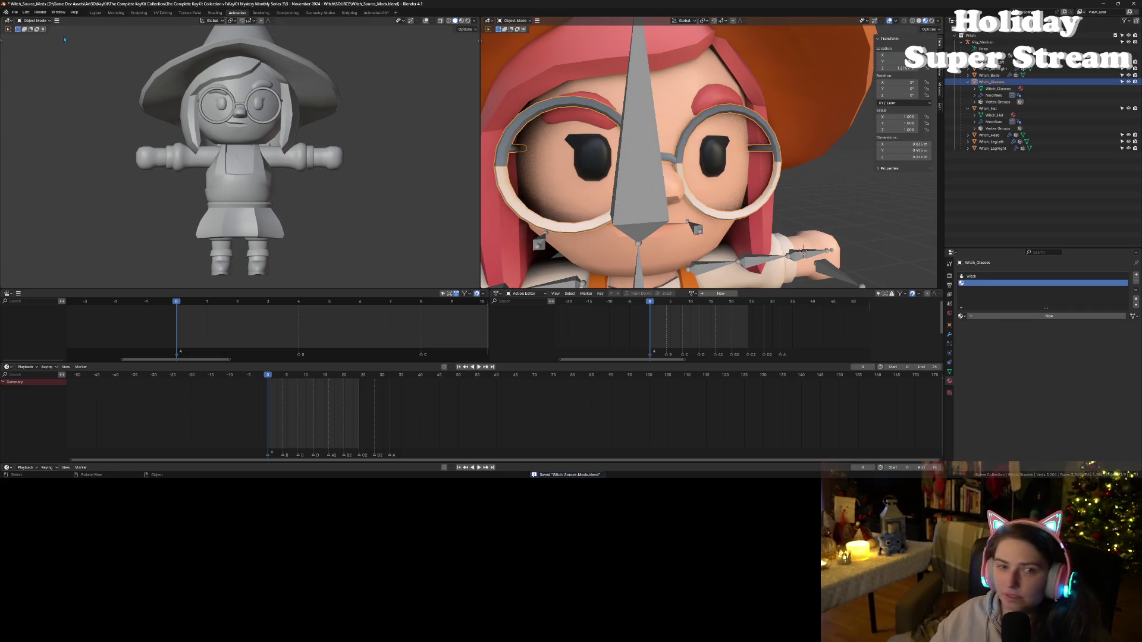
left_click(14, 12)
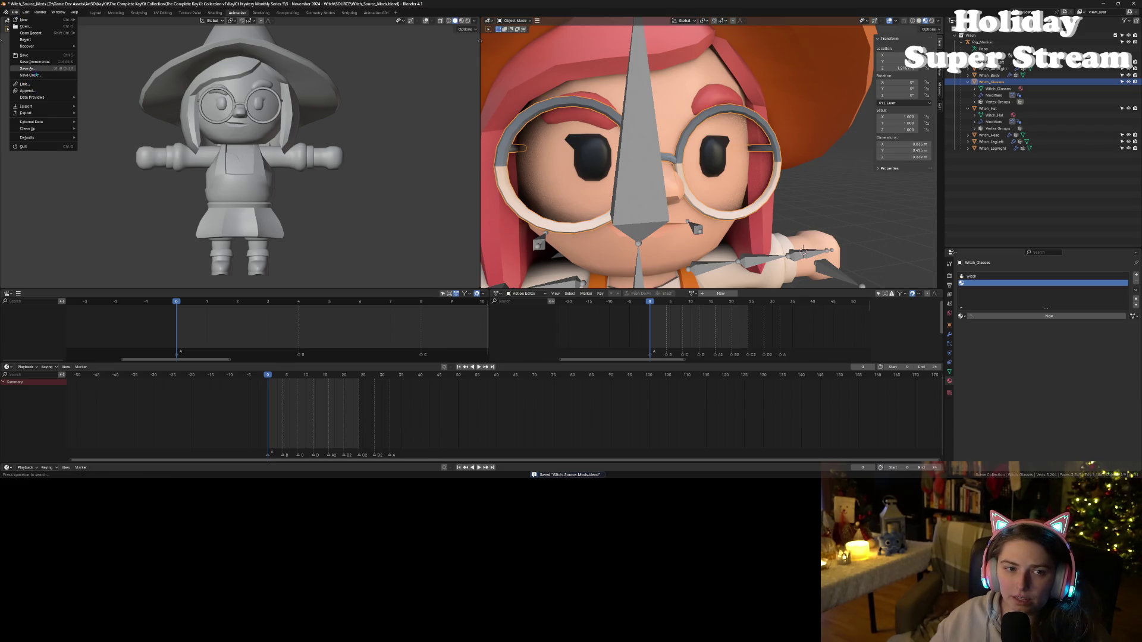
- Export the frame-only glasses as witch_glasses.obj in Wavefront OBJ format, then switch to Godot
mouse_move(51, 115)
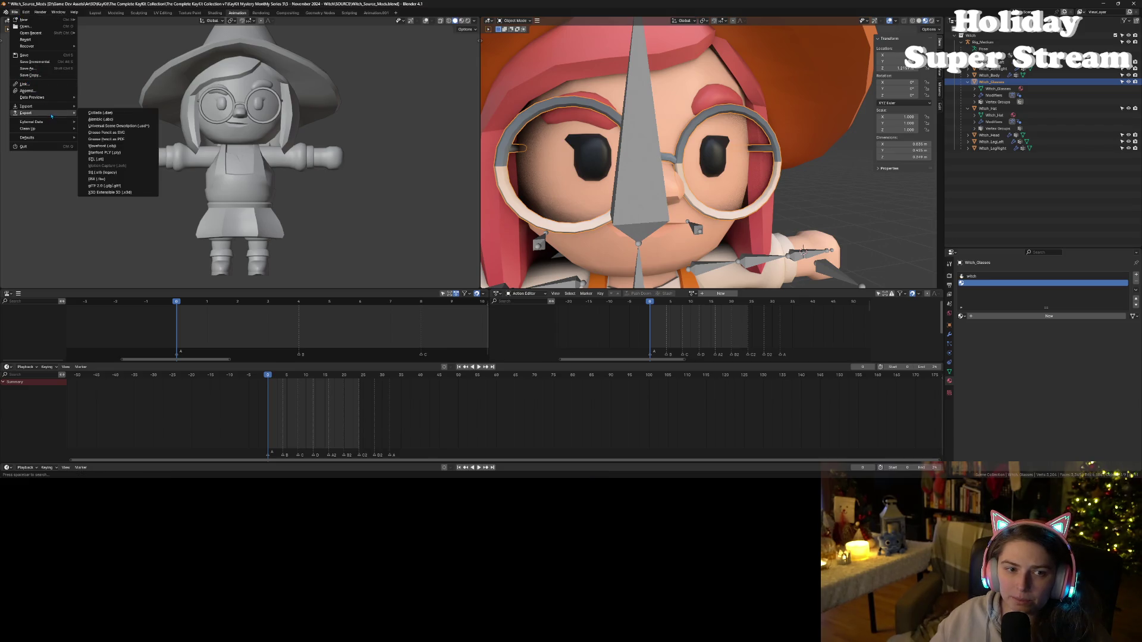
left_click(121, 146)
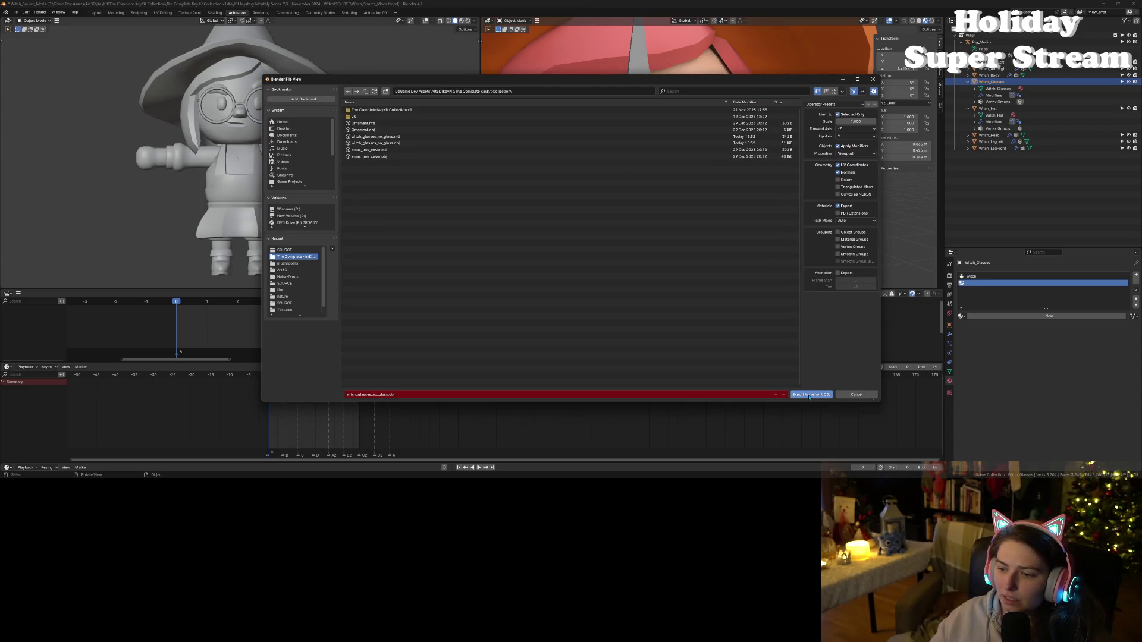
left_click(371, 394)
left_click(371, 394)
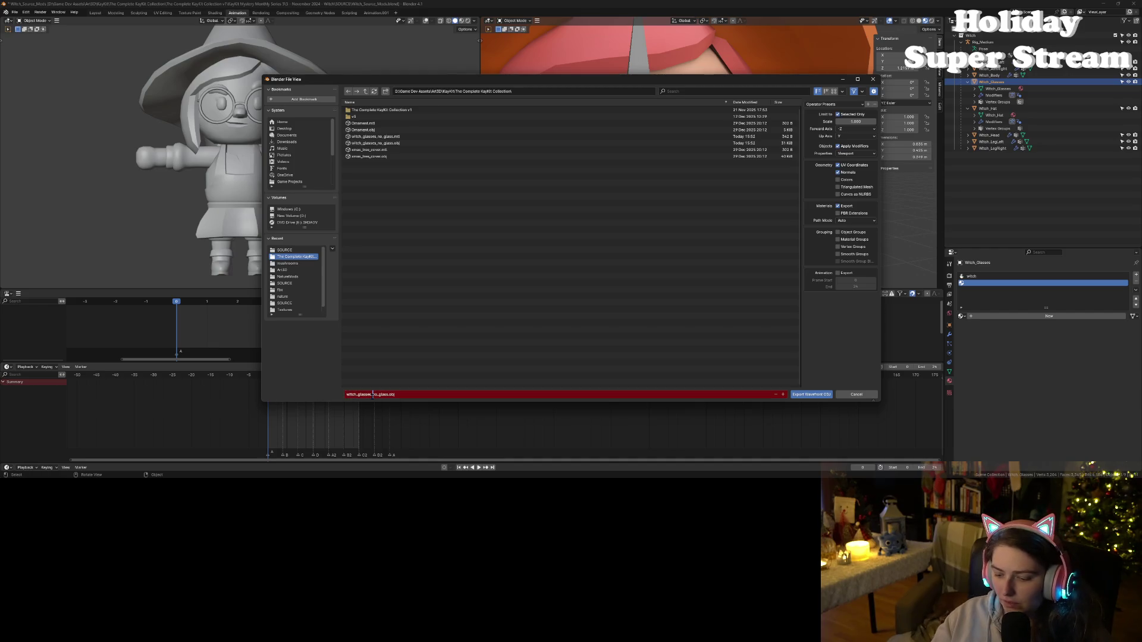
key("BackSpace")
key("BackSpace")
key("BackSpace")
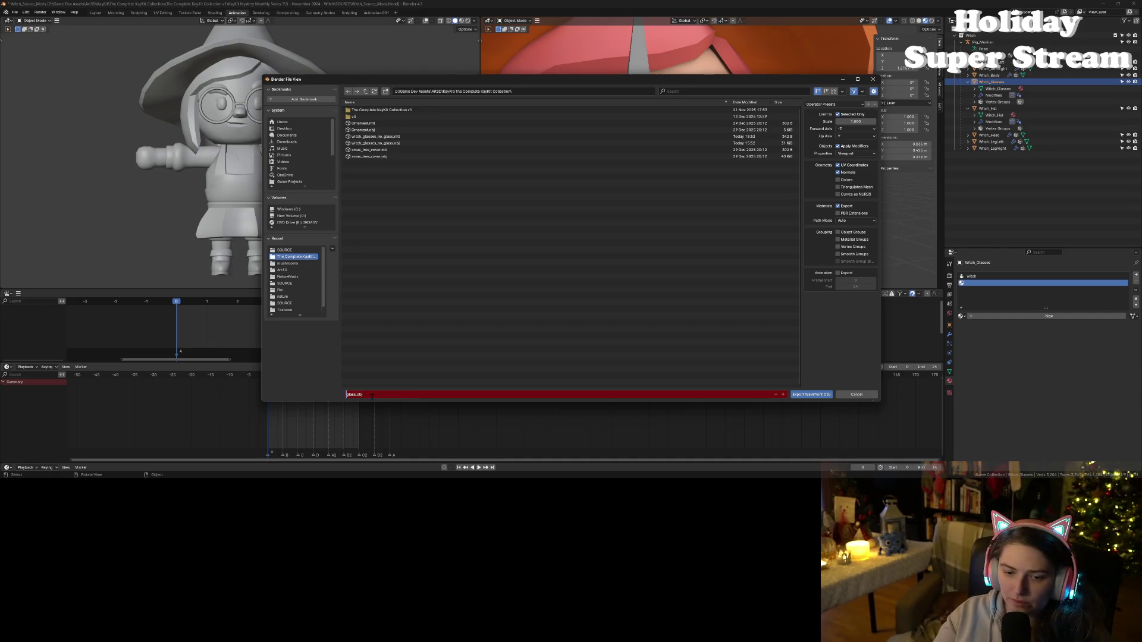
type("witch_gl")
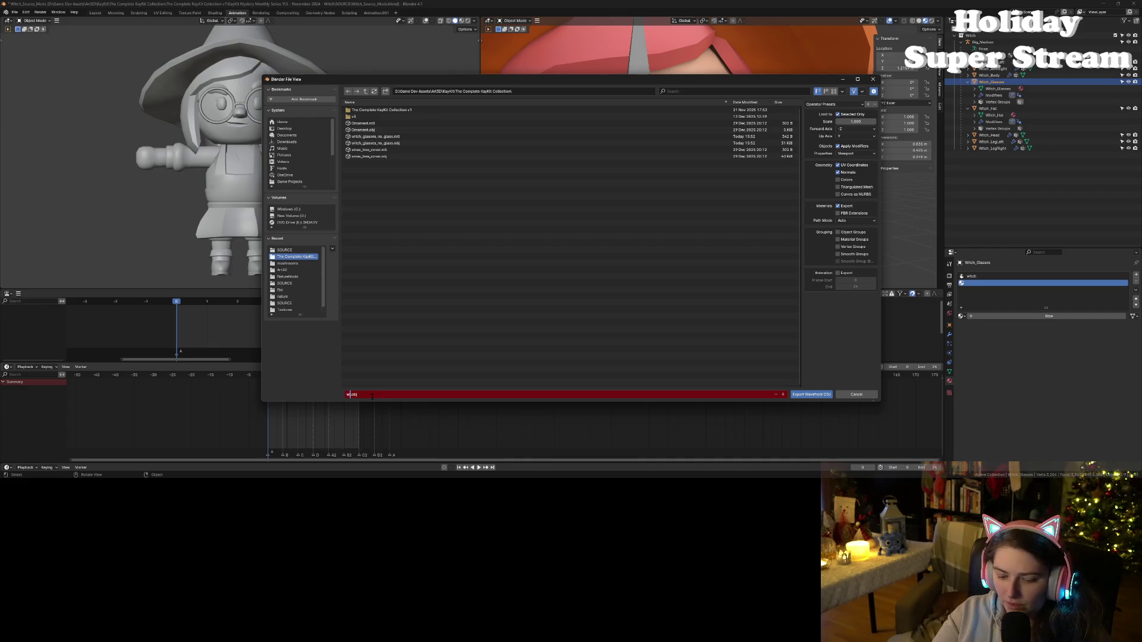
type("asses")
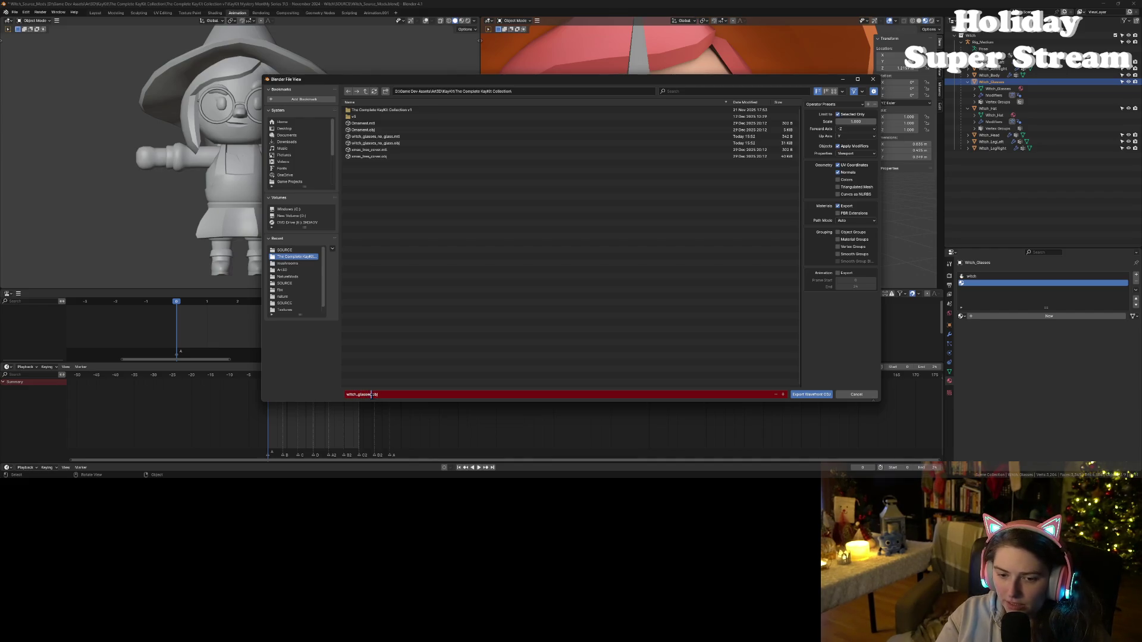
key("Return")
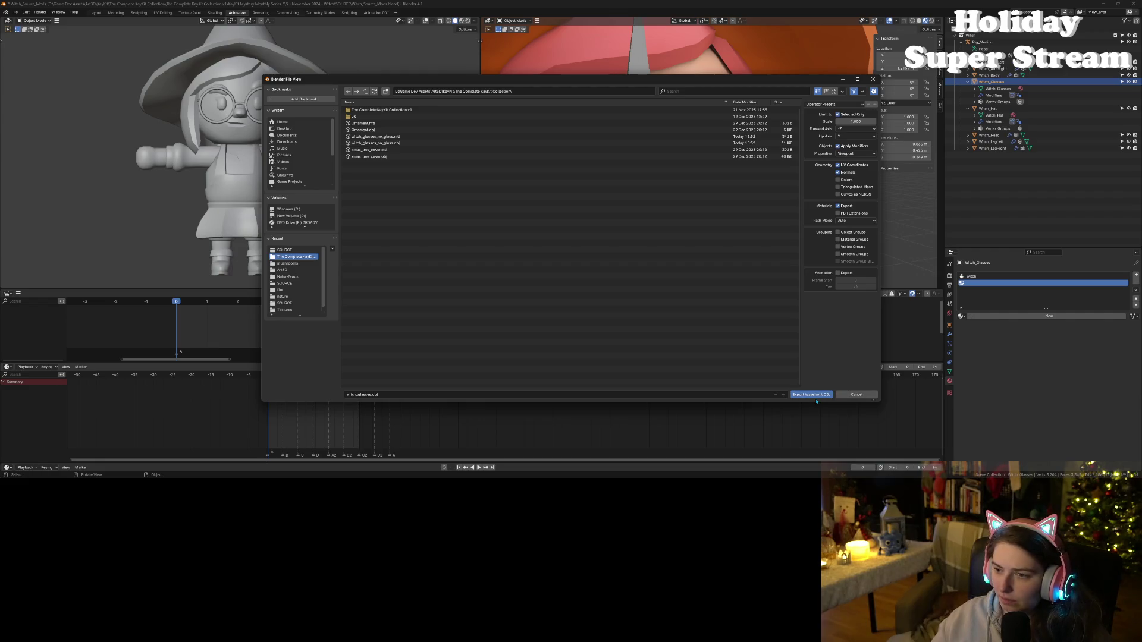
left_click(820, 395)
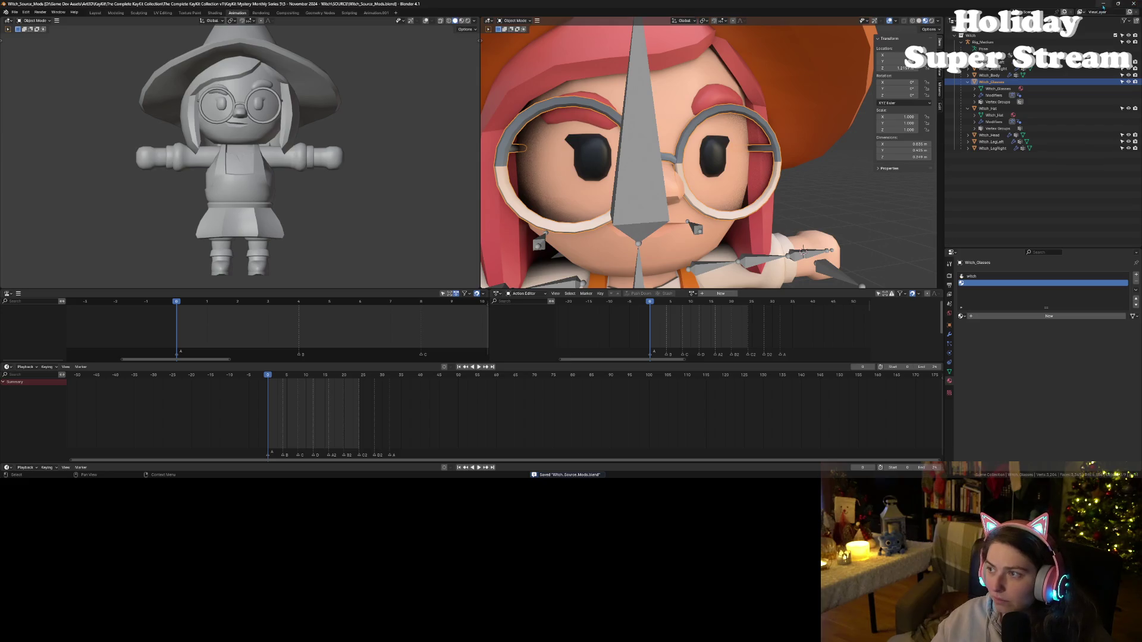
left_click(1103, 4)
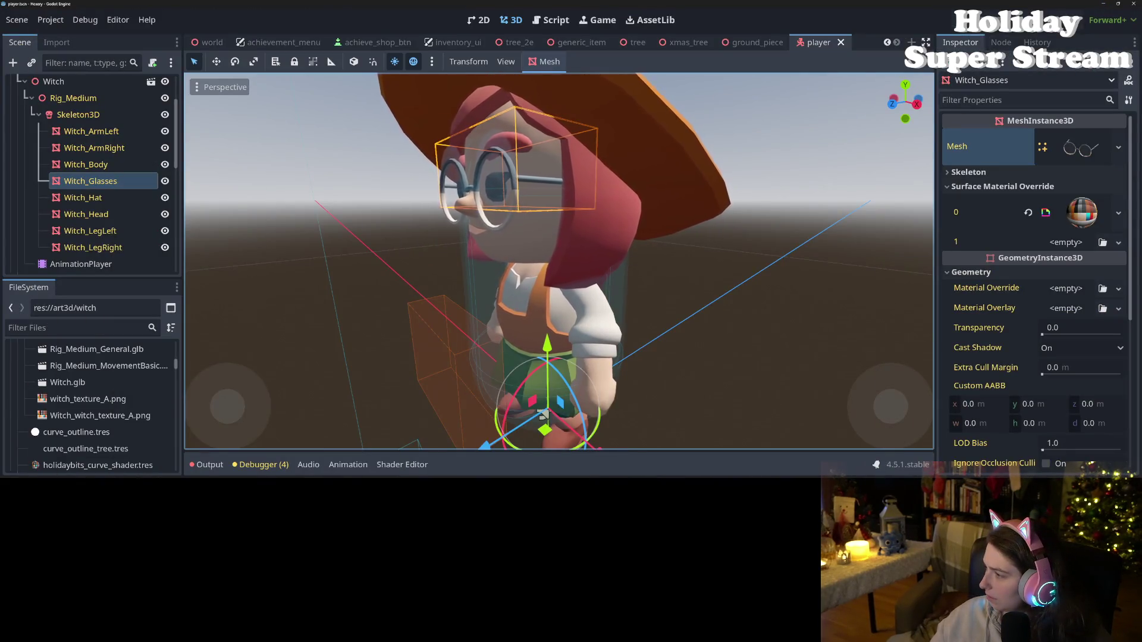
left_click(1103, 3)
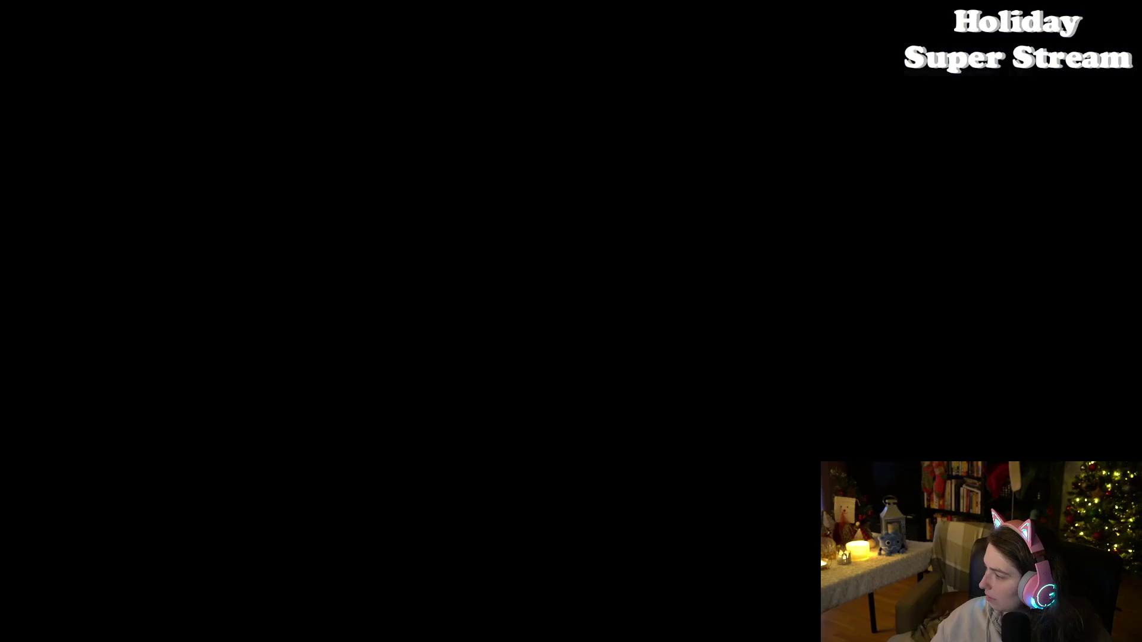
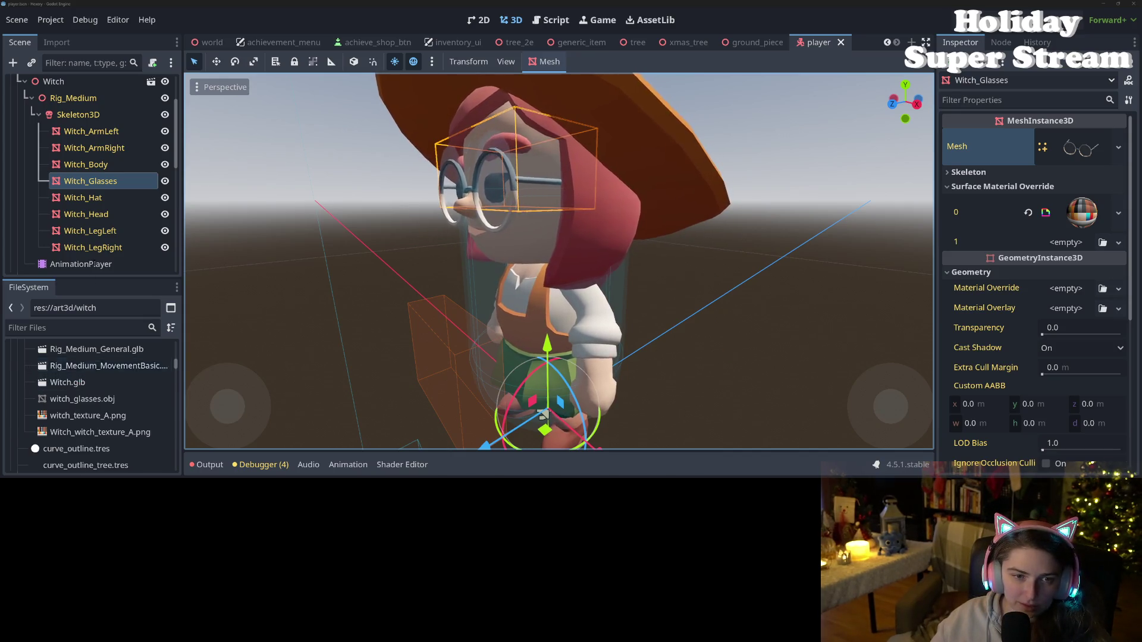
- Assign witch_glasses.obj as the Witch_Glasses node's mesh
left_click(83, 198)
left_click(89, 180)
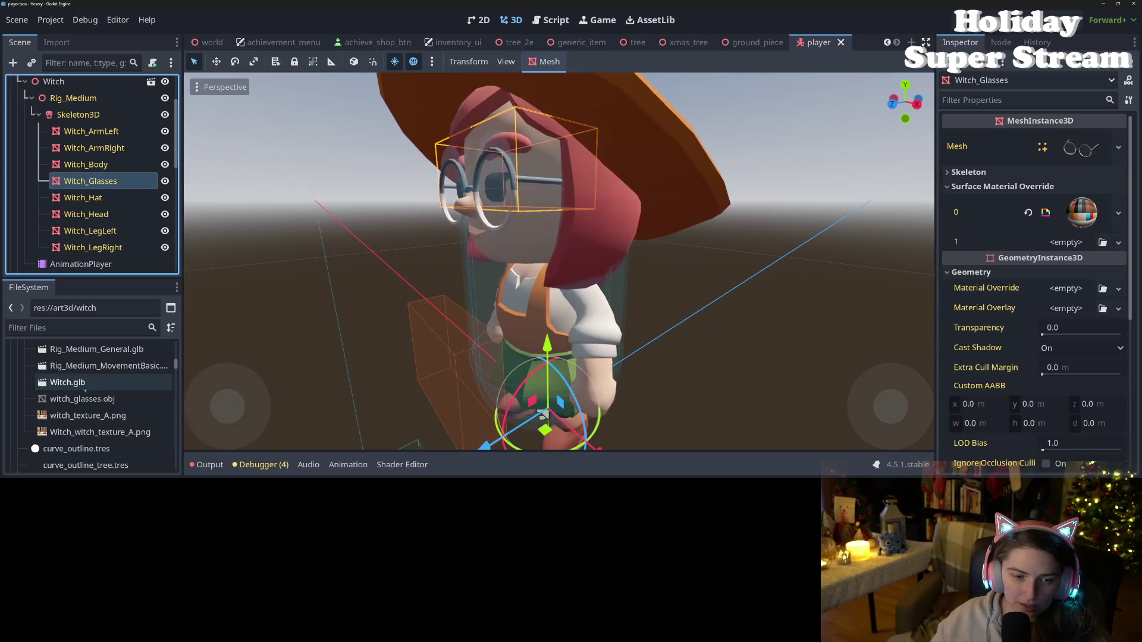
mouse_move(82, 399)
left_mouse_down()
mouse_move(954, 239)
mouse_move(1084, 149)
left_mouse_up()
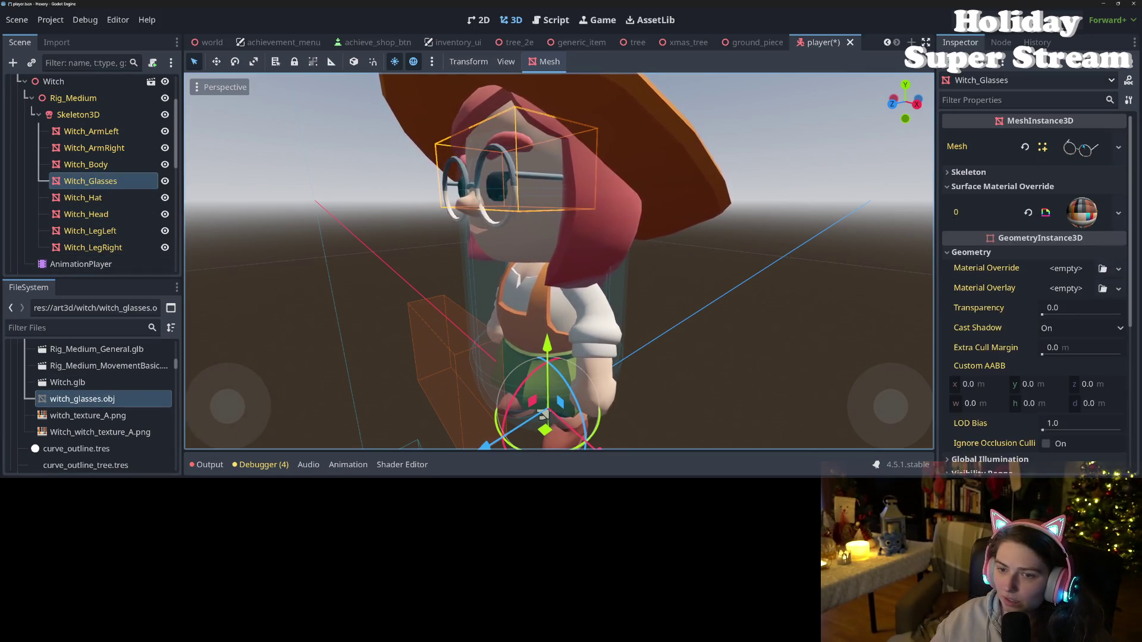
scroll(541, 383, "down", 3)
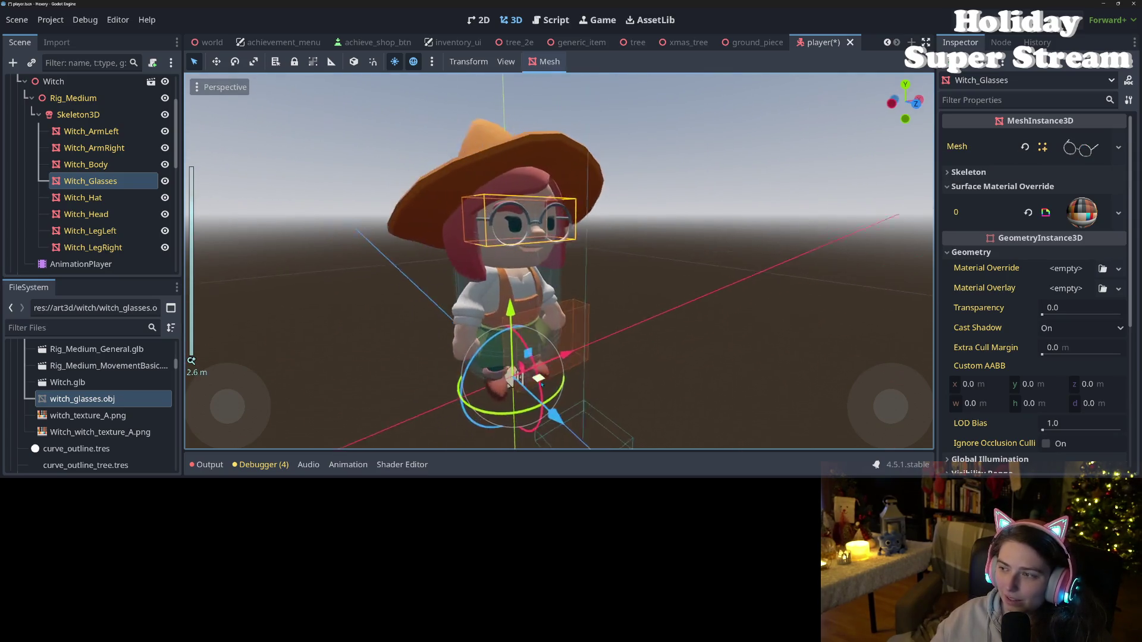
scroll(516, 376, "up", 3)
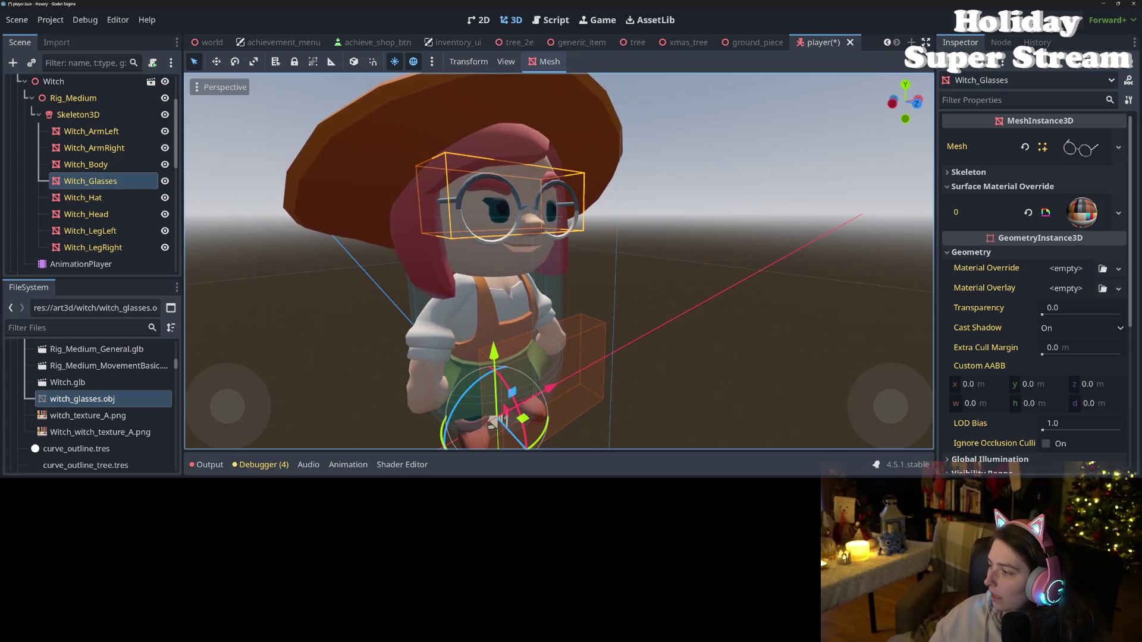
scroll(90, 179, "down", 3)
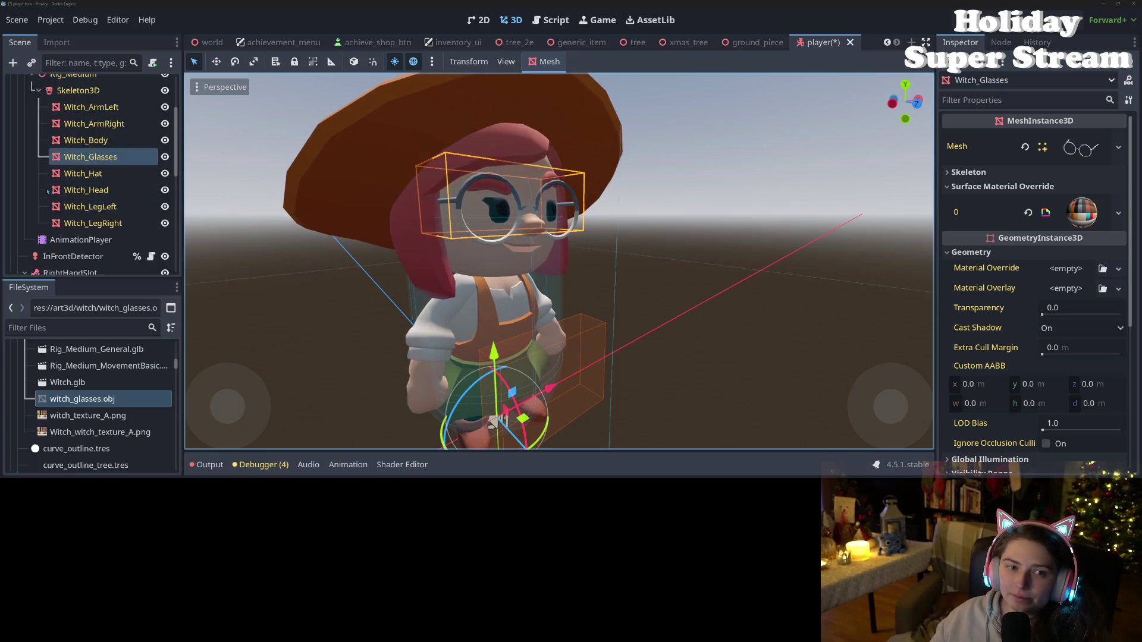
scroll(89, 178, "up", 5)
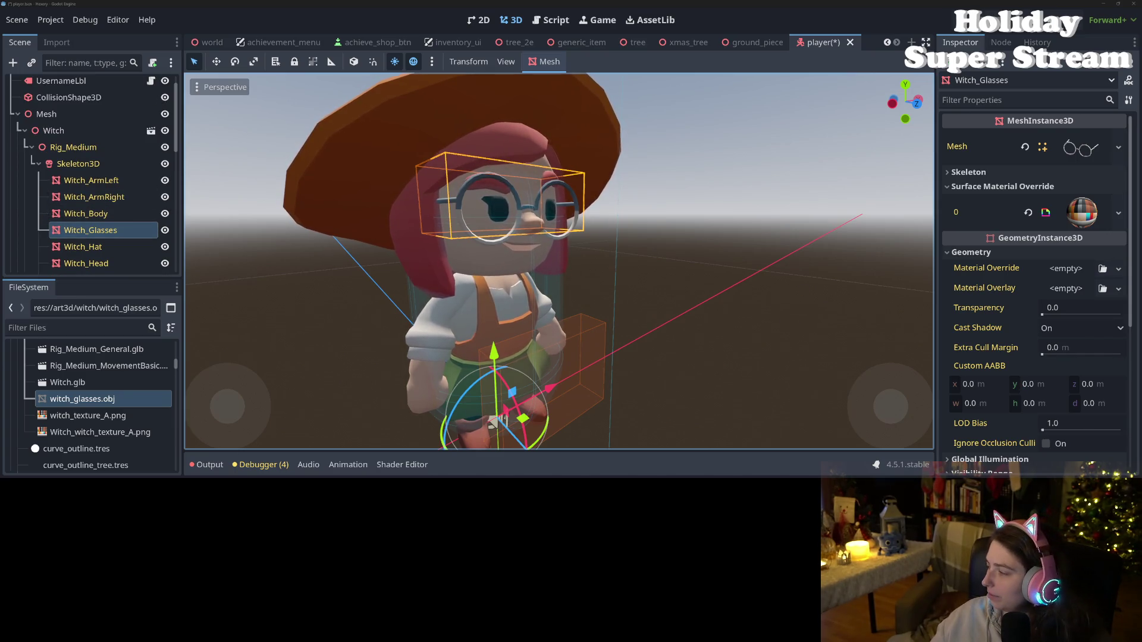
- Delete only witch_glasses.obj from FileSystem, save the player scene, and switch to Blender
left_click(67, 383)
left_click(67, 399, "shift")
key("Delete")
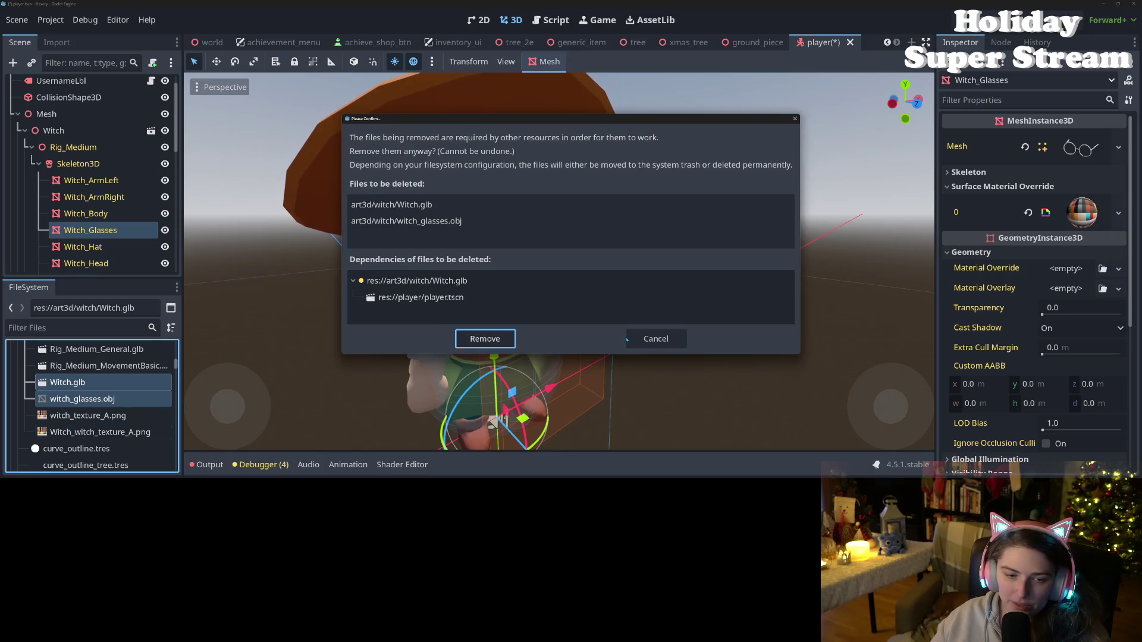
left_click(655, 339)
left_click(84, 399)
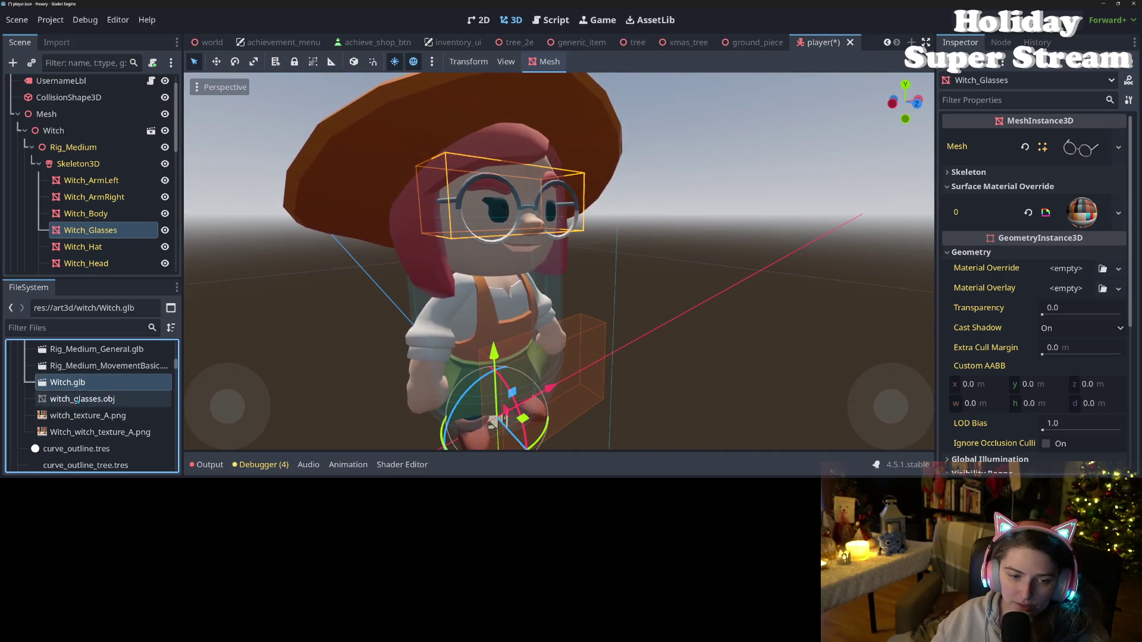
key("Delete")
key("Escape")
key("ctrl+s")
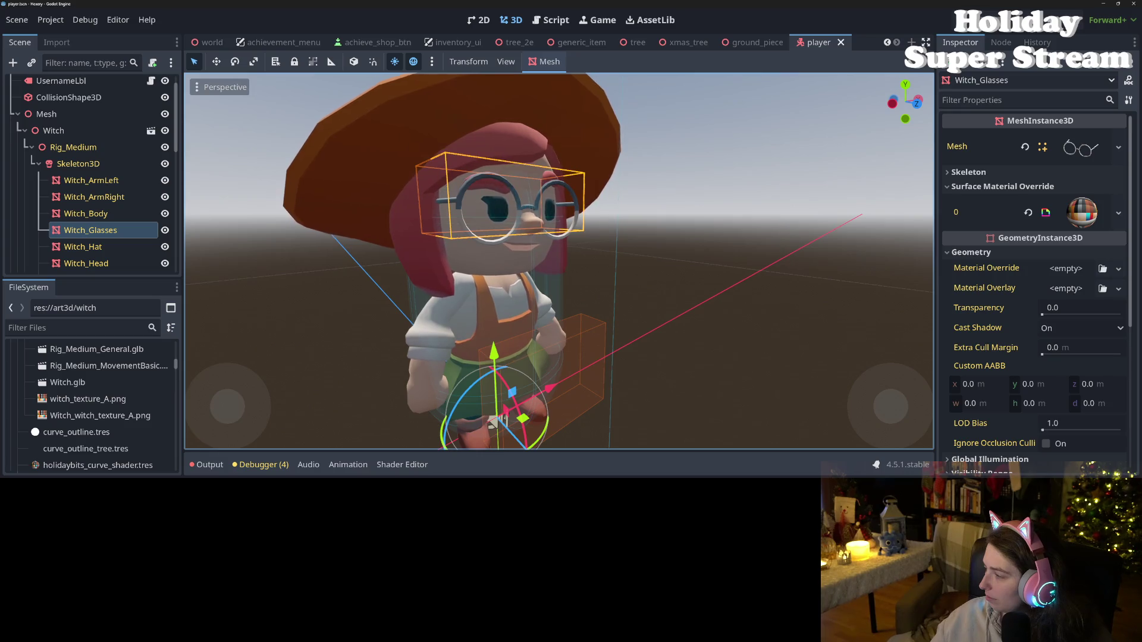
key("alt+Tab")
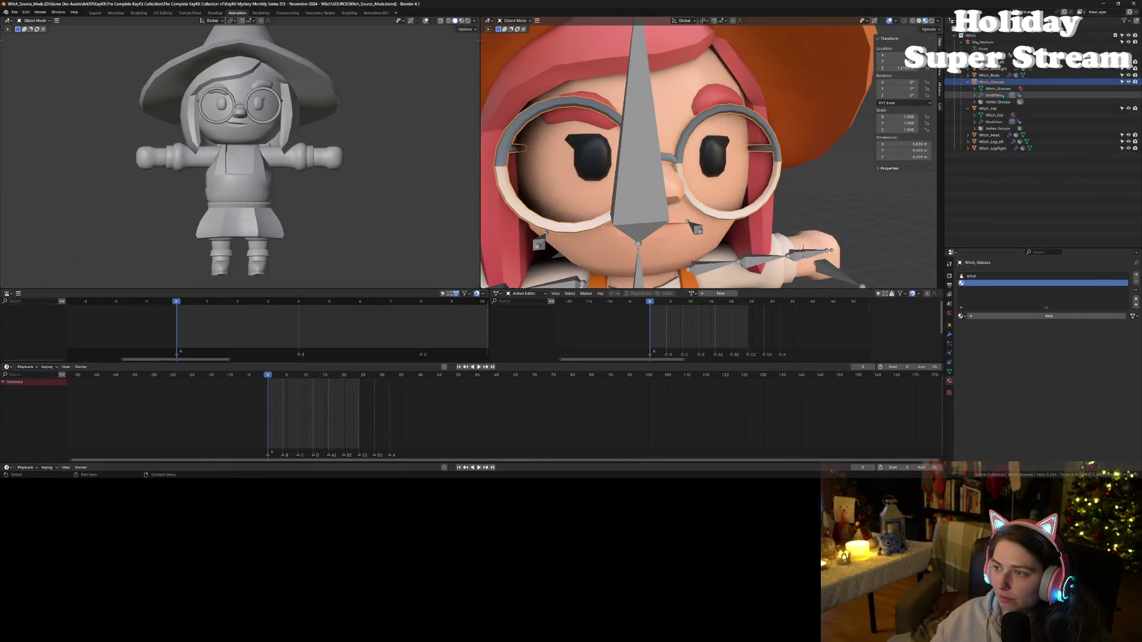
- Orbit to a front three-quarter view, select the Witch collection, and start an FBX export
scroll(551, 315, "down", 1)
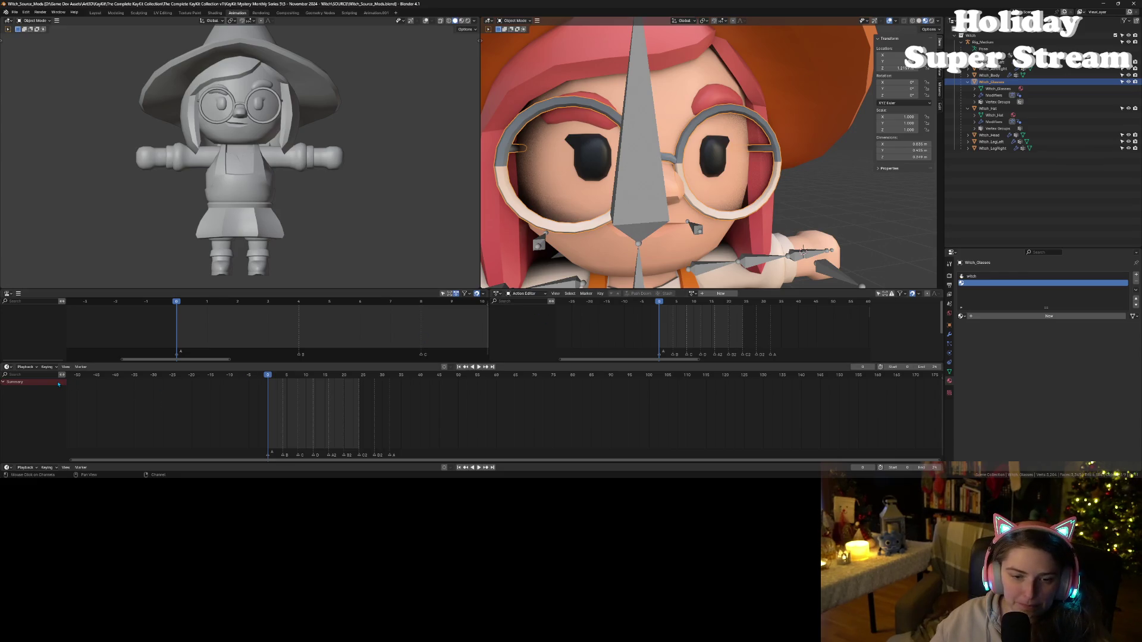
scroll(661, 201, "down", 8)
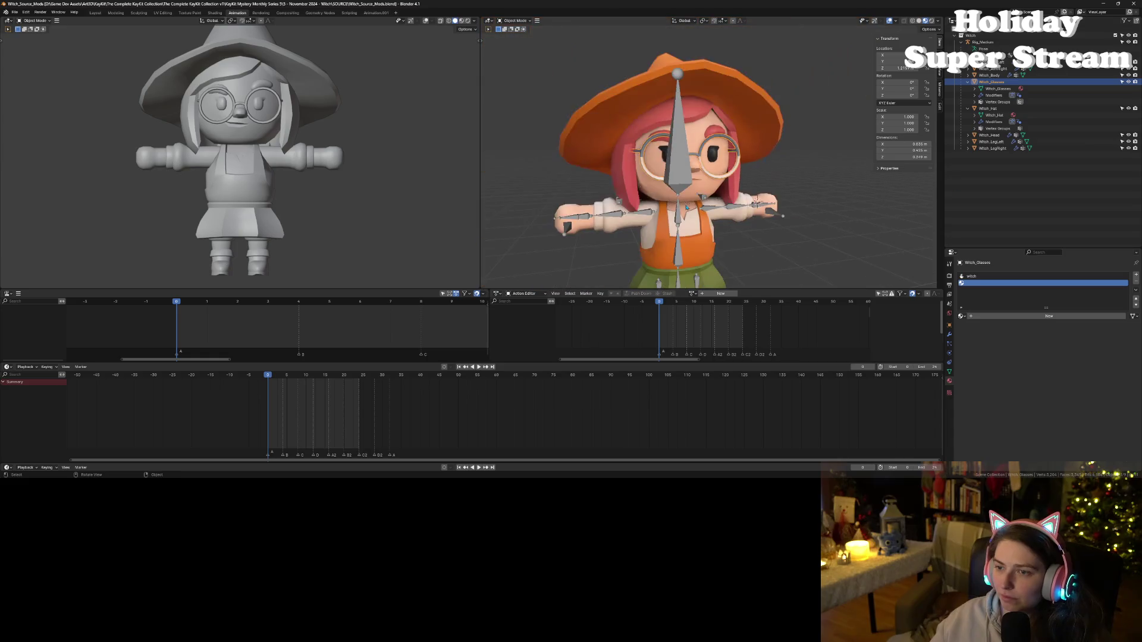
left_click_drag(662, 201, 747, 235)
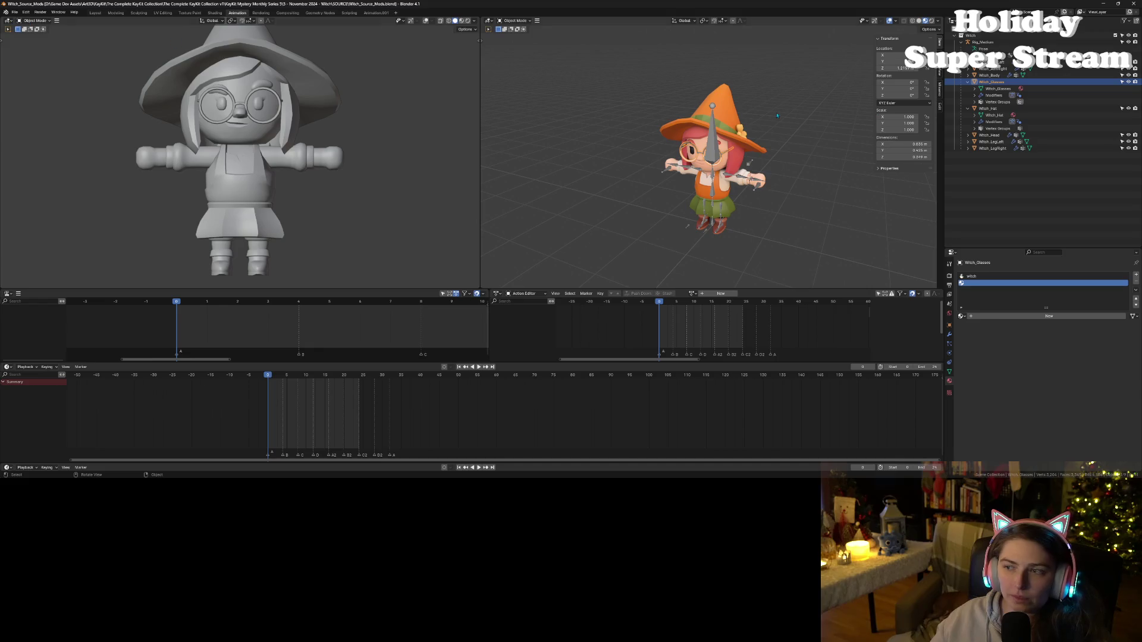
left_click(970, 36)
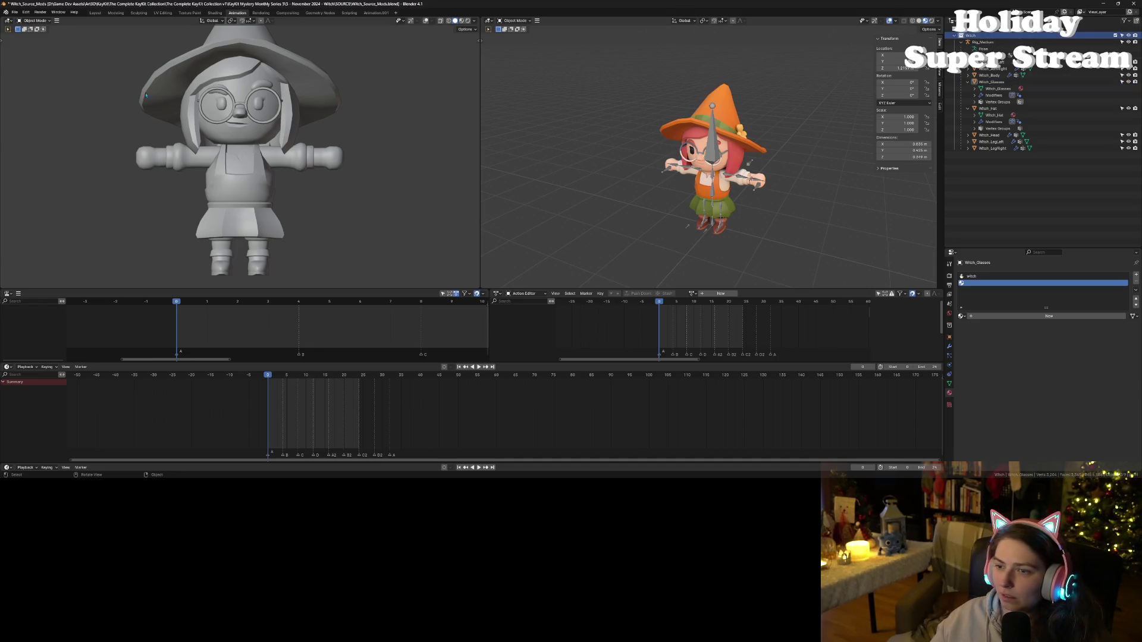
left_click(14, 12)
mouse_move(36, 116)
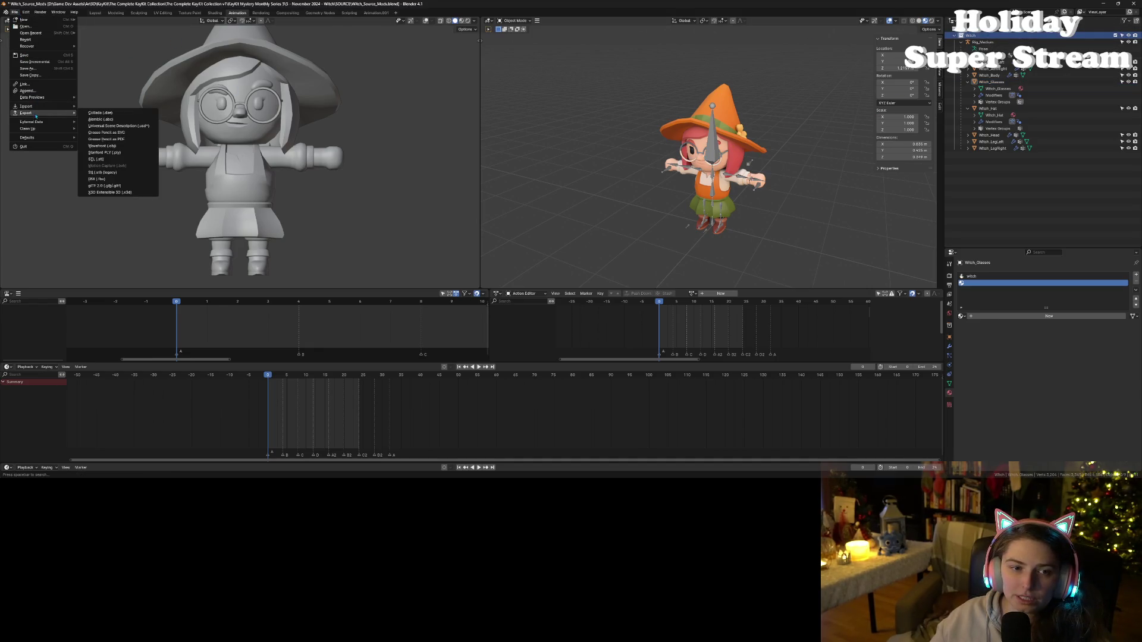
left_click(111, 179)
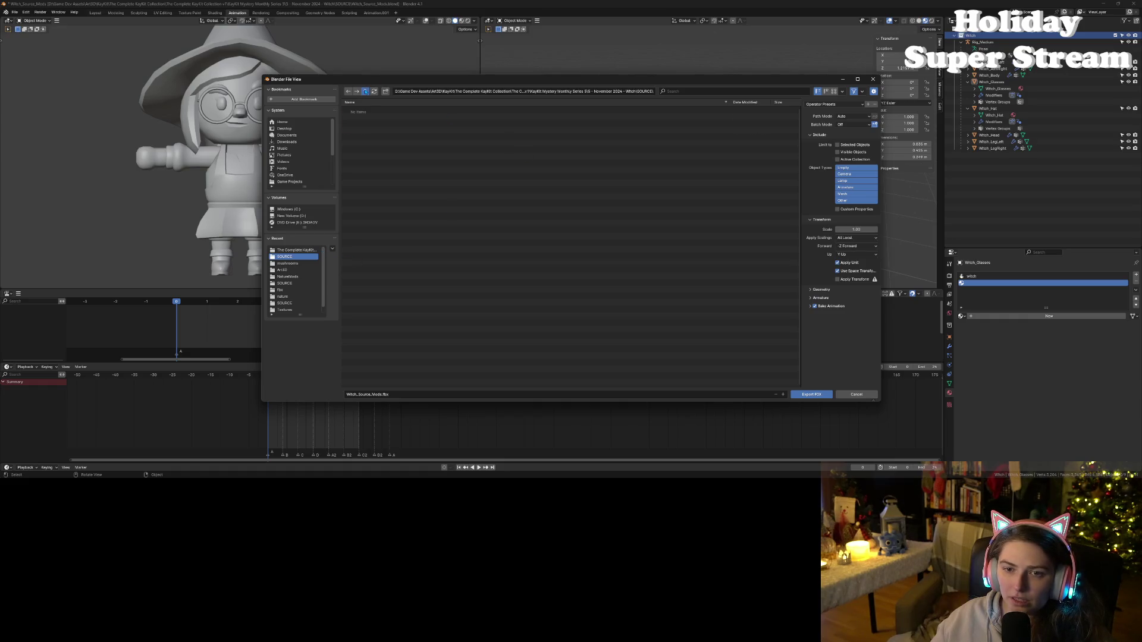
- Export the collection as Witch.fbx into the Art3D KayKit folder, then check Godot briefly
left_click(365, 91)
left_click(365, 91)
left_click(365, 91)
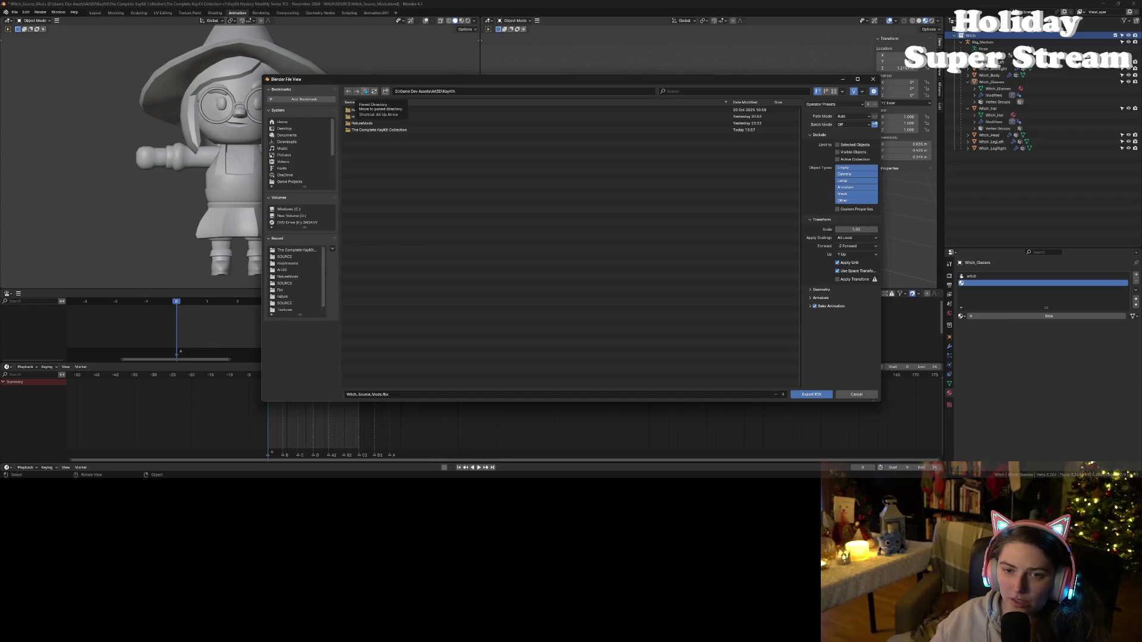
left_click(362, 395)
left_click(372, 394)
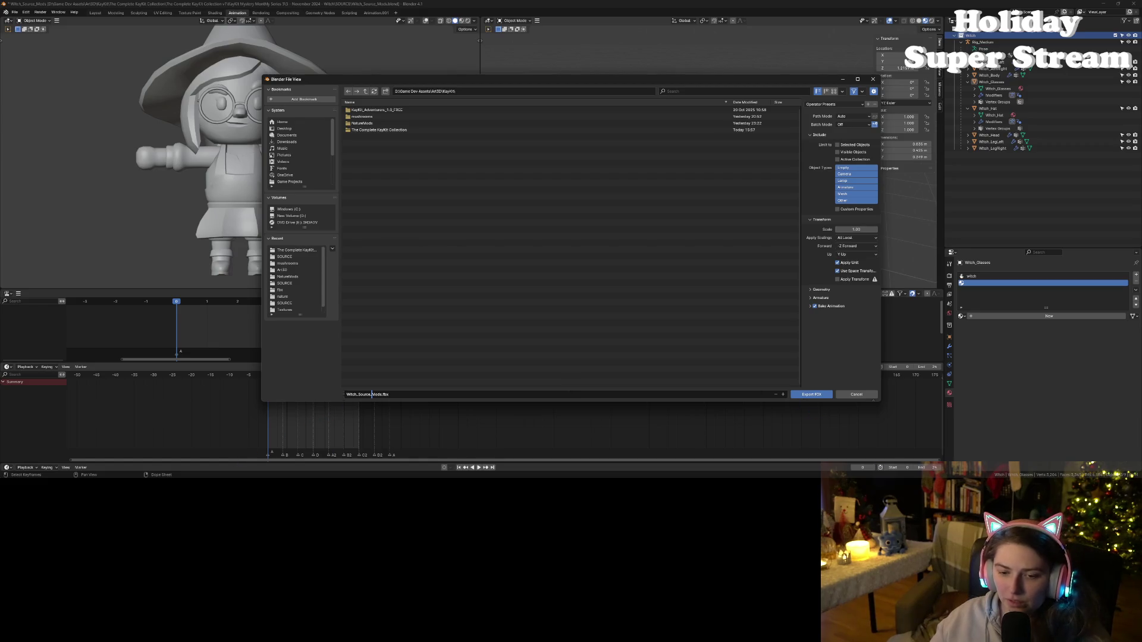
left_click_drag(356, 394, 376, 395)
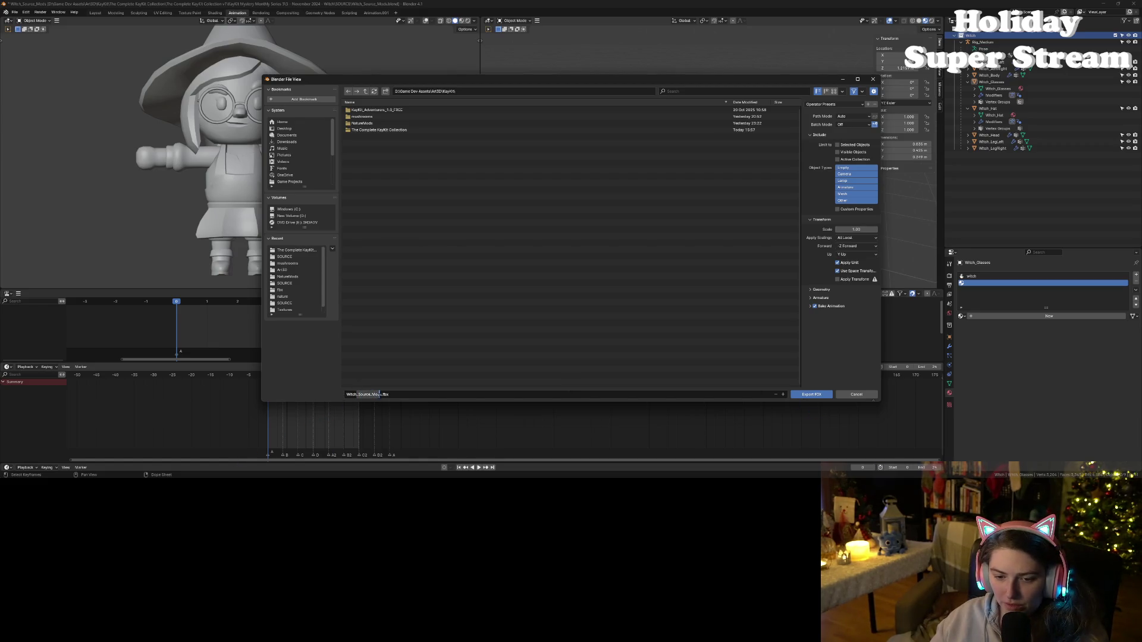
key("BackSpace")
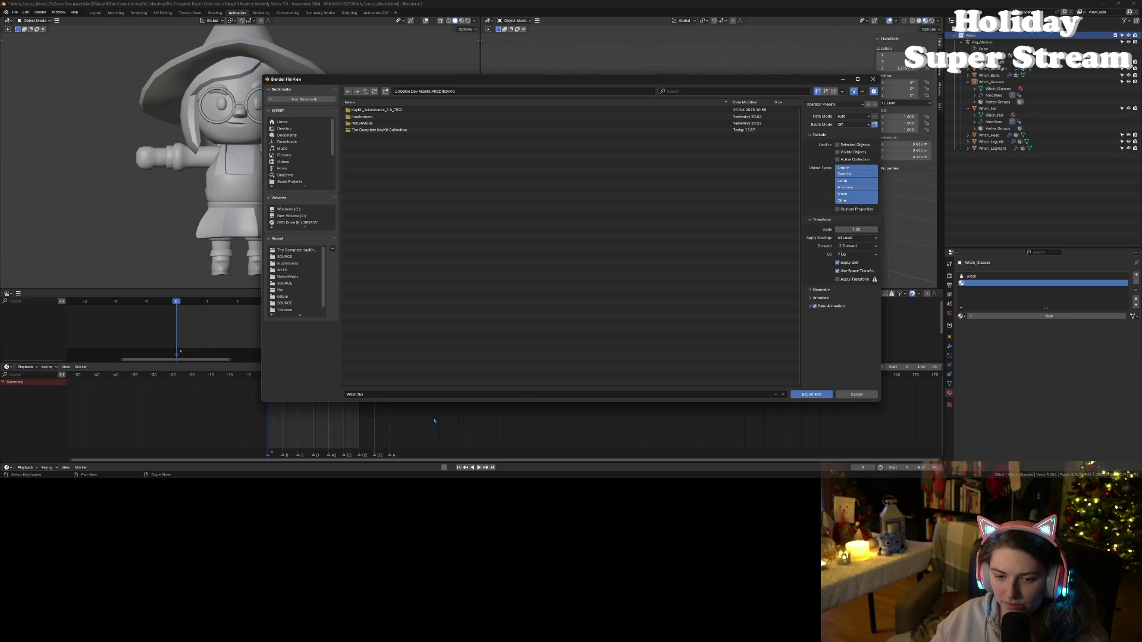
left_click(820, 395)
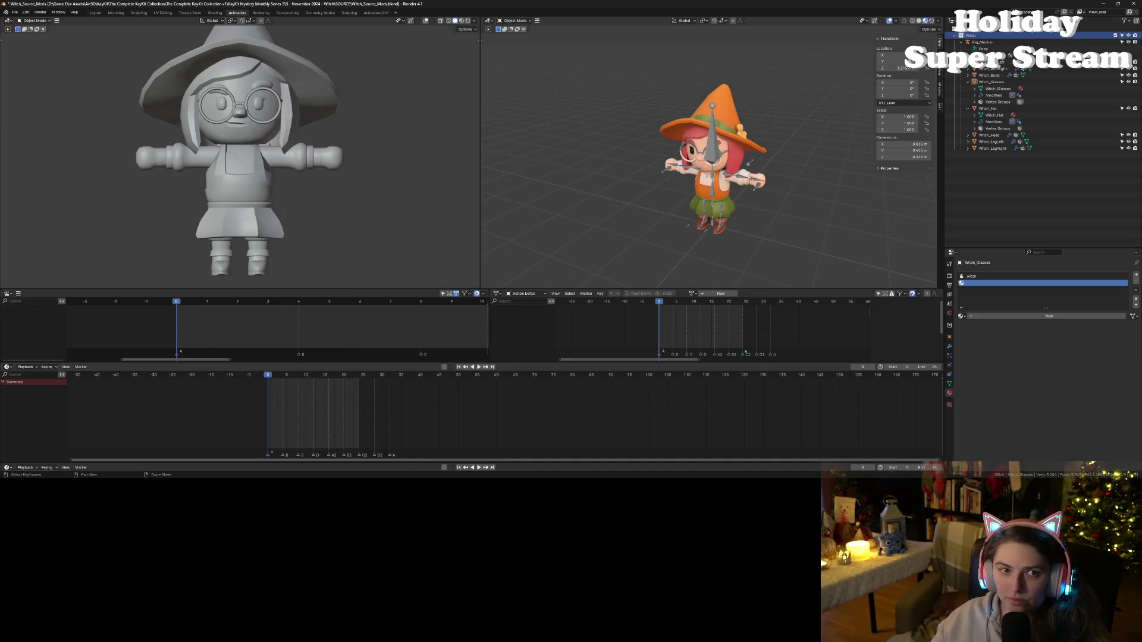
left_click(1103, 3)
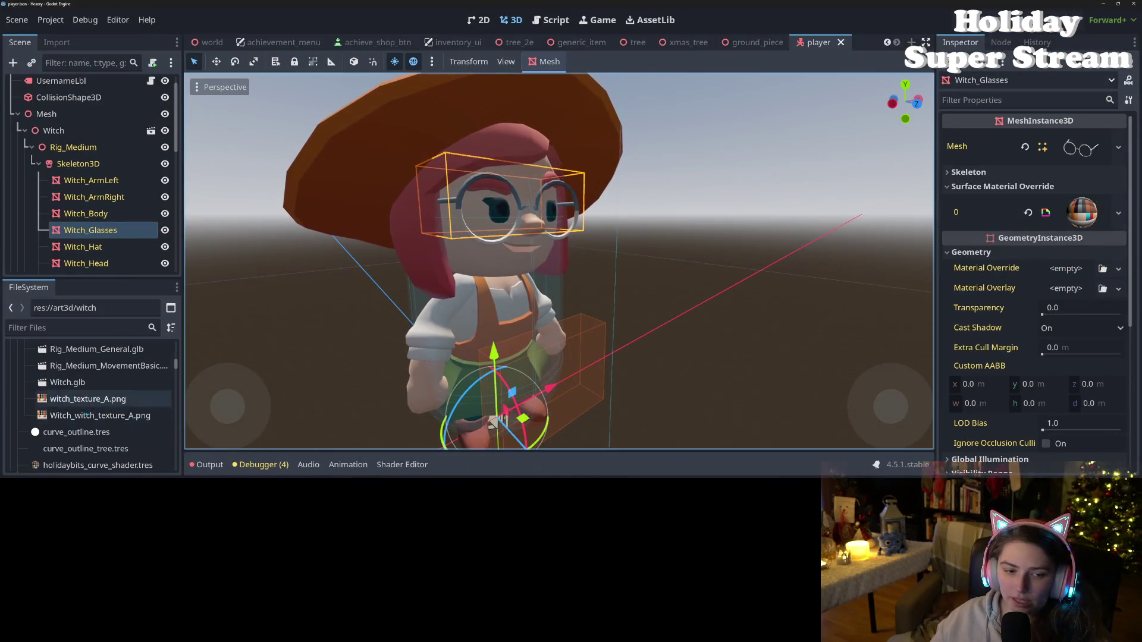
scroll(84, 414, "up", 2)
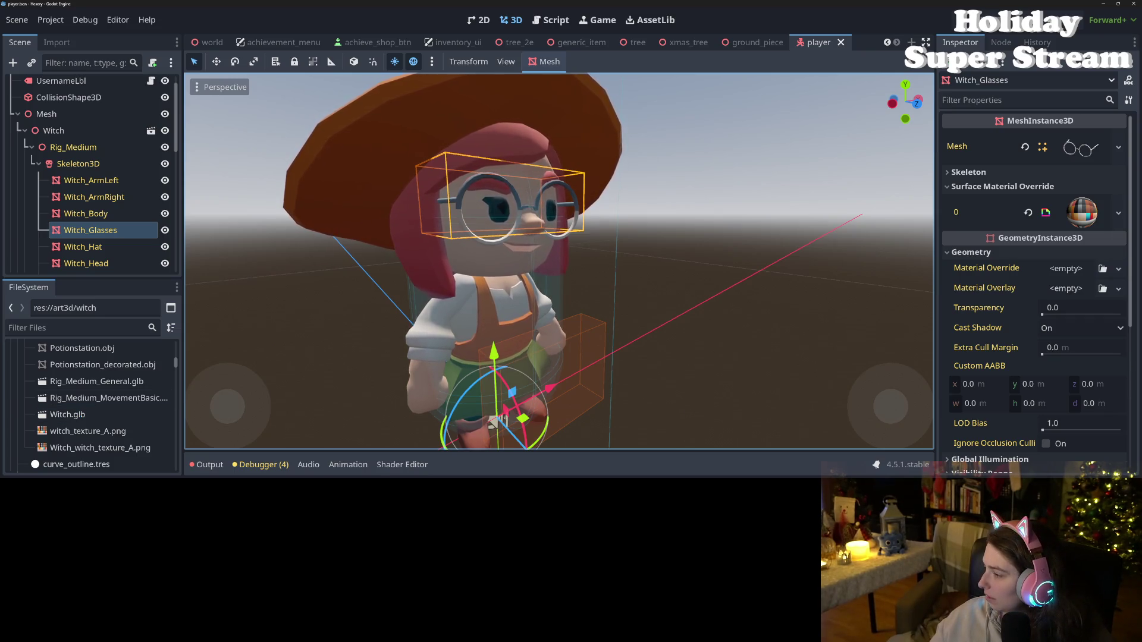
key("alt+Tab")
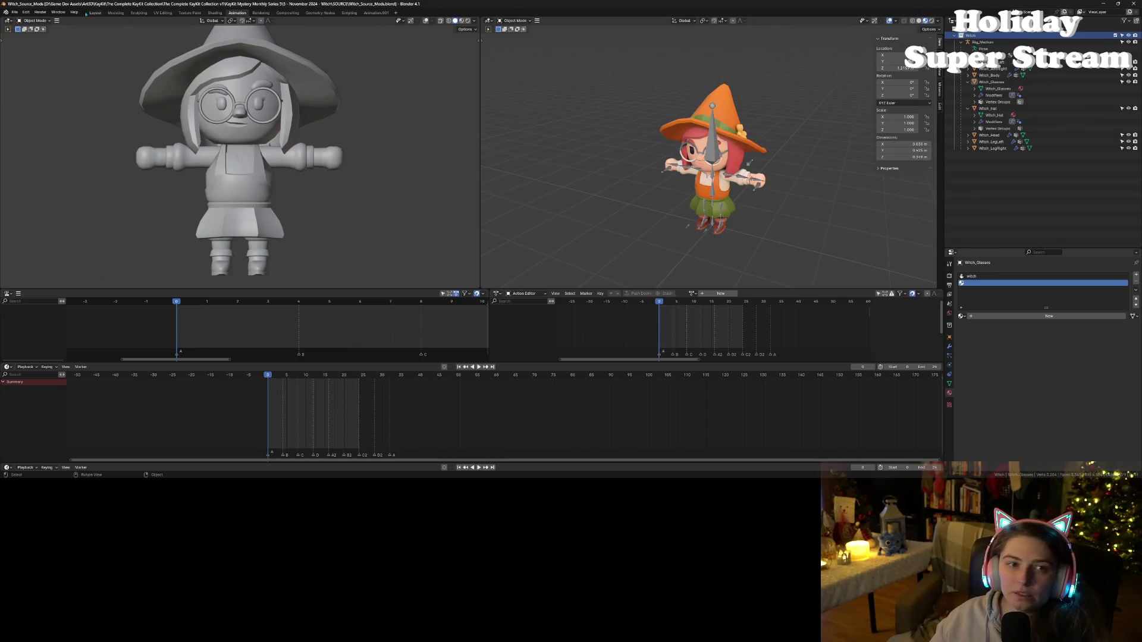
- Export Witch.glb as glTF 2.0 into the KayKit folder, save the blend file, and minimize Blender
left_click(15, 12)
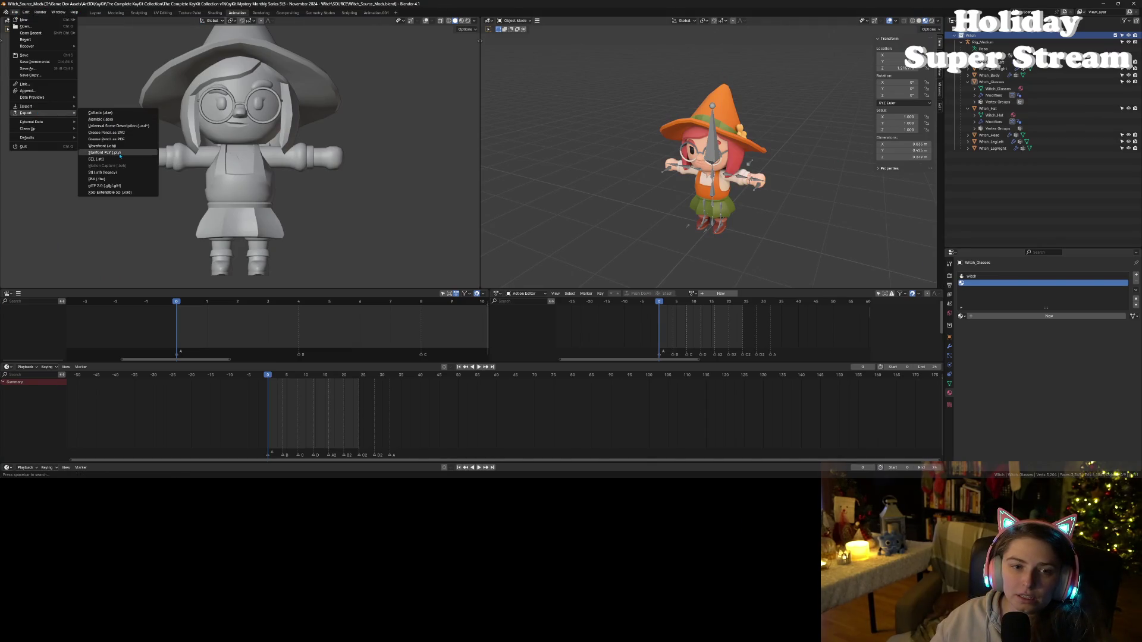
left_click(113, 185)
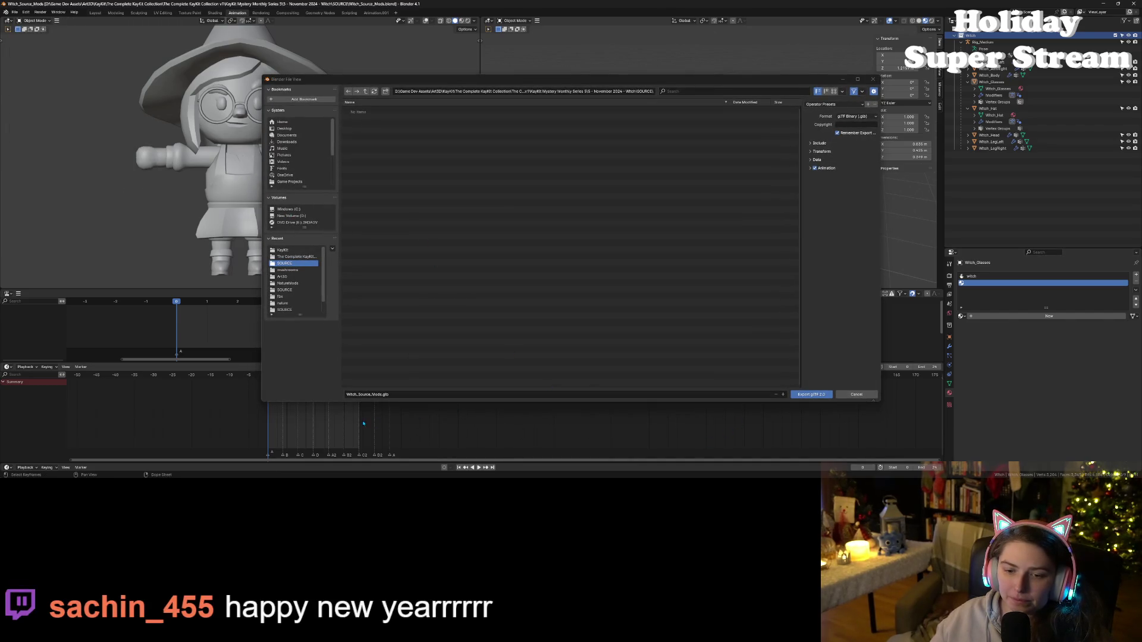
left_click(358, 395)
left_click(357, 394)
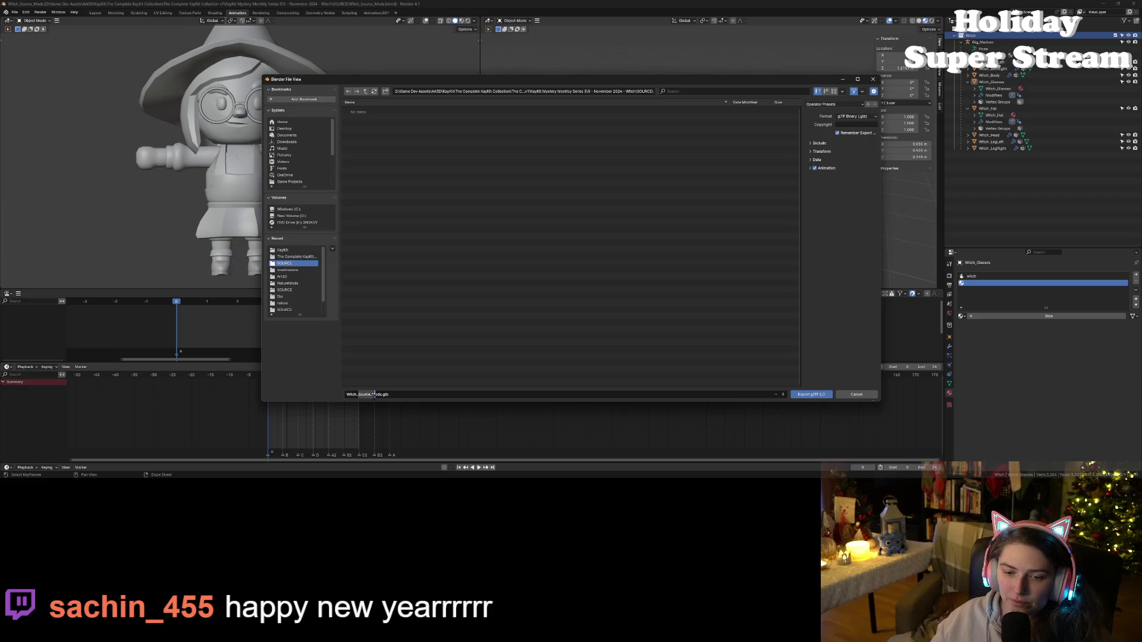
left_click_drag(378, 395, 380, 394)
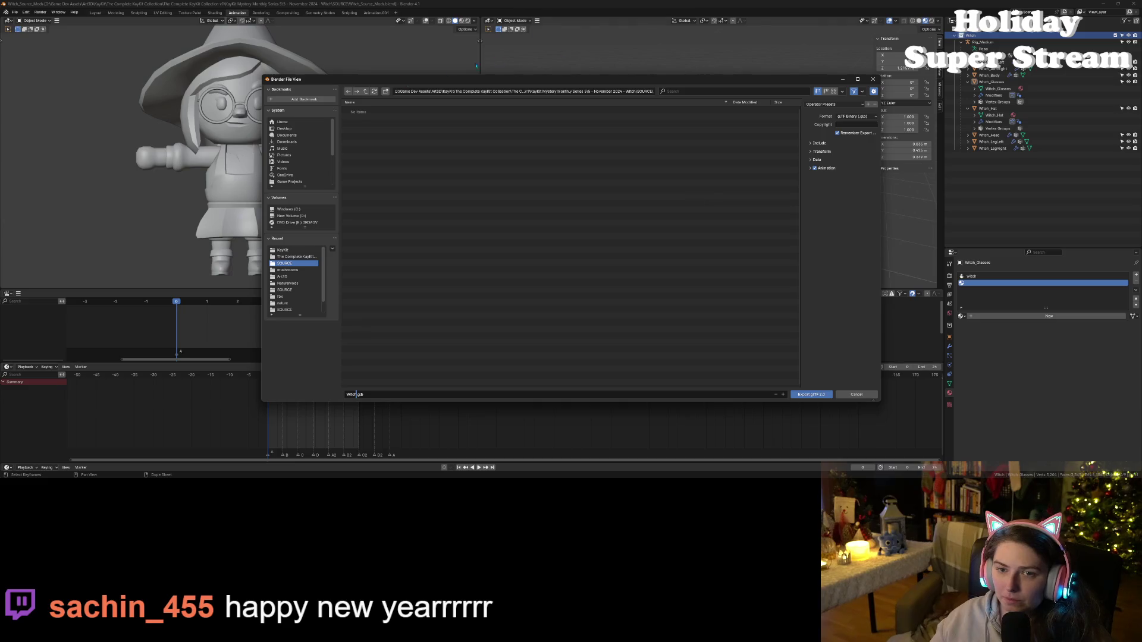
double_click(367, 93)
left_click(367, 92)
left_click(367, 93)
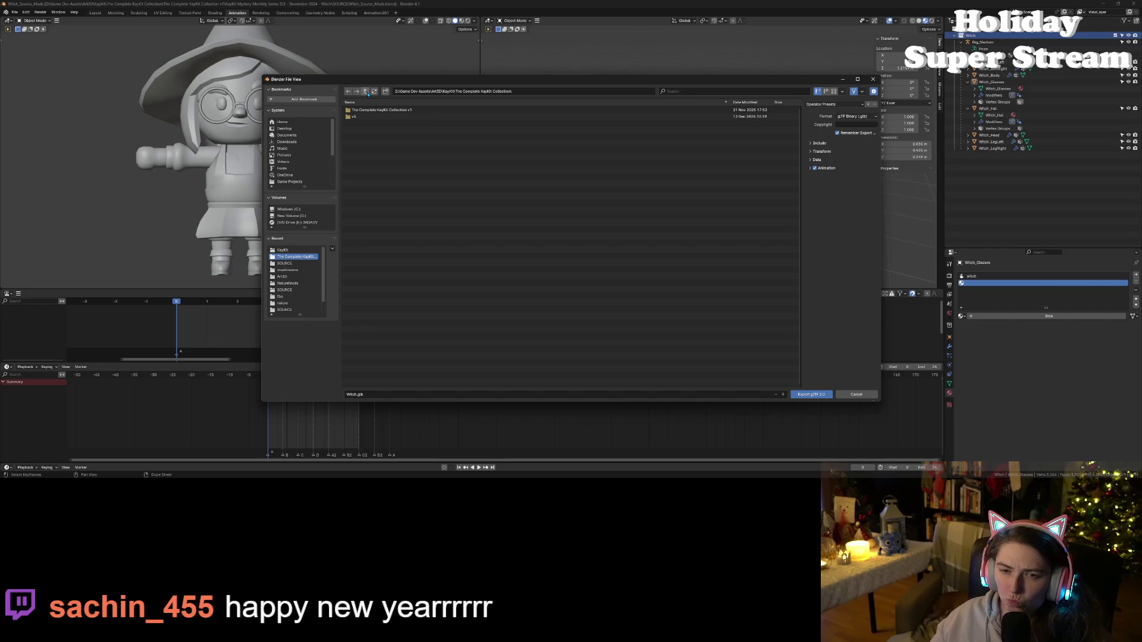
left_click(367, 93)
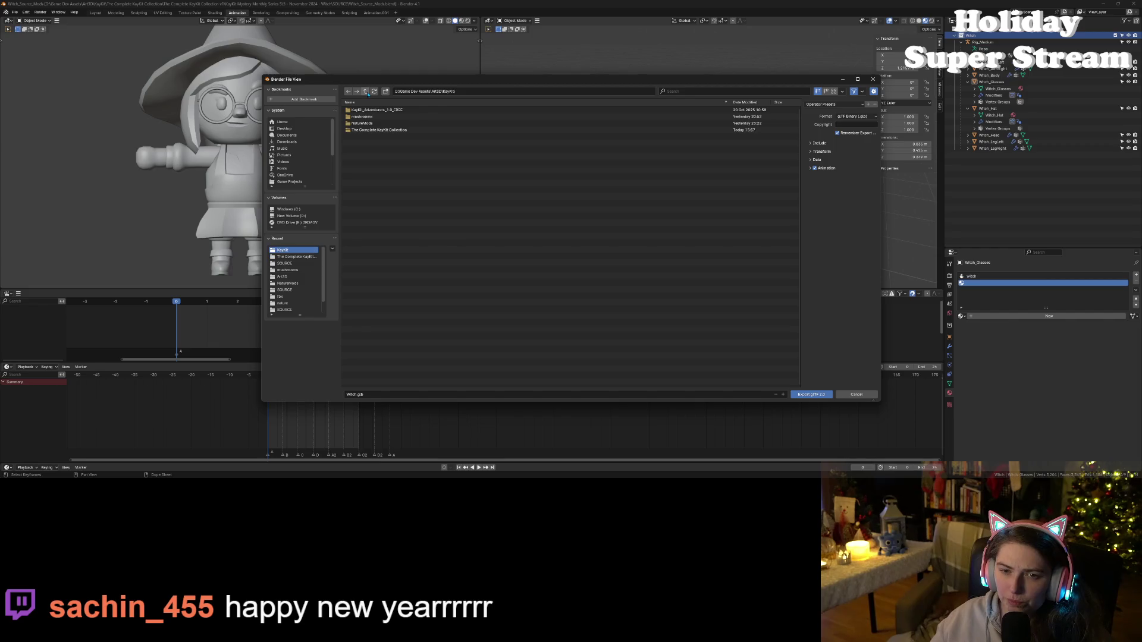
left_click(811, 395)
key("ctrl+s")
left_click(1104, 4)
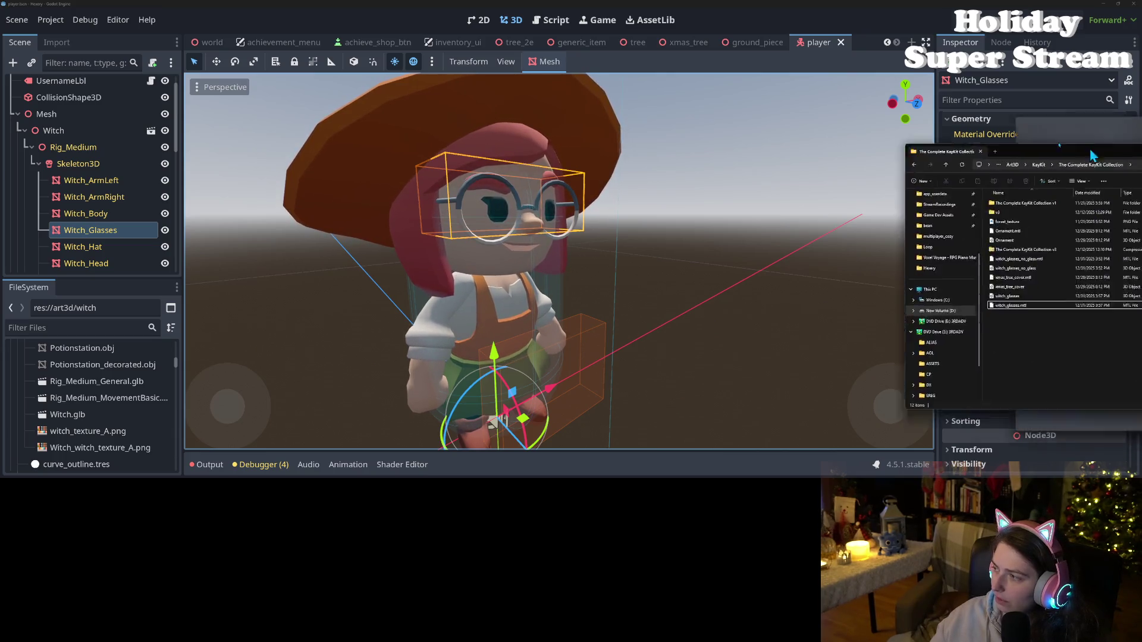
- Open File Explorer on the KayKit folder and drag the first Witch file into res://art3d/witch
key("super+shift+Left")
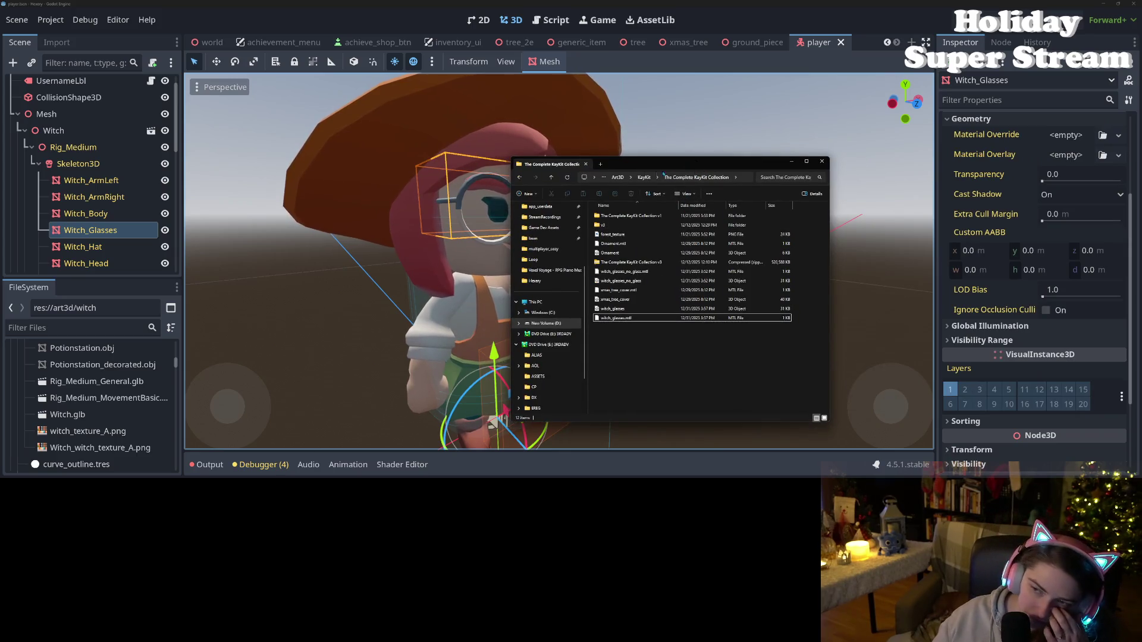
left_click(639, 177)
left_click(652, 347)
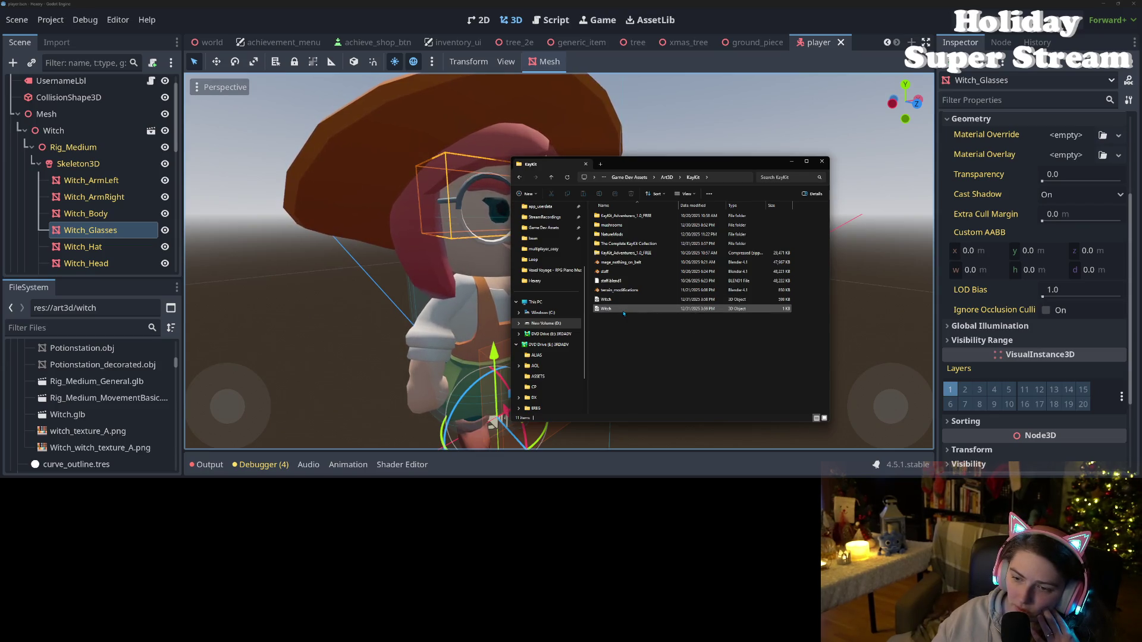
left_click(623, 310)
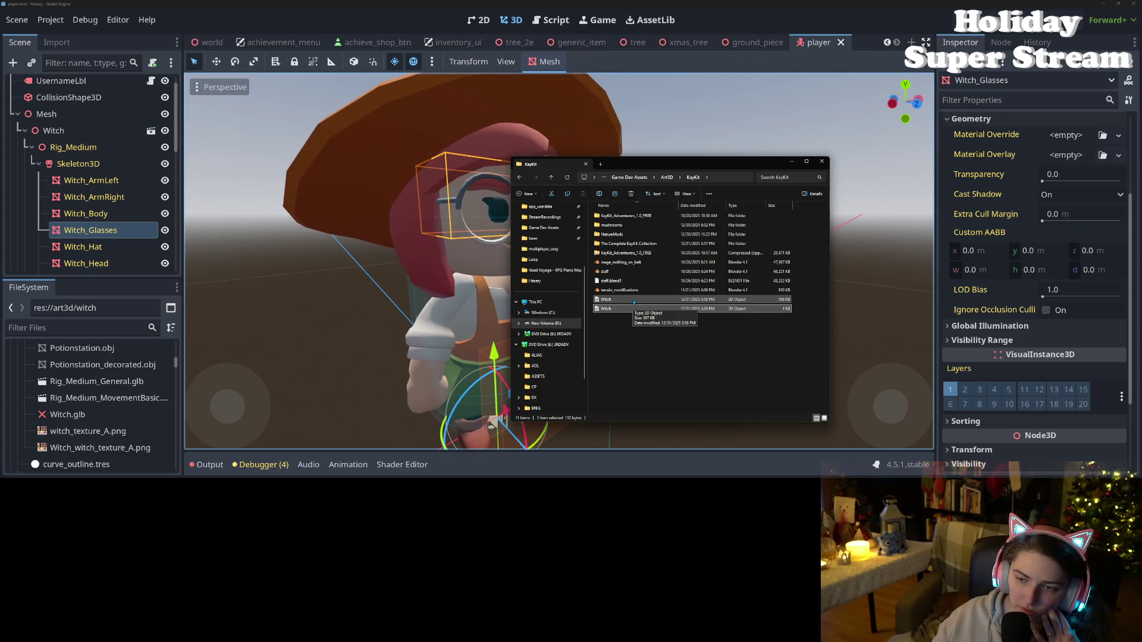
left_click(633, 302, "ctrl")
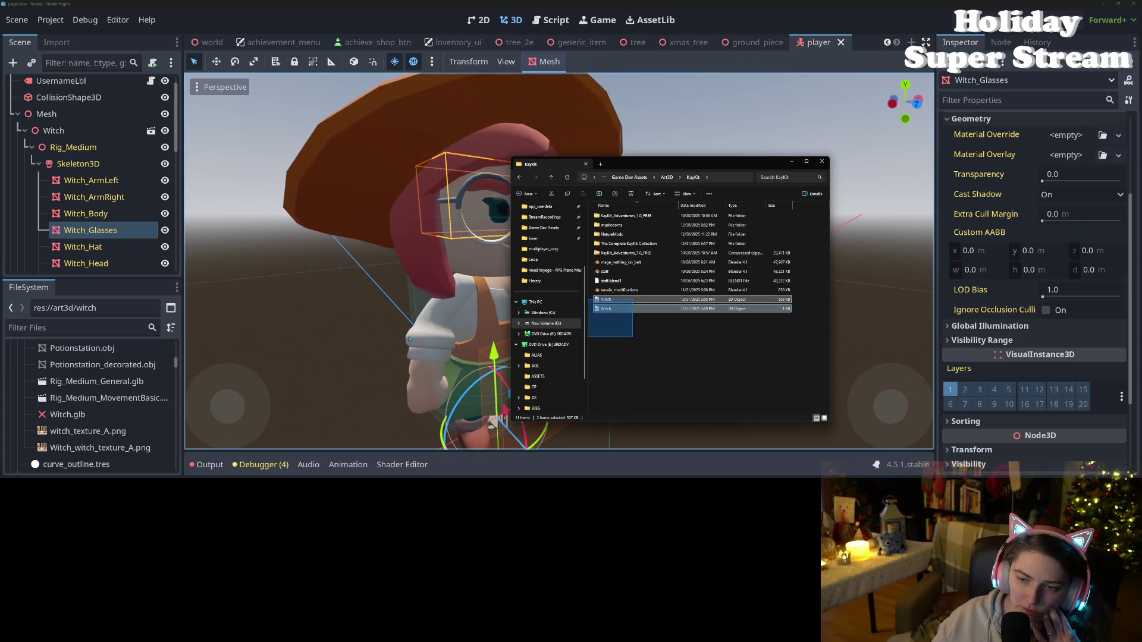
left_click(638, 300)
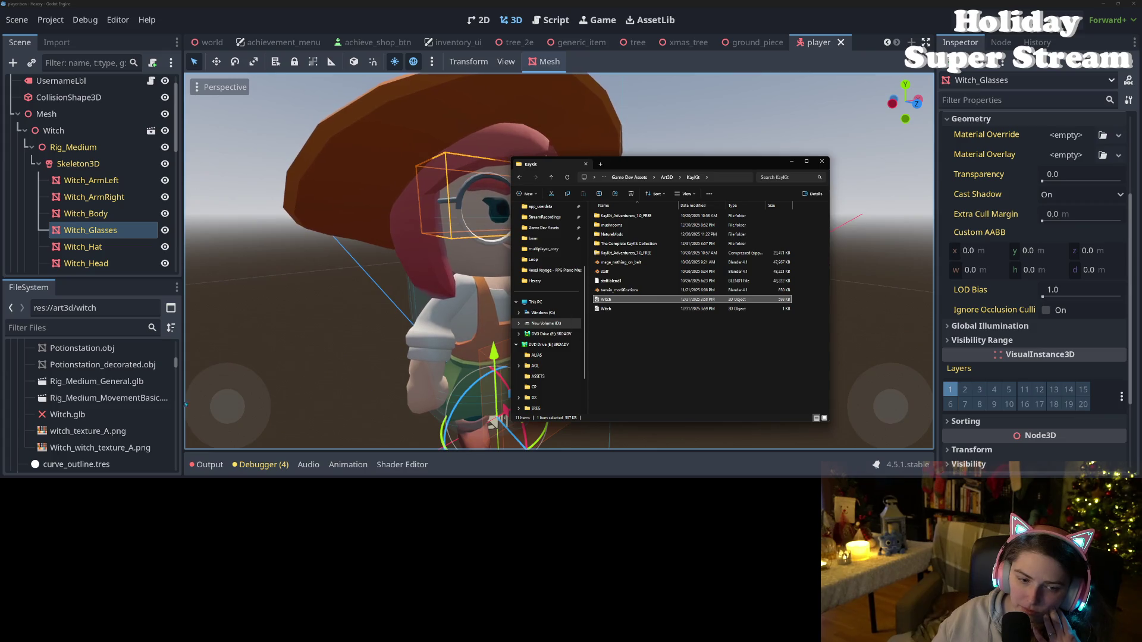
left_click_drag(71, 402, 72, 402)
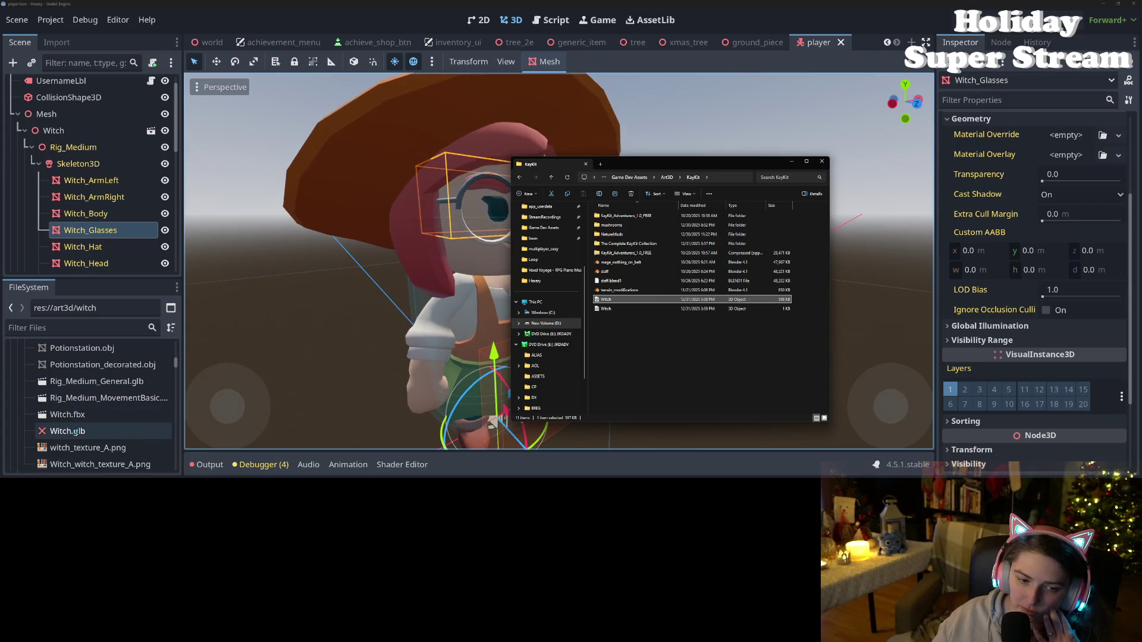
- Reimport Witch.glb with its current import settings, dismissing the advanced-settings error
left_click(75, 433)
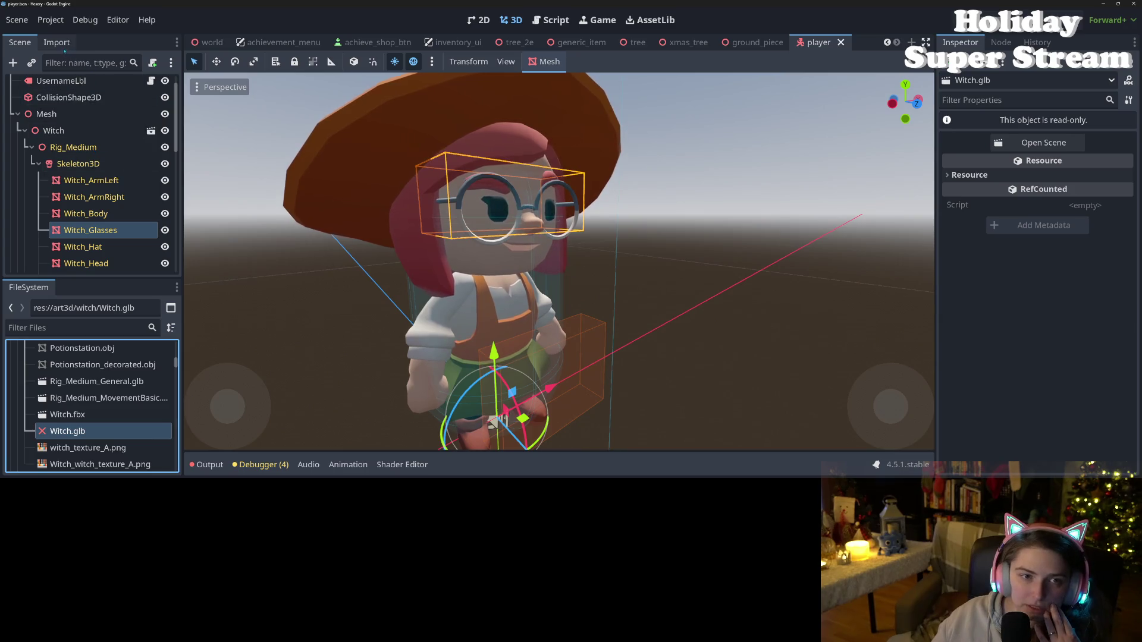
left_click(57, 43)
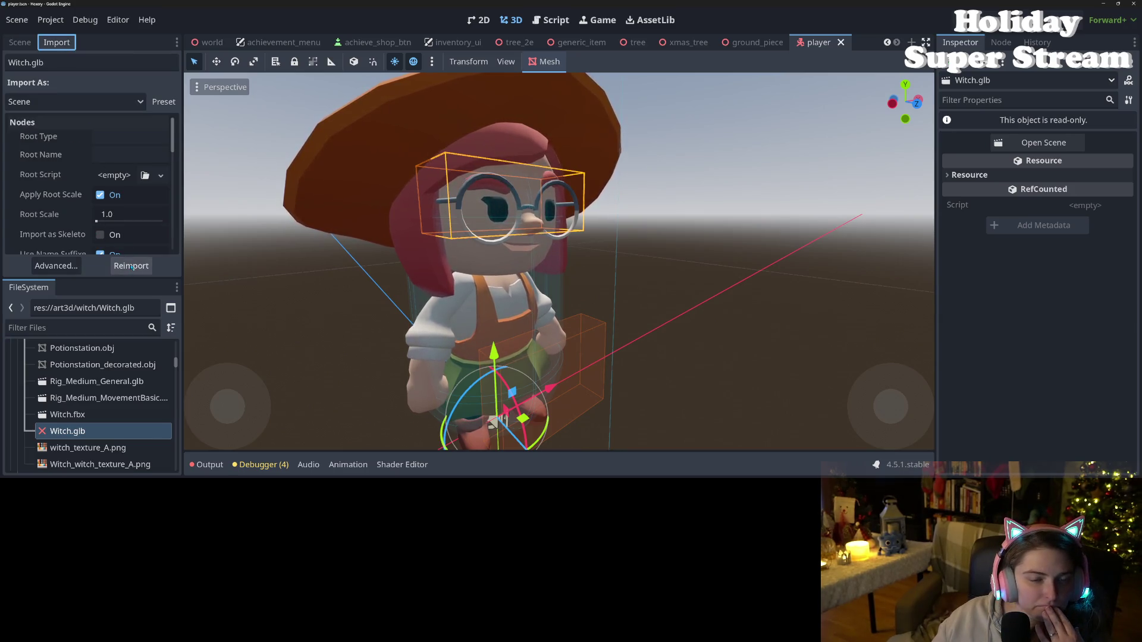
left_click(131, 267)
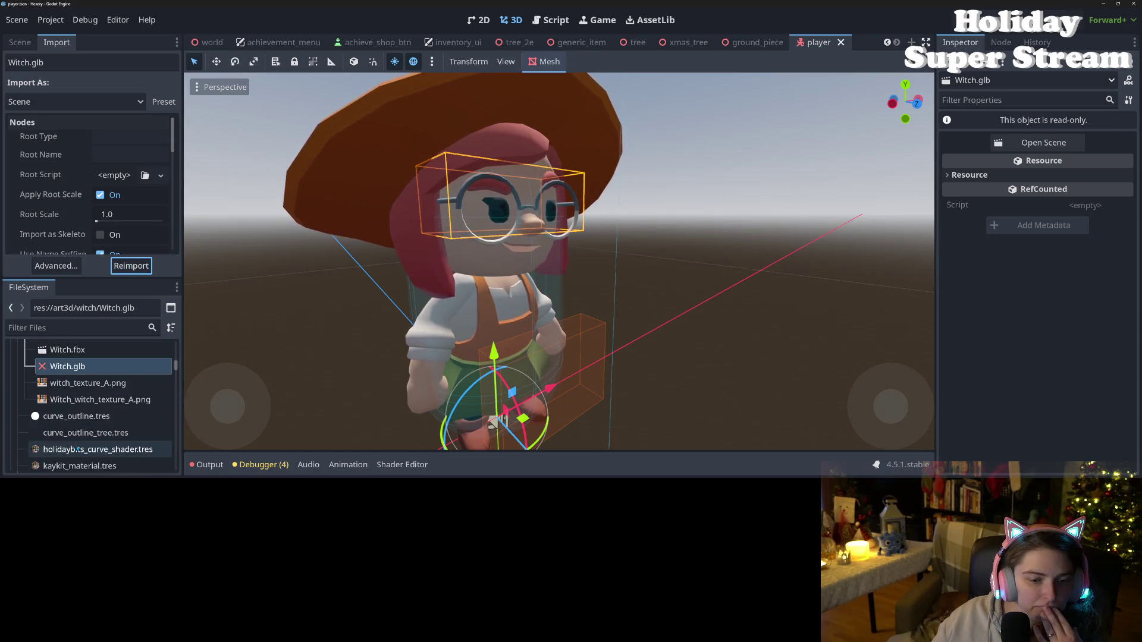
scroll(78, 204, "down", 5)
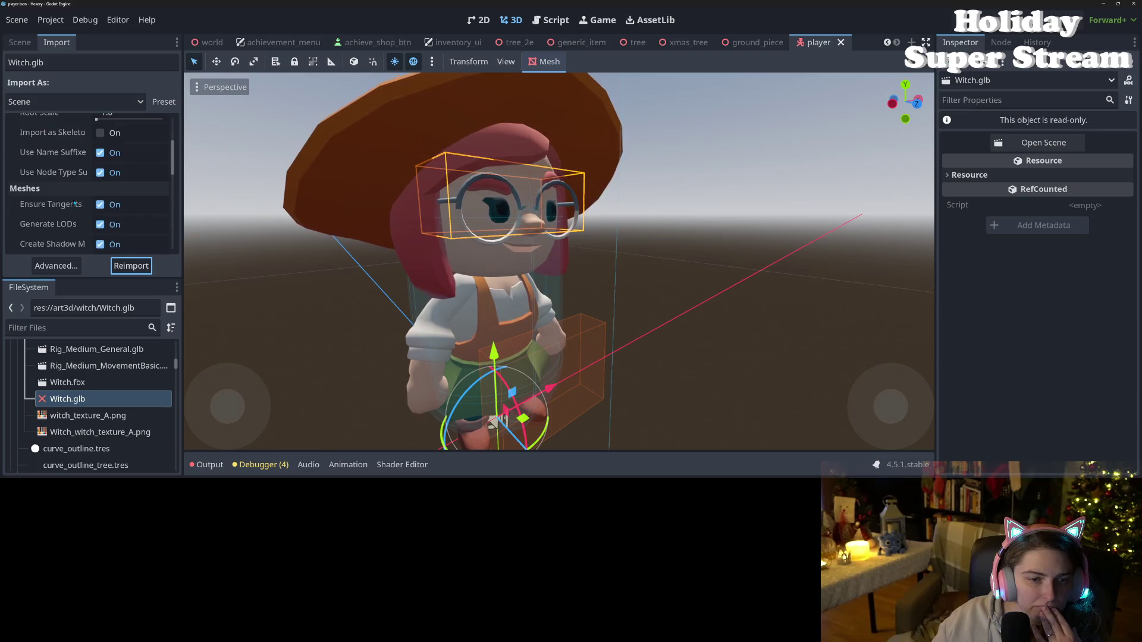
scroll(71, 204, "down", 2)
left_click(56, 266)
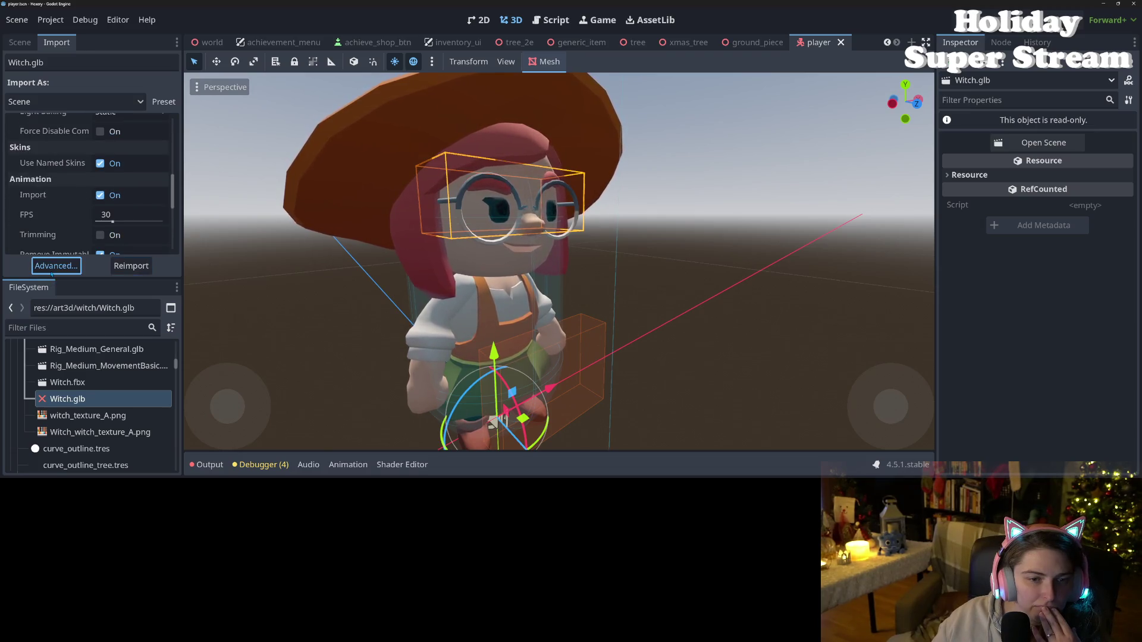
left_click(578, 251)
scroll(98, 425, "up", 2)
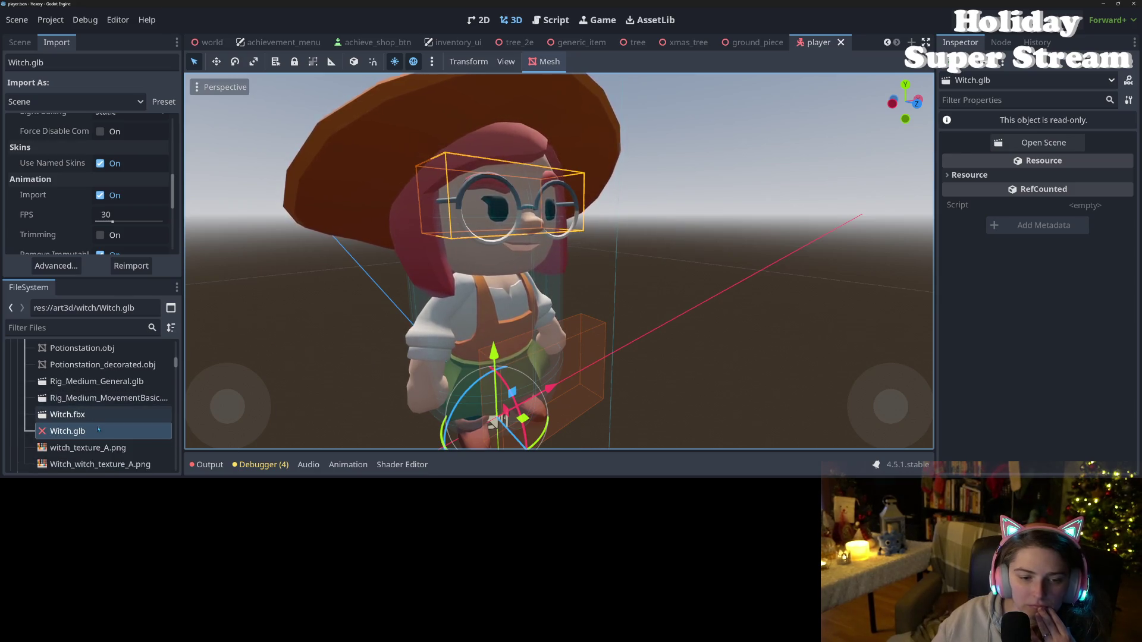
- Drag Witch.fbx under Mesh as Witch2 and hide the original Witch node
left_click(96, 415)
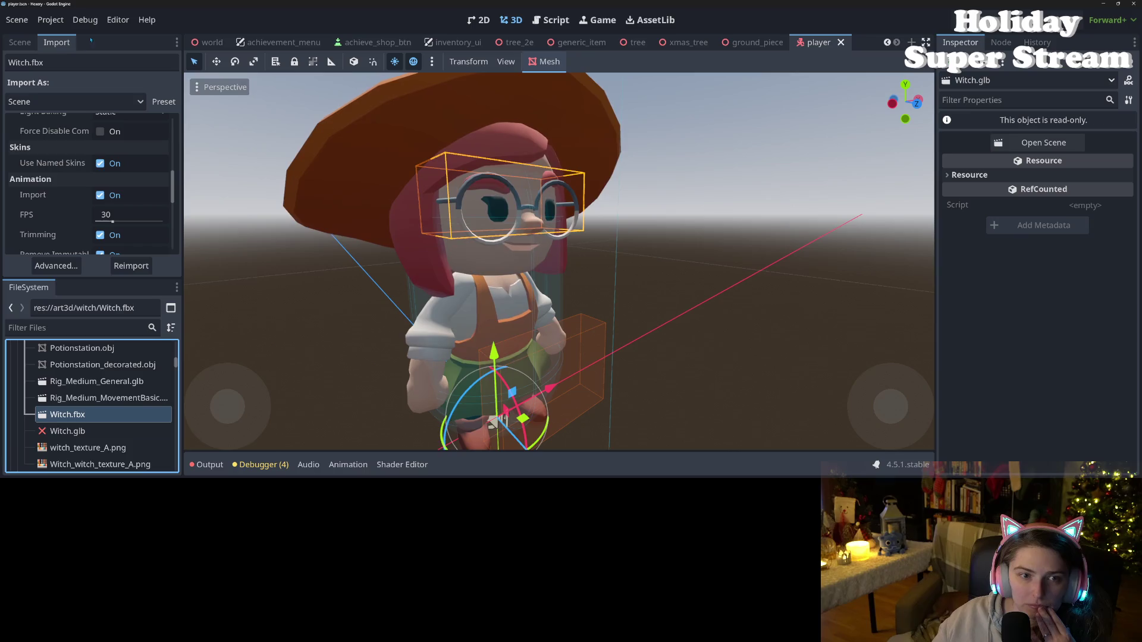
left_click(19, 42)
mouse_move(70, 415)
left_mouse_down()
mouse_move(108, 116)
mouse_move(83, 132)
mouse_move(74, 123)
left_mouse_up()
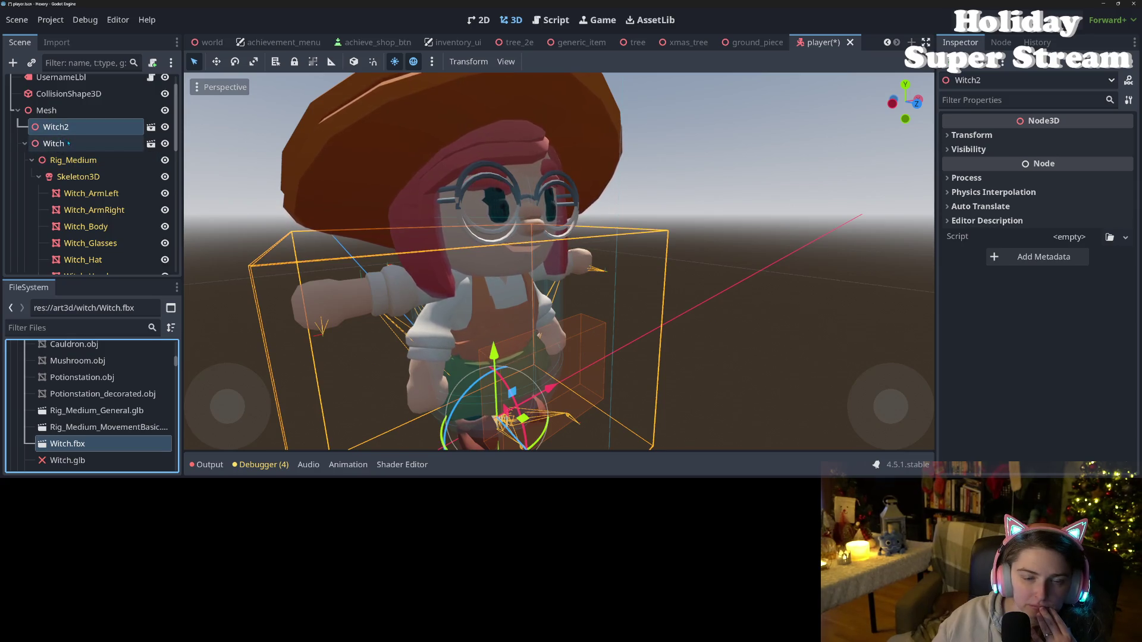
left_click(164, 143)
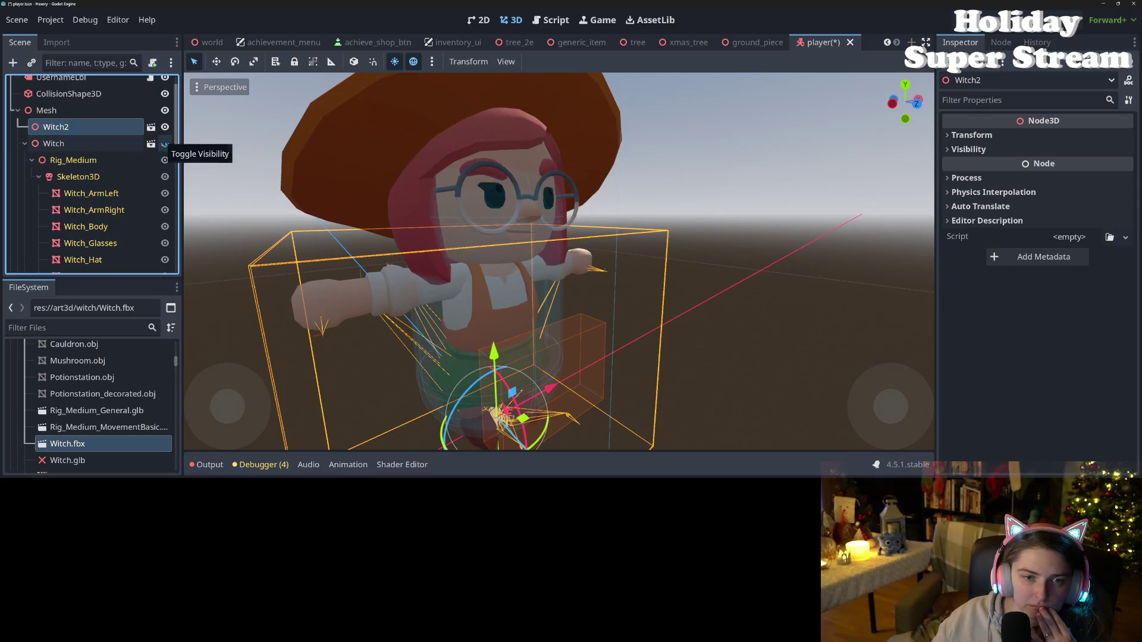
left_click(24, 144)
scroll(60, 172, "down", 1)
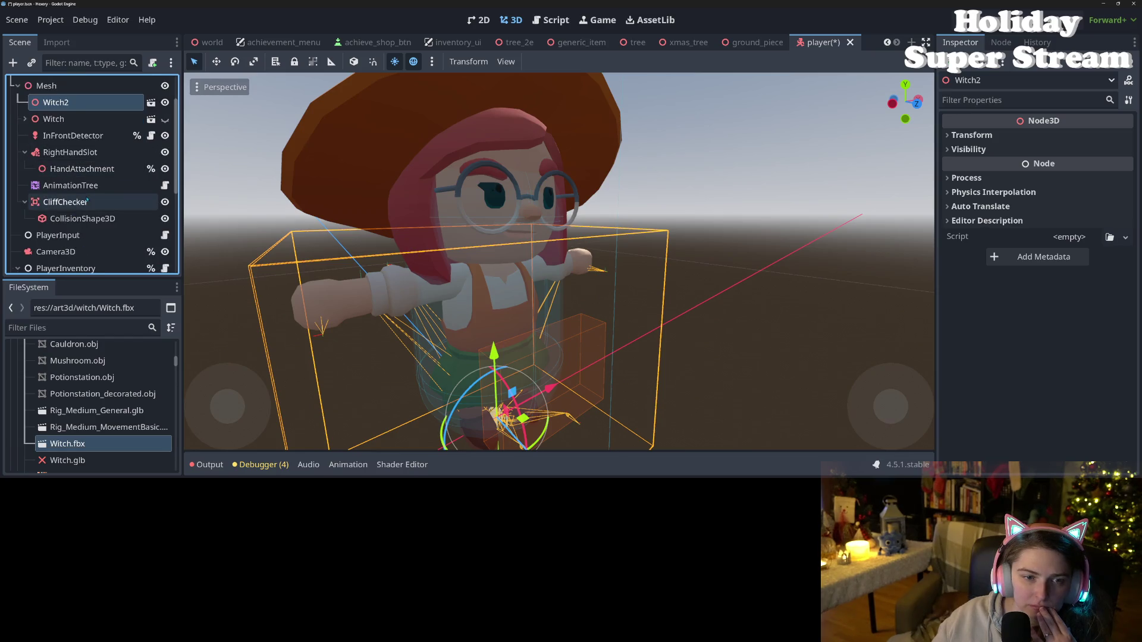
- Check which animation player the AnimationTree uses, leaving it unchanged, and expand the Witch node
left_click(67, 186)
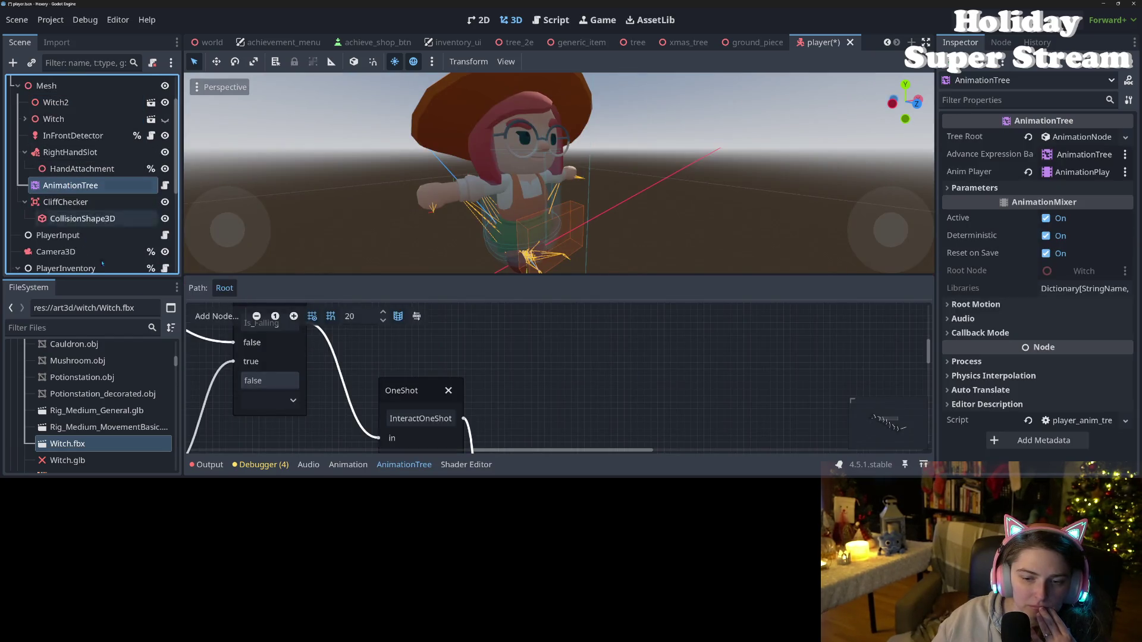
scroll(406, 411, "down", 2)
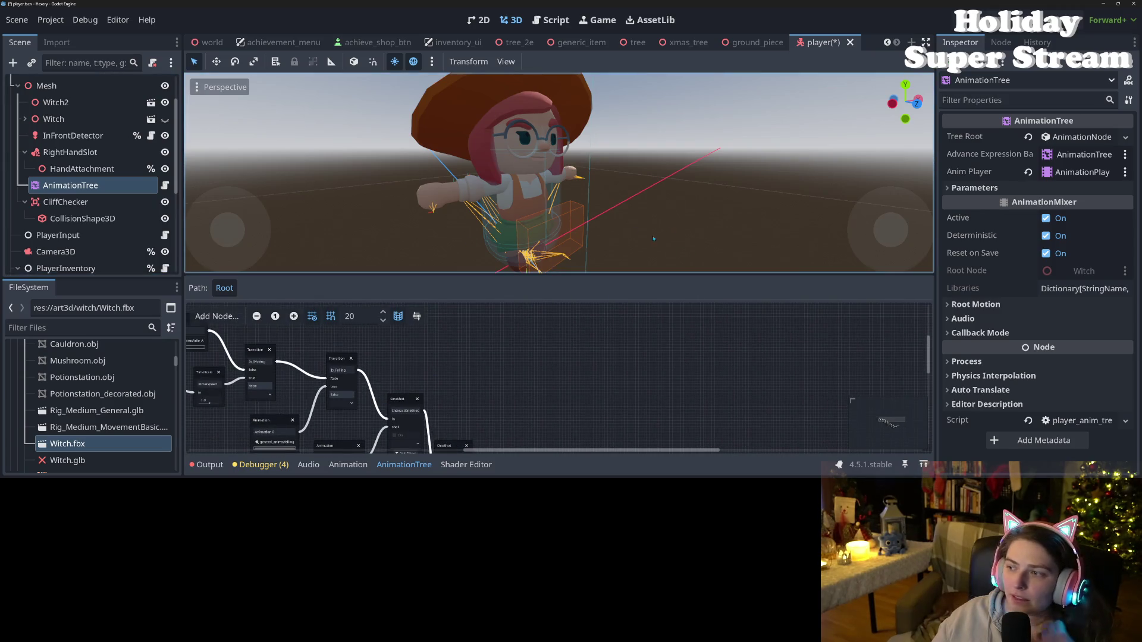
left_click(1101, 176)
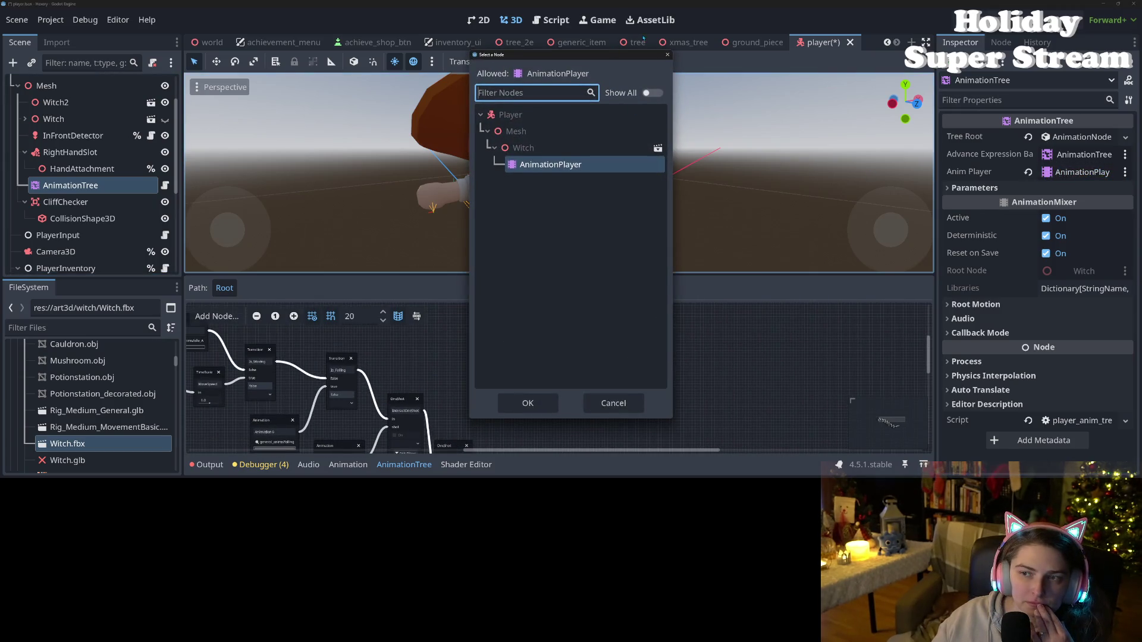
left_click(667, 55)
scroll(69, 244, "down", 6)
scroll(69, 244, "up", 5)
scroll(69, 245, "up", 3)
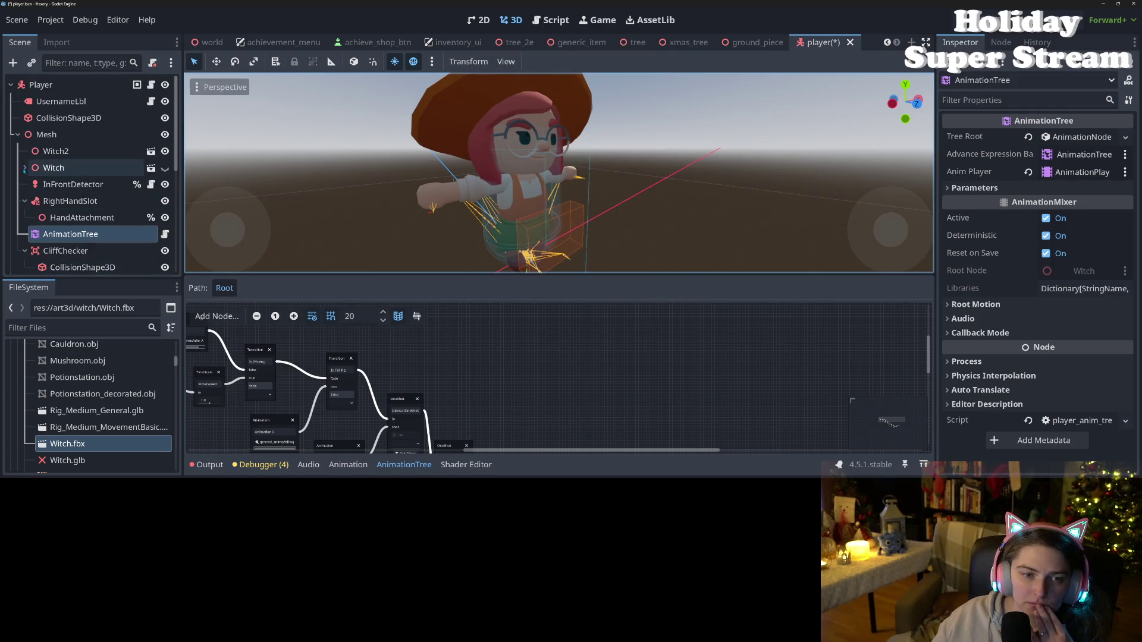
left_click(25, 169)
scroll(77, 232, "down", 4)
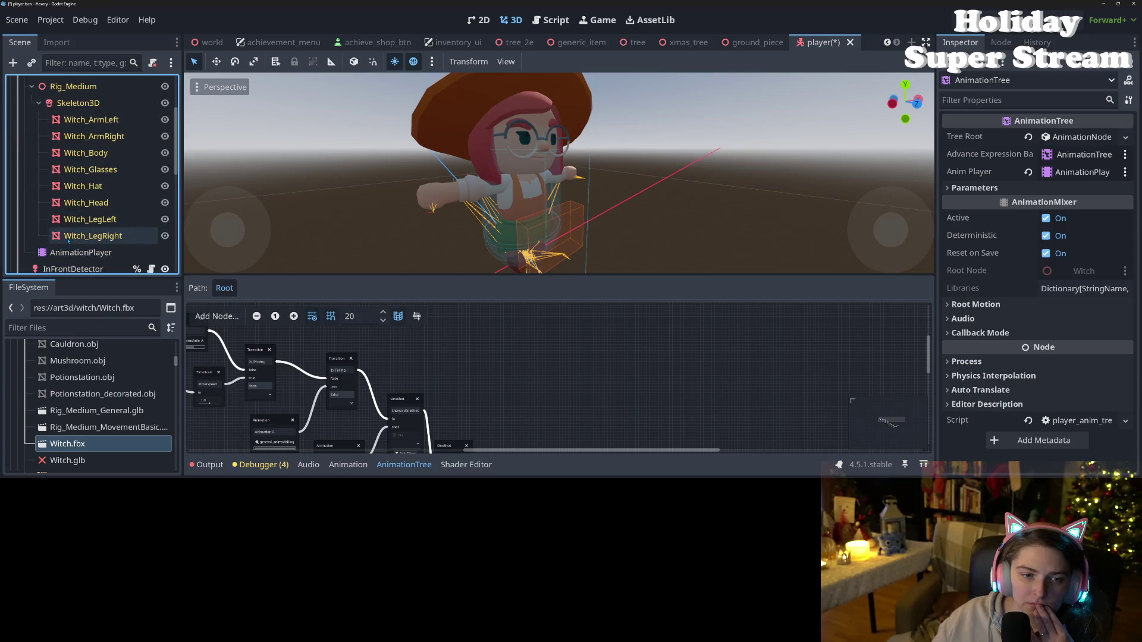
scroll(77, 232, "up", 3)
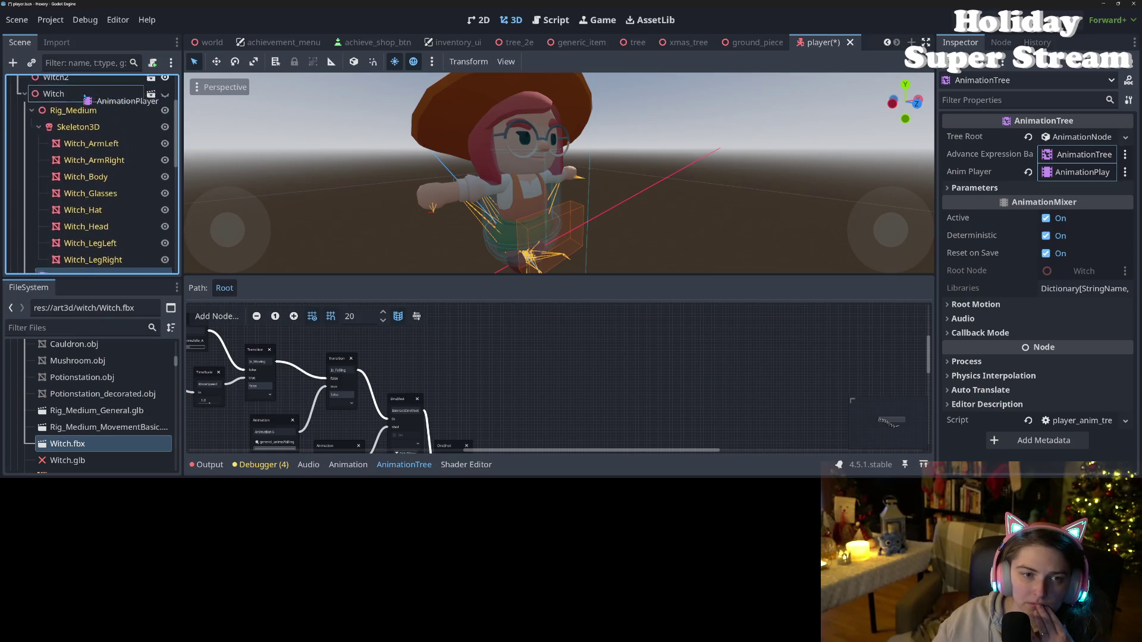
- Preview Witch2's bounceback_a and running_a animations, then stop playback
left_click(81, 104)
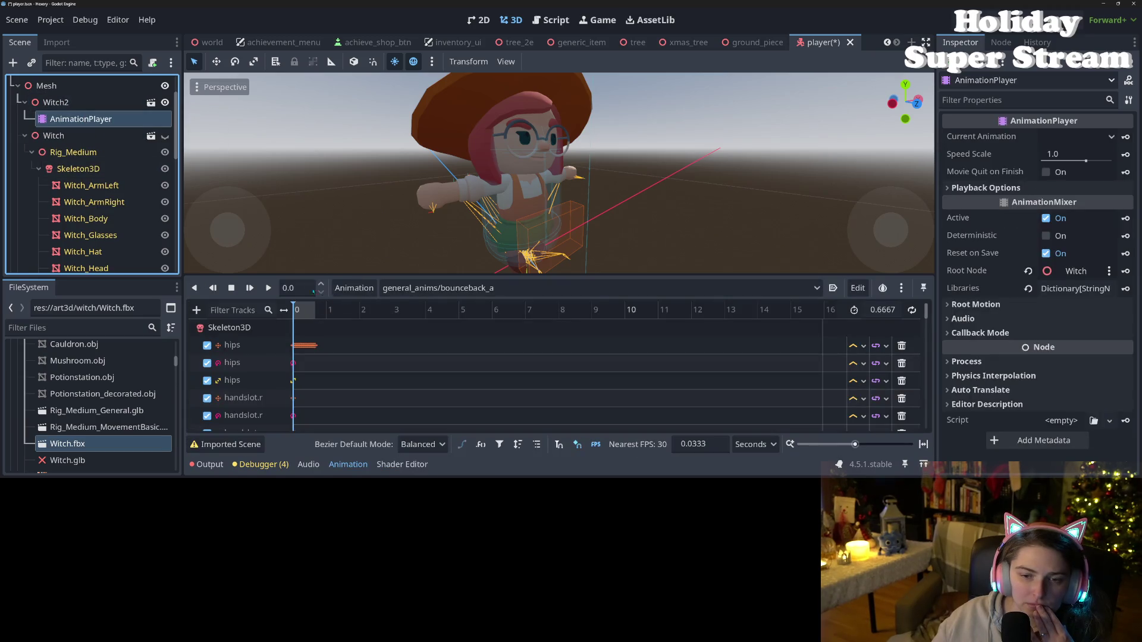
left_click(268, 288)
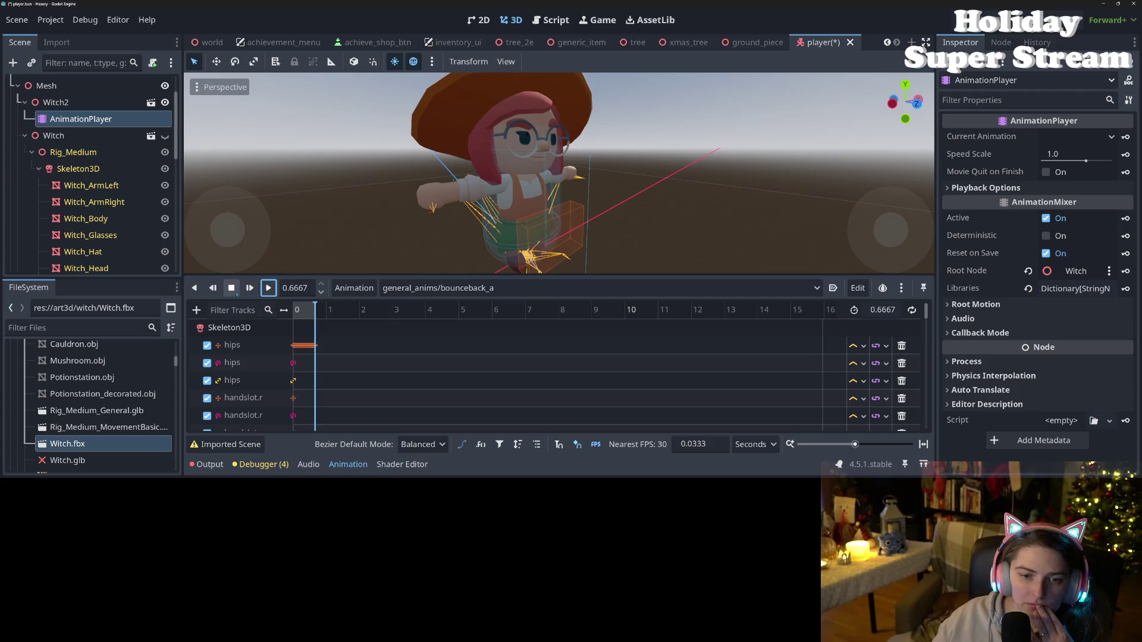
left_click(436, 288)
left_click(432, 307)
left_click(250, 288)
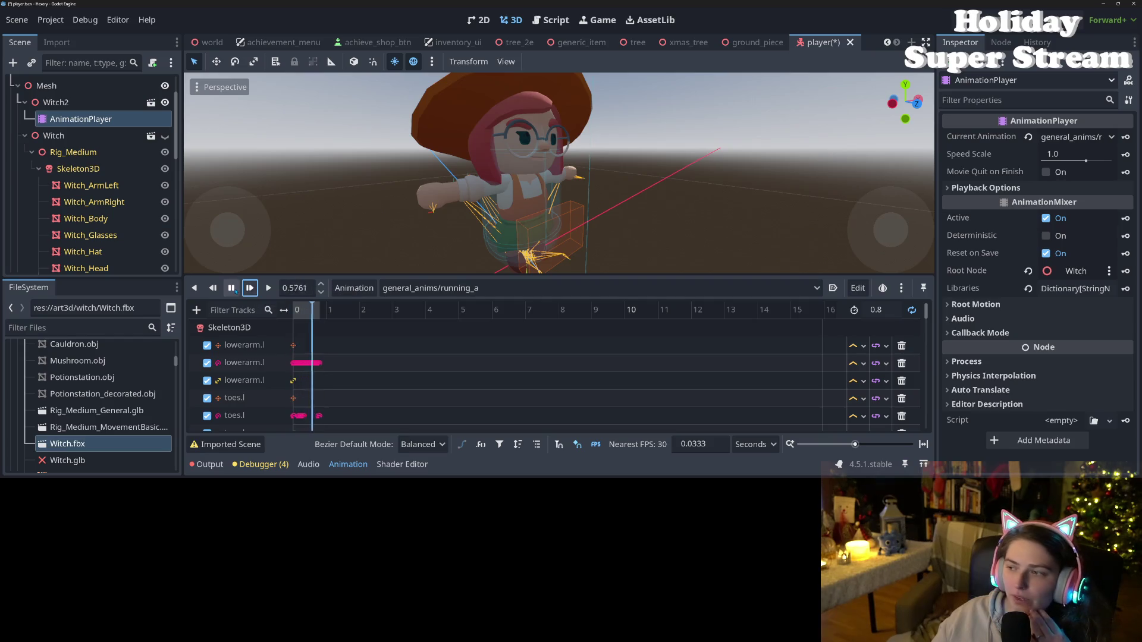
left_click(232, 288)
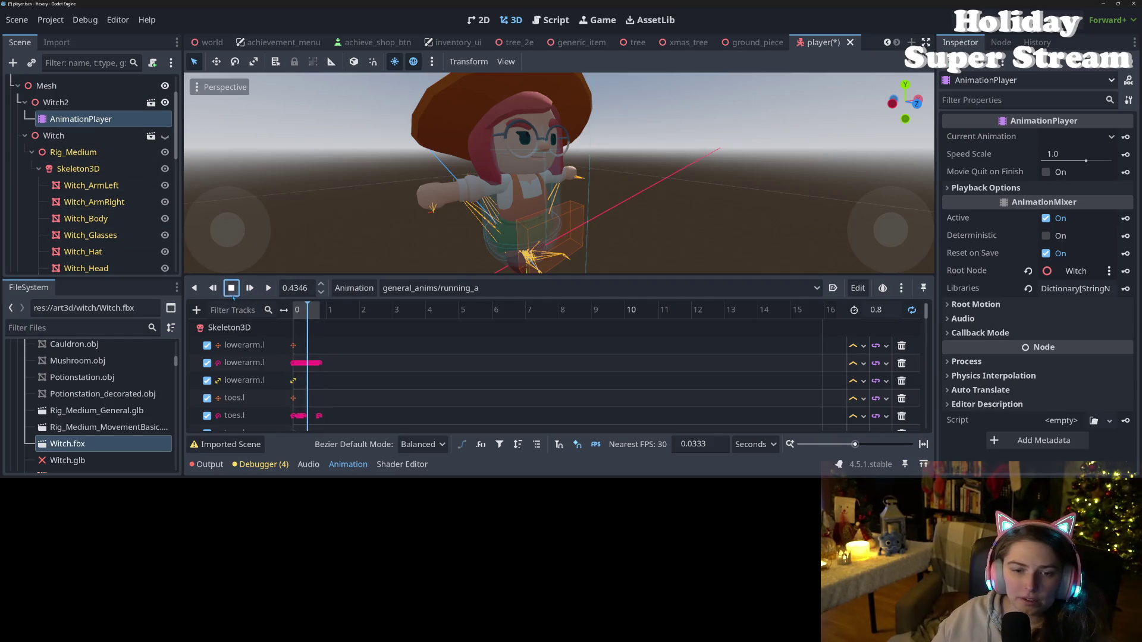
- Move the AnimationPlayer under the Witch node and close the player scene
left_click(46, 102)
mouse_move(71, 118)
left_mouse_down()
mouse_move(73, 151)
mouse_move(70, 135)
left_mouse_up()
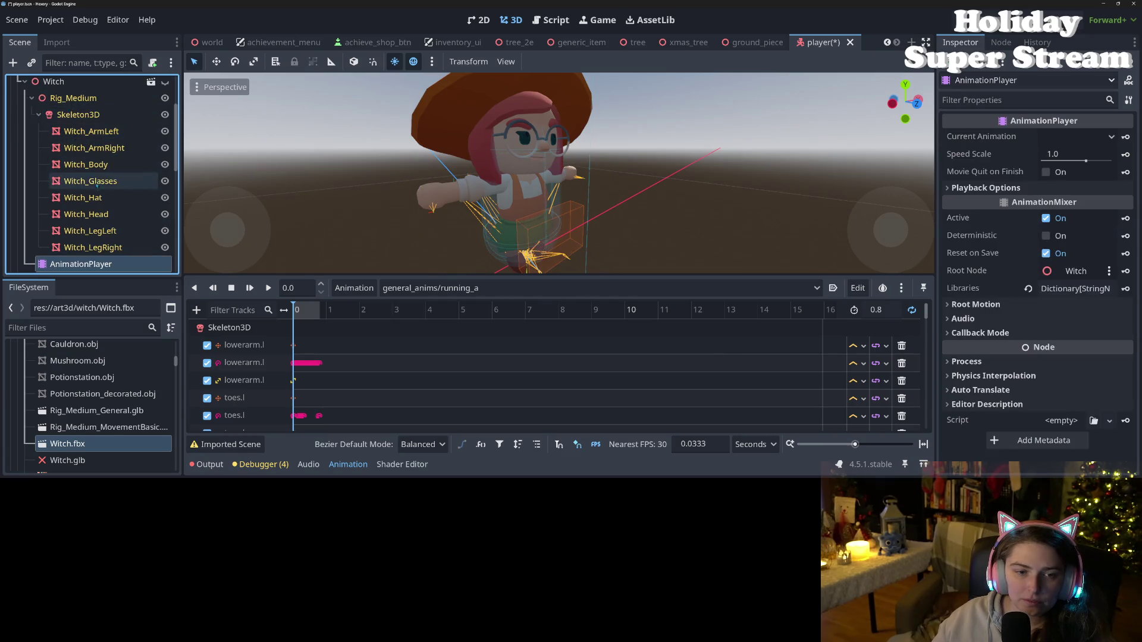
scroll(69, 135, "up", 5)
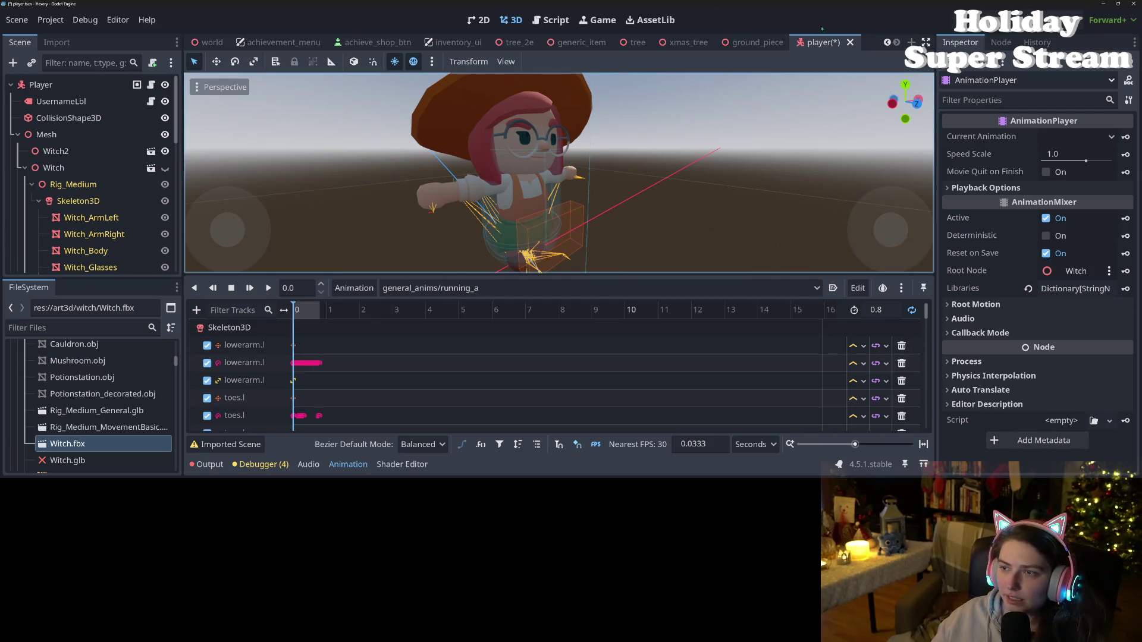
left_click(852, 44)
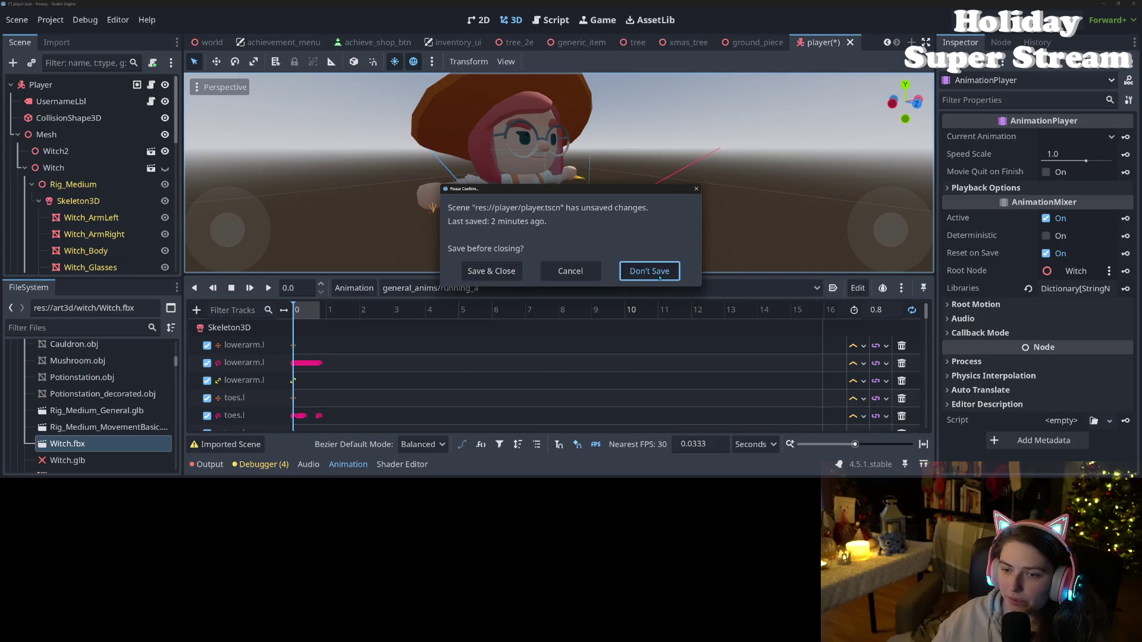
- Close player.tscn without saving, then discard the six witch model file changes in GitHub Desktop
left_click(650, 271)
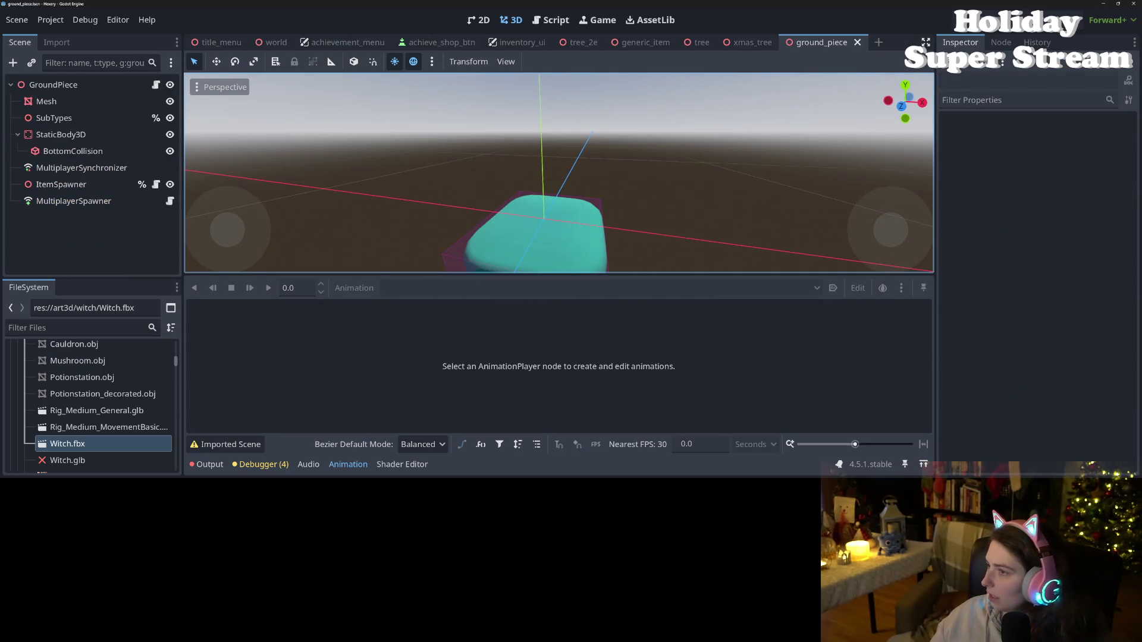
left_click(1104, 4)
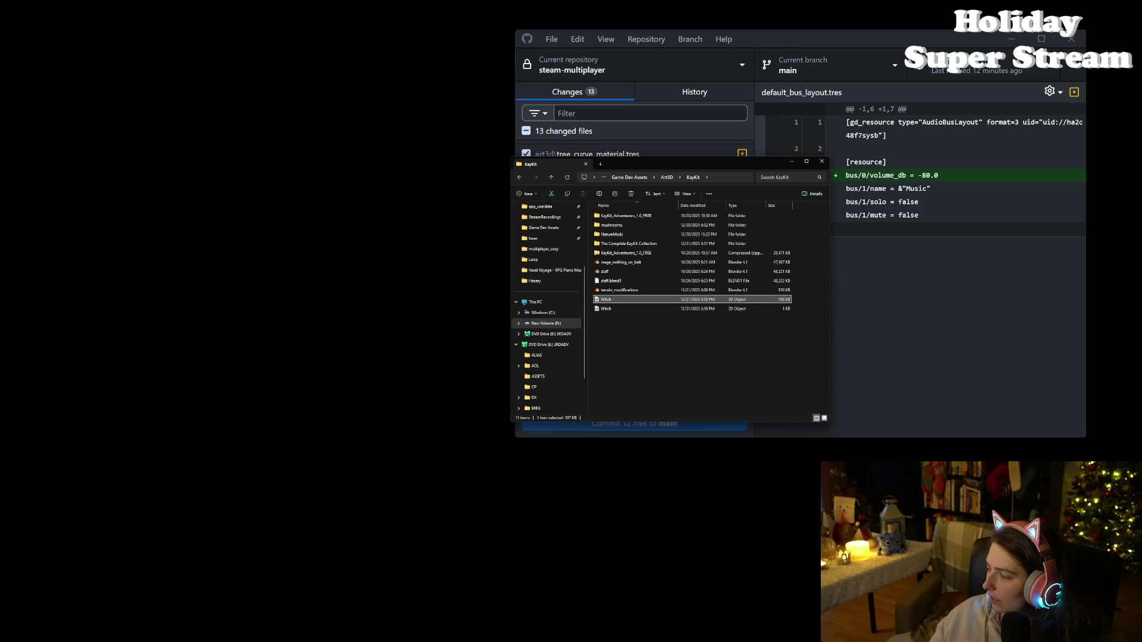
left_click(867, 337)
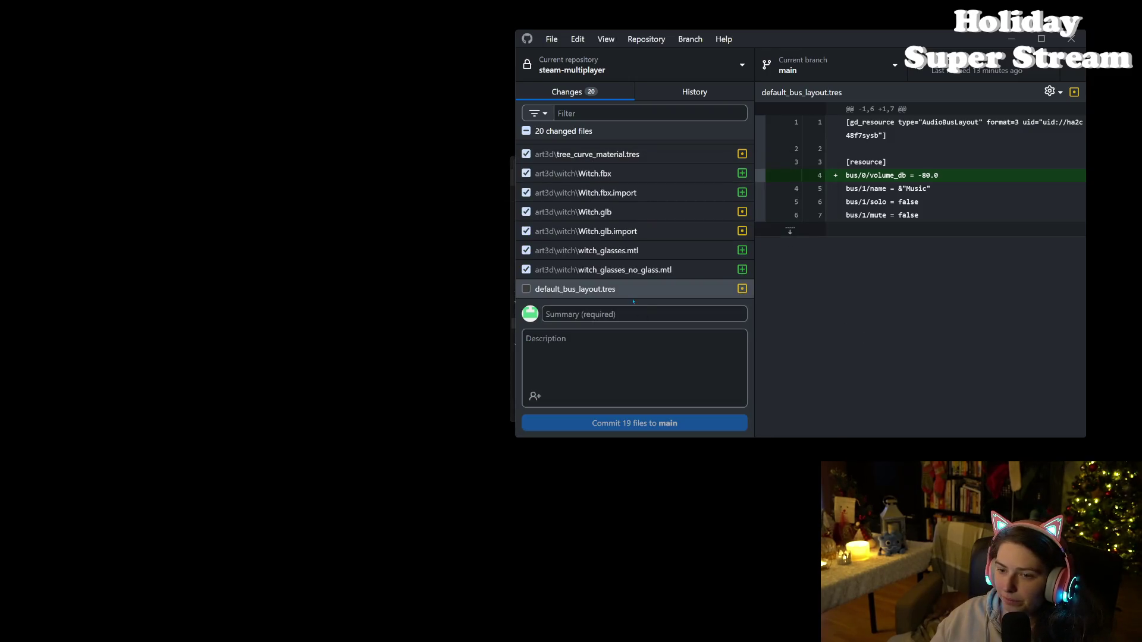
left_click(561, 253)
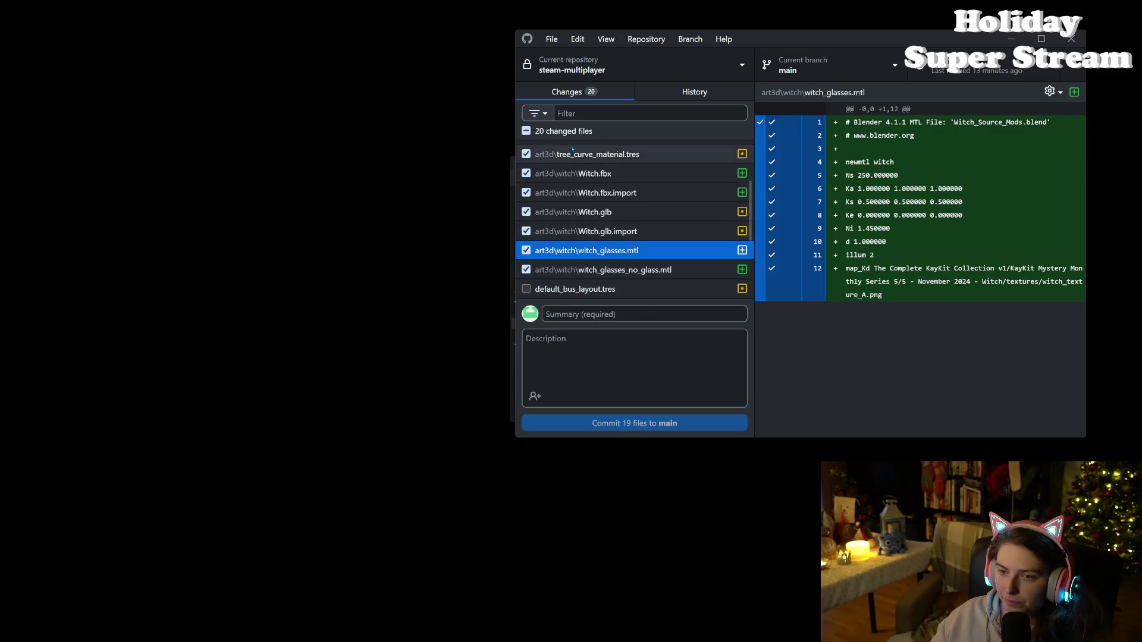
left_click(525, 131)
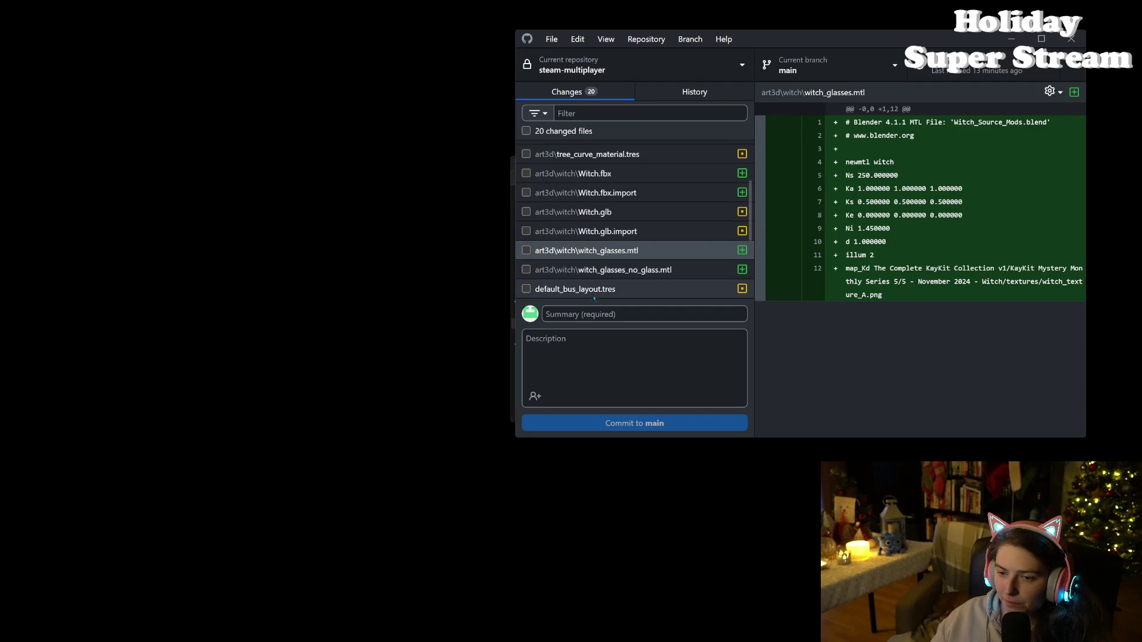
left_click(602, 270)
left_click_drag(602, 270, 605, 185)
right_click(618, 243)
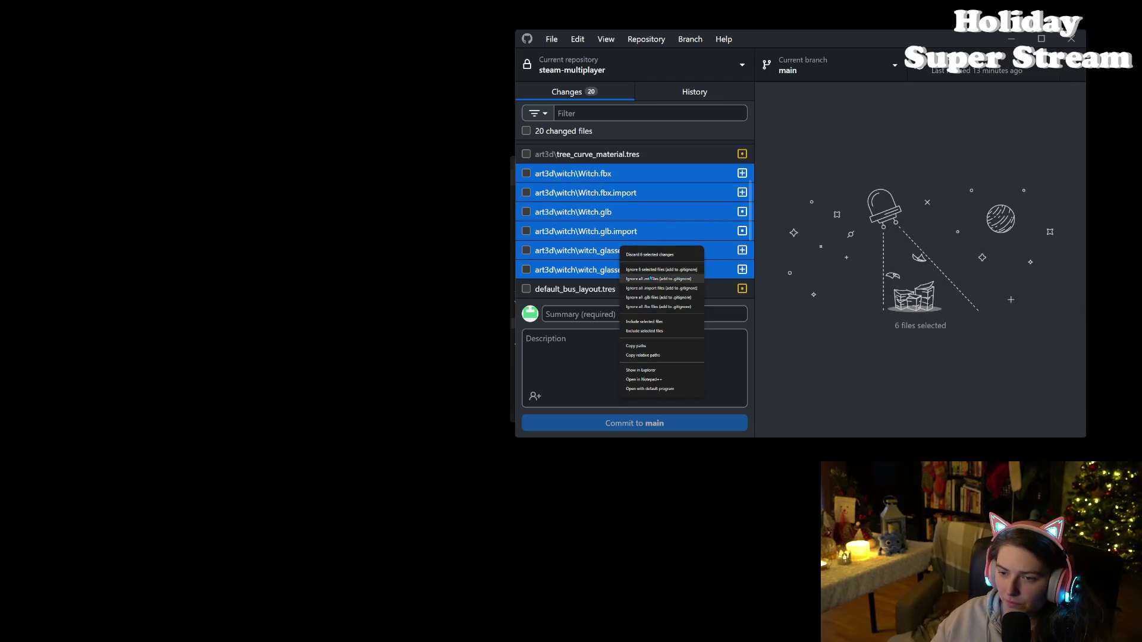
left_click(644, 256)
left_click(807, 322)
- Discard the player.tscn change from the changed files list
scroll(610, 271, "up", 2)
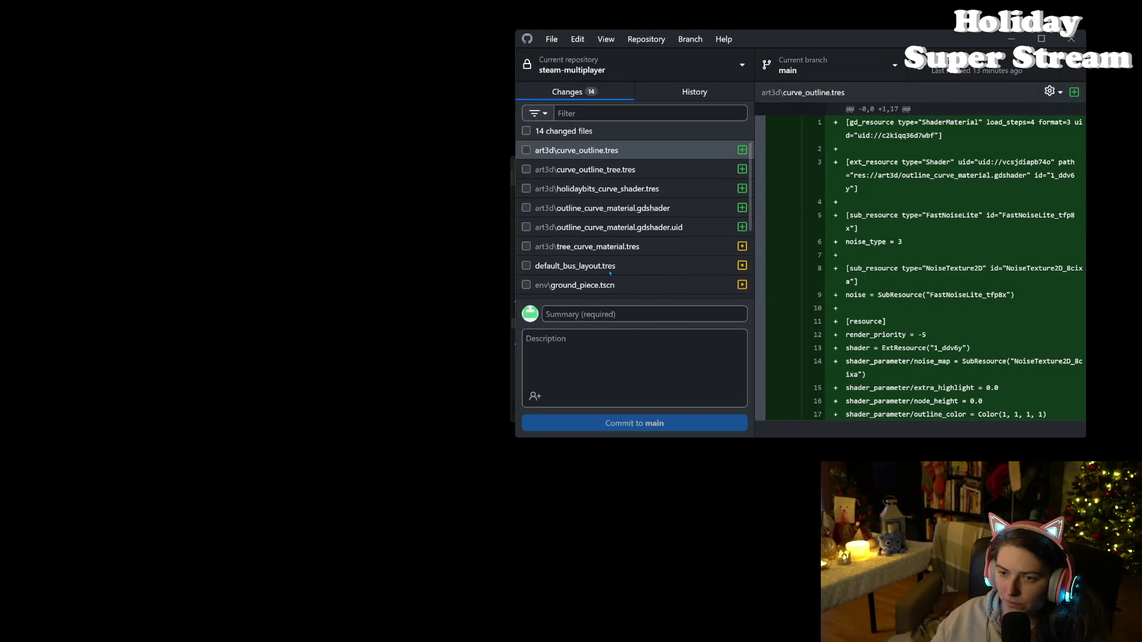
scroll(618, 270, "down", 3)
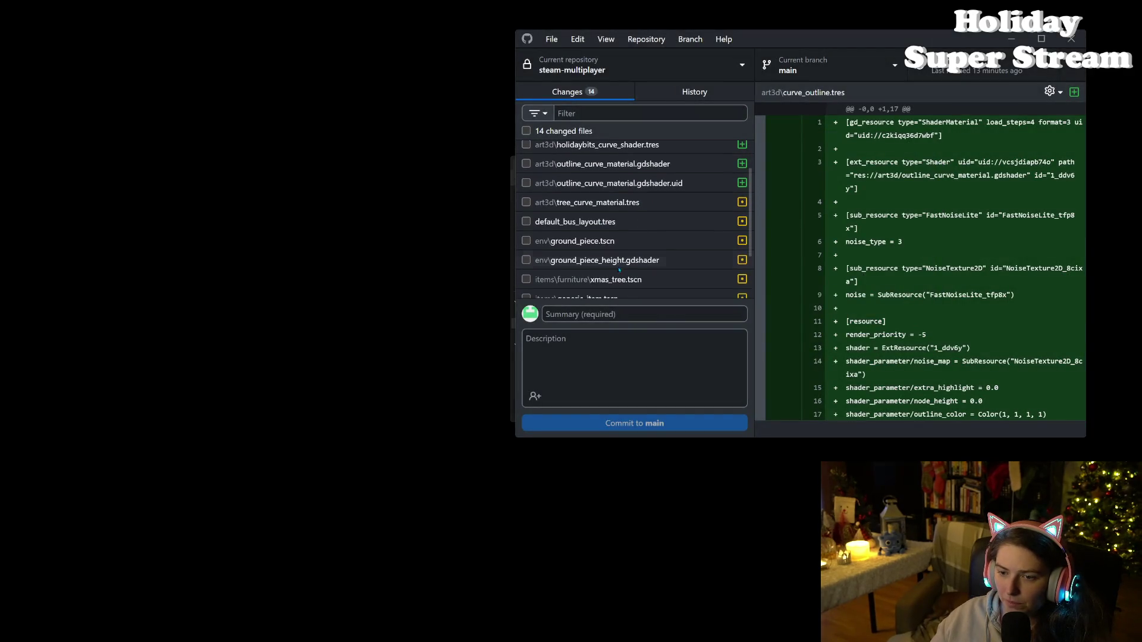
scroll(624, 269, "down", 1)
left_click(613, 292)
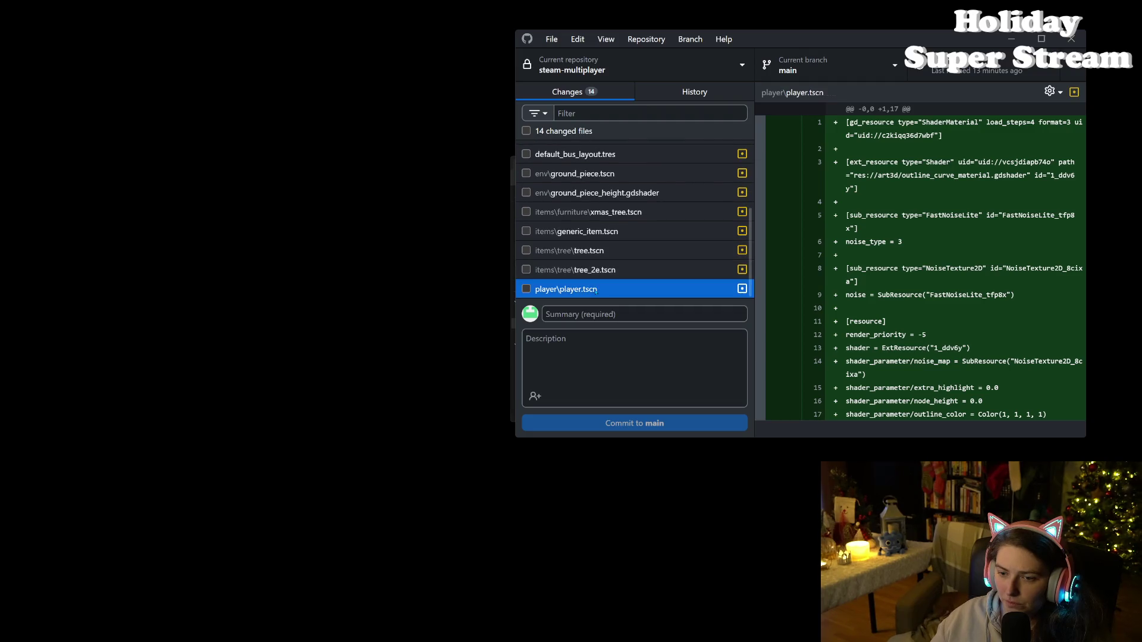
right_click(612, 296)
left_click(619, 300)
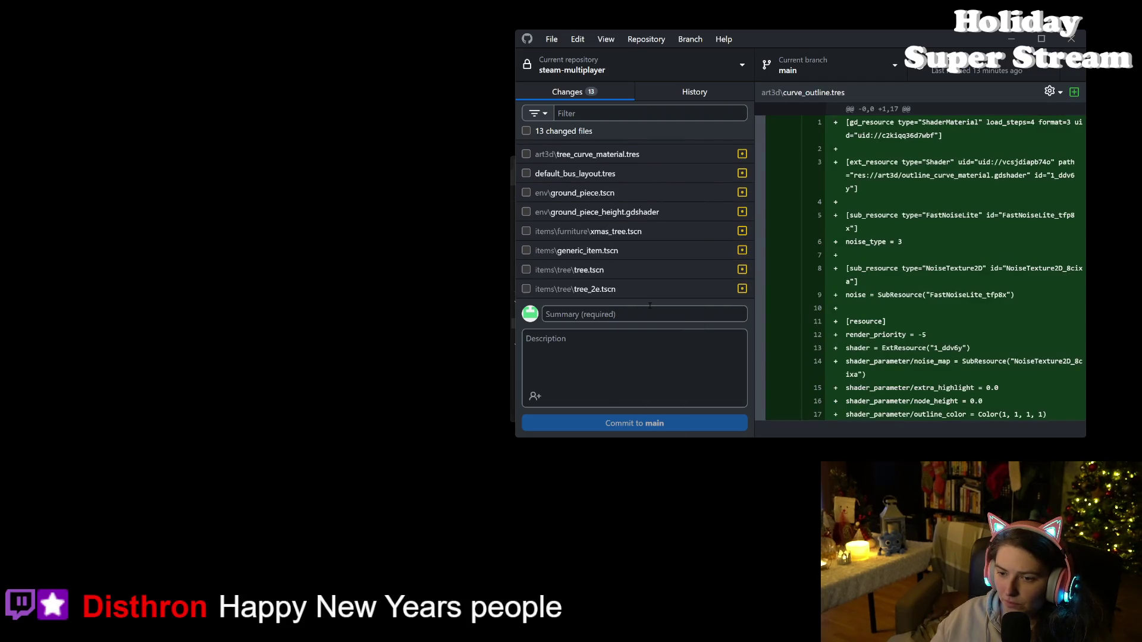
- Review the remaining diffs and include all files except tree_curve_material.tres in the commit
left_click(611, 270)
left_click(614, 251)
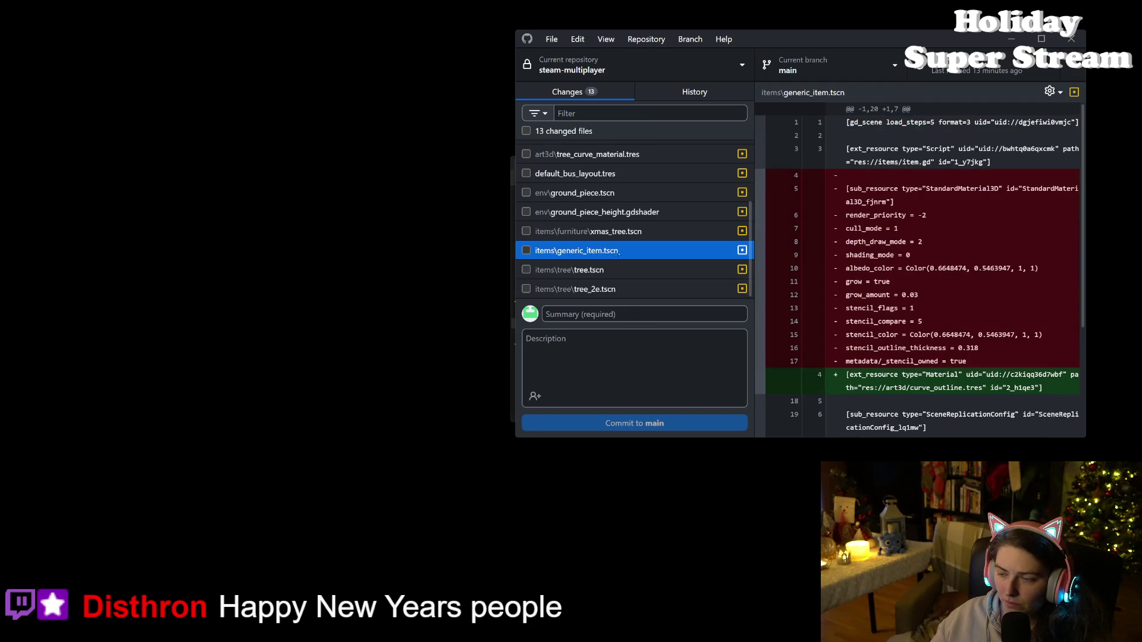
left_click(613, 232)
left_click(601, 212)
scroll(594, 229, "up", 2)
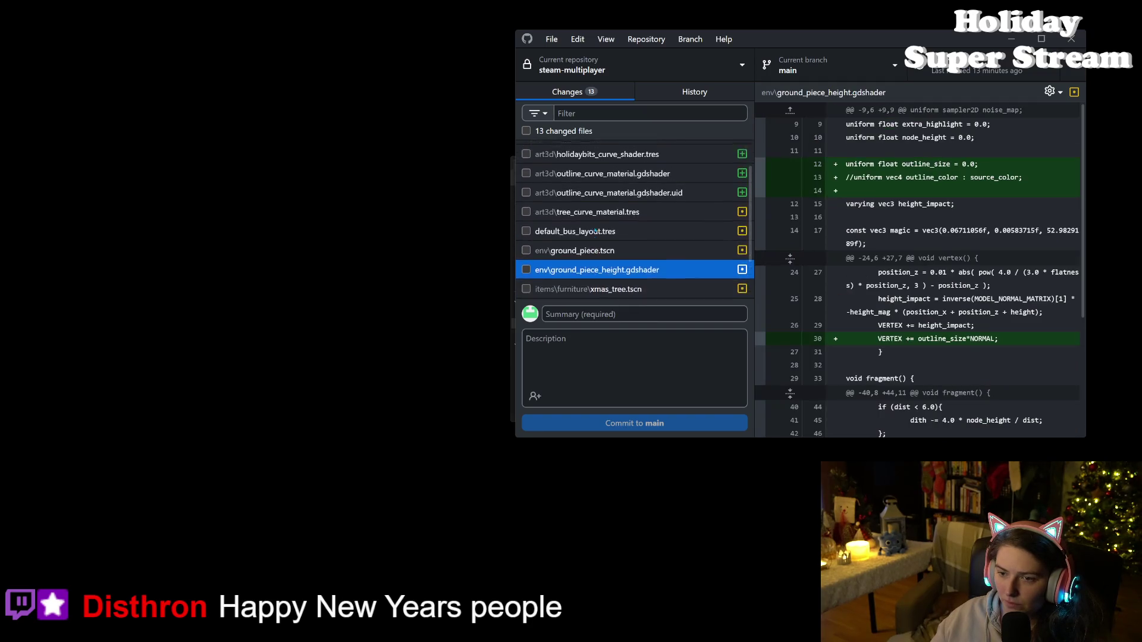
left_click(595, 239)
left_click(565, 220)
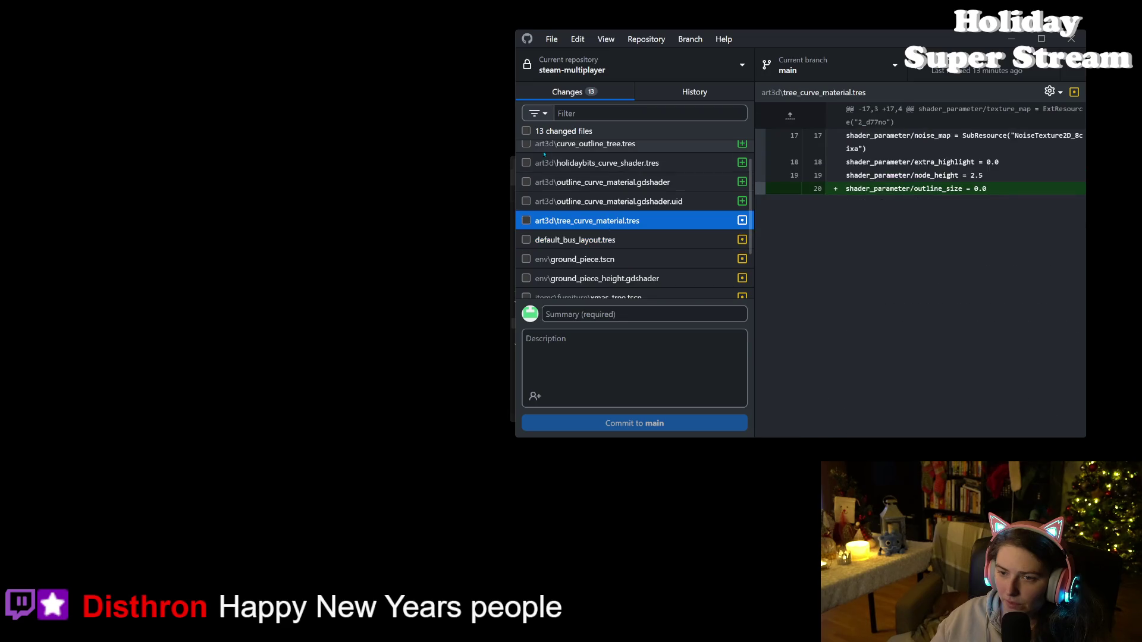
scroll(544, 154, "up", 1)
left_click(526, 131)
left_click(525, 246)
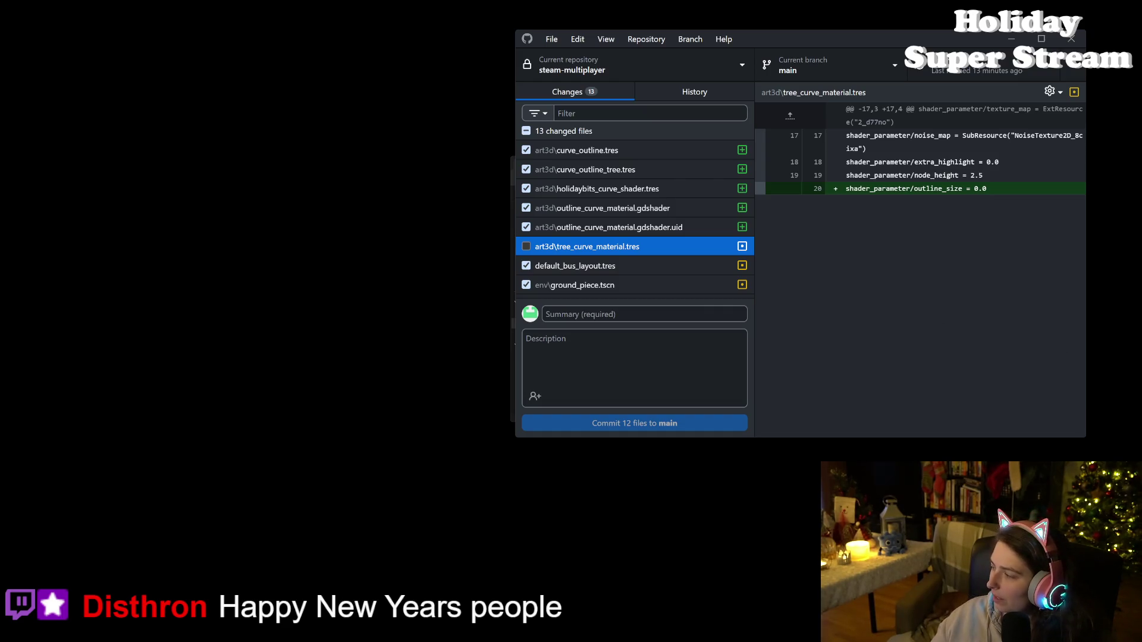
- Return to Godot, zoom out the 3D view, collapse the Animation panel, and run the game with F5
key("alt+Tab")
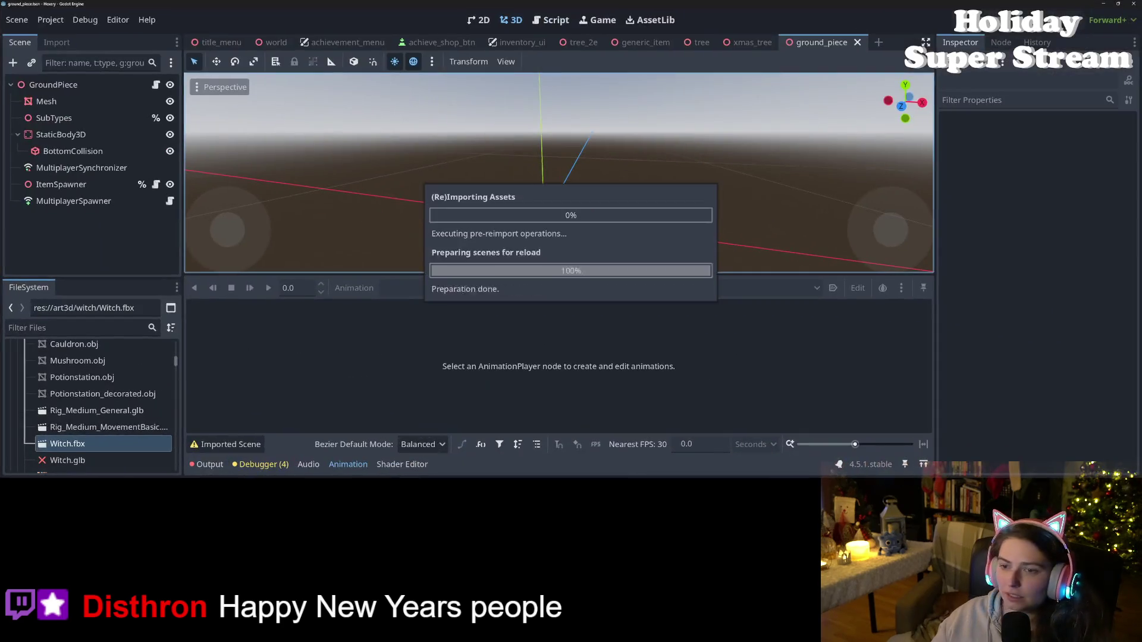
scroll(459, 238, "down", 5)
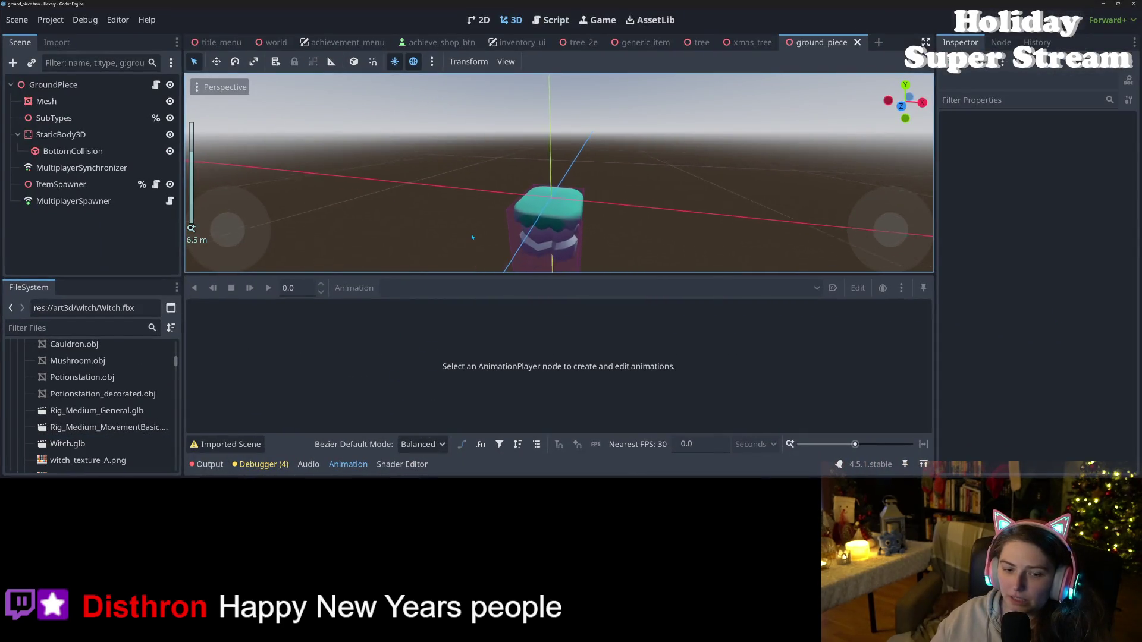
left_click(348, 464)
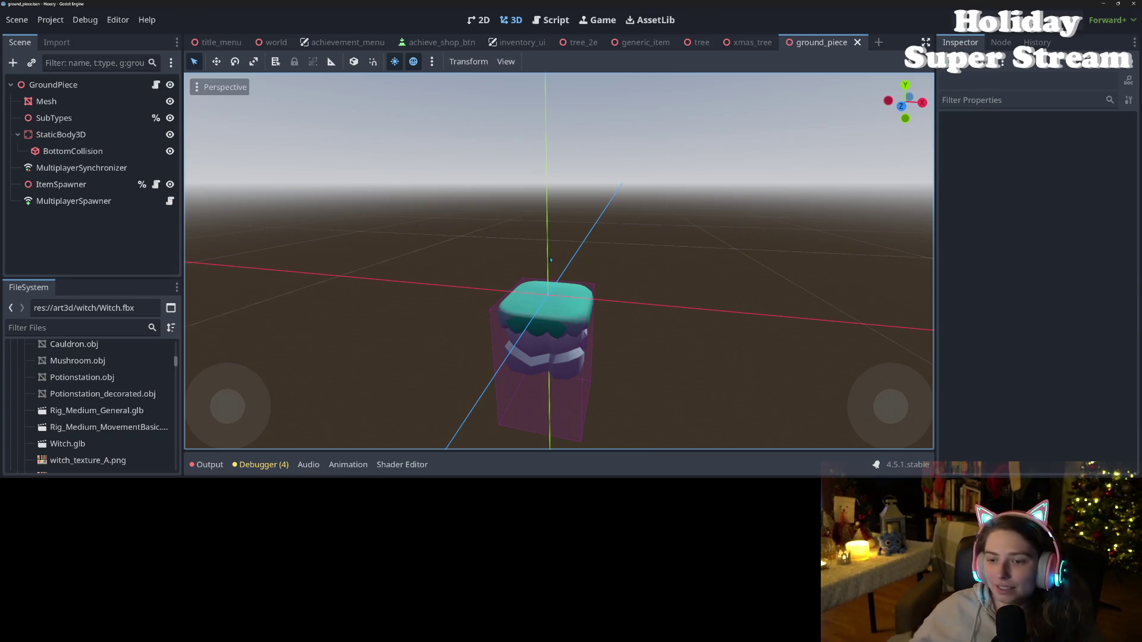
key("F5")
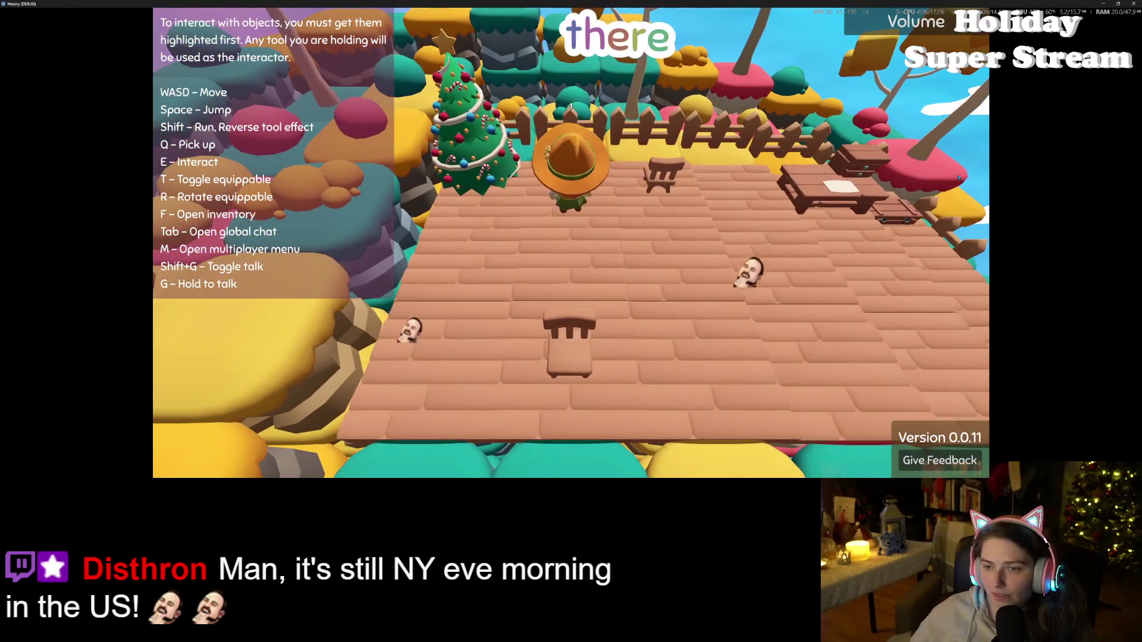
- Walk the witch right, left, and back and forth around the island while swinging the camera
key("d")
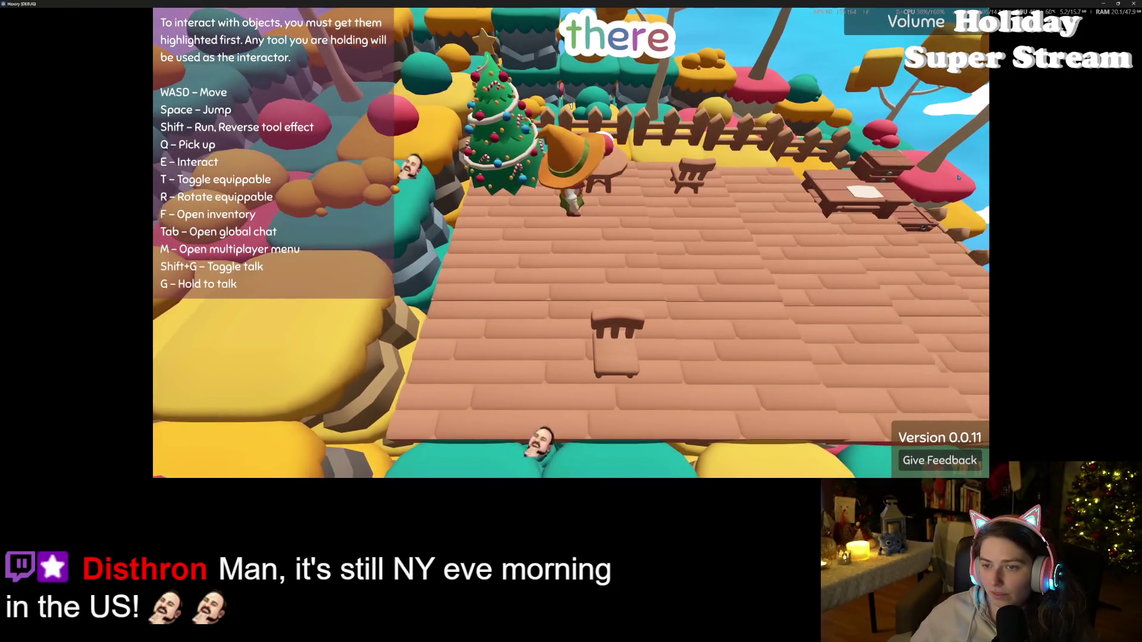
key("d")
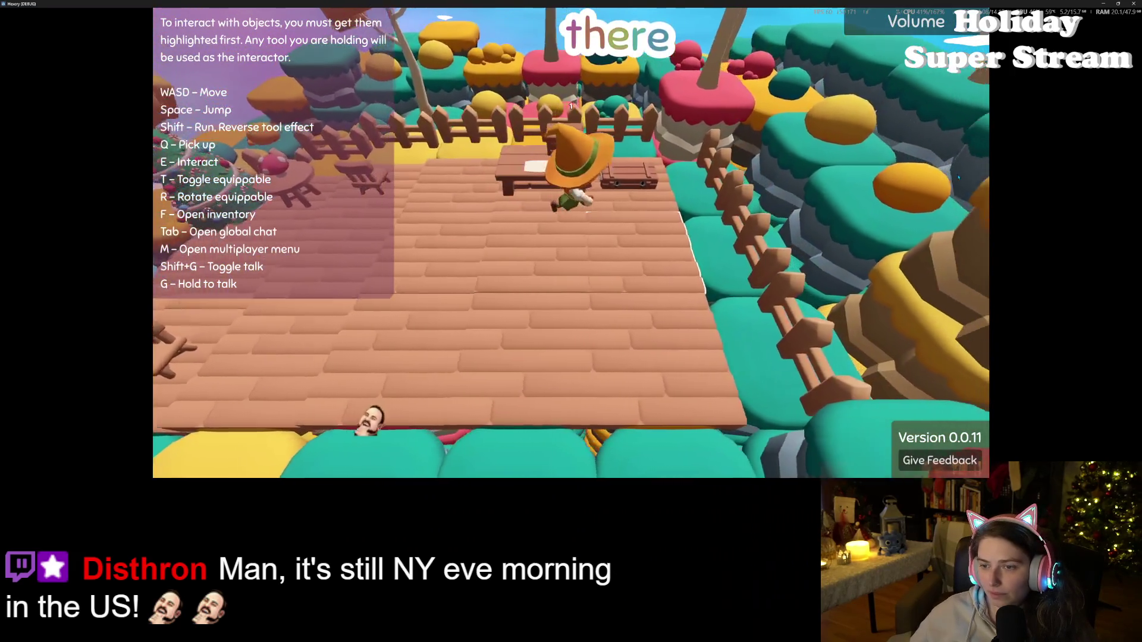
scroll(958, 177, "down", 5)
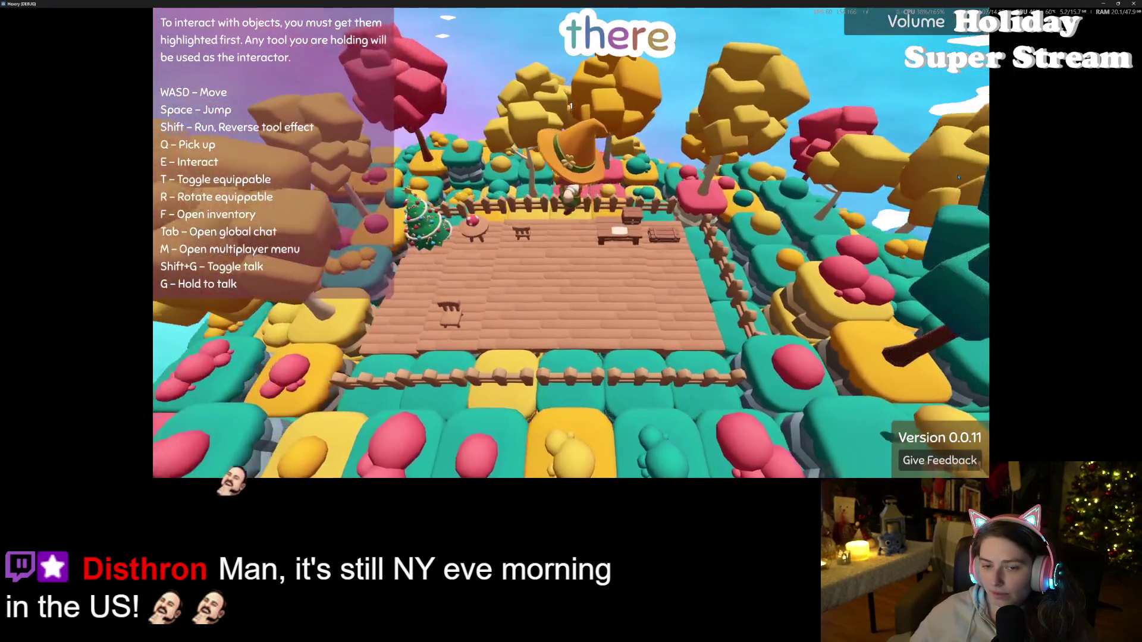
key("space")
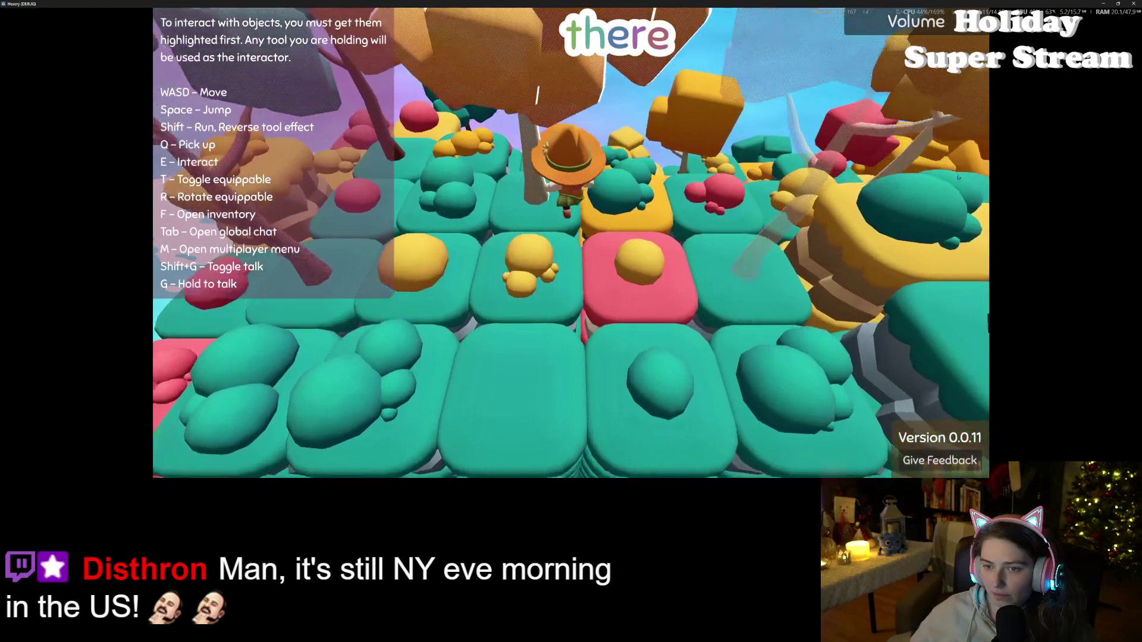
key("a")
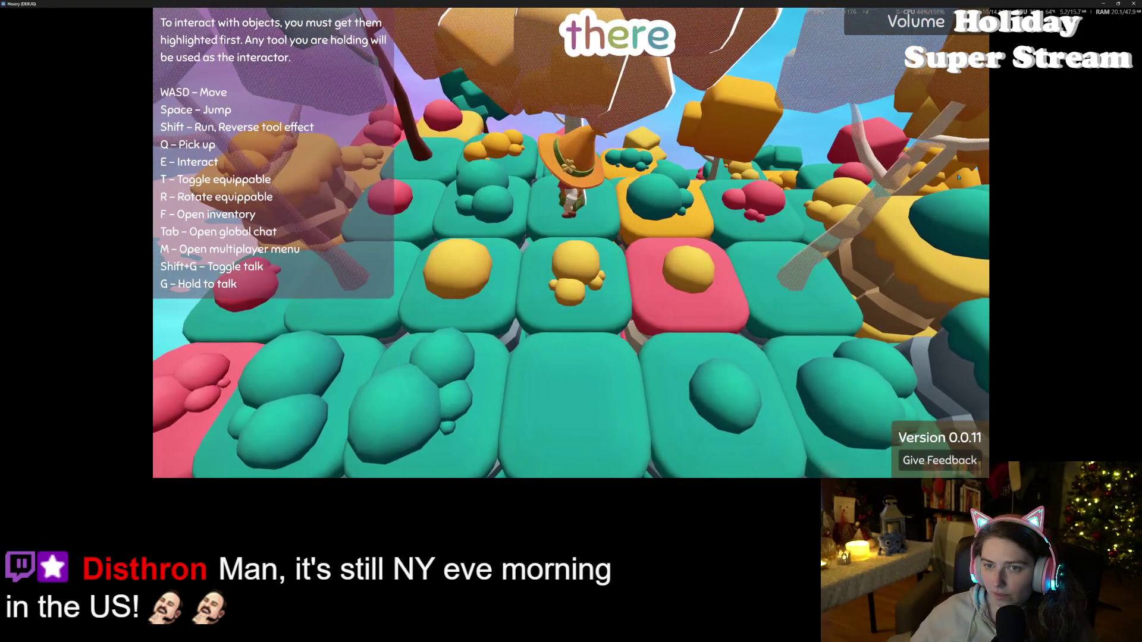
key("a")
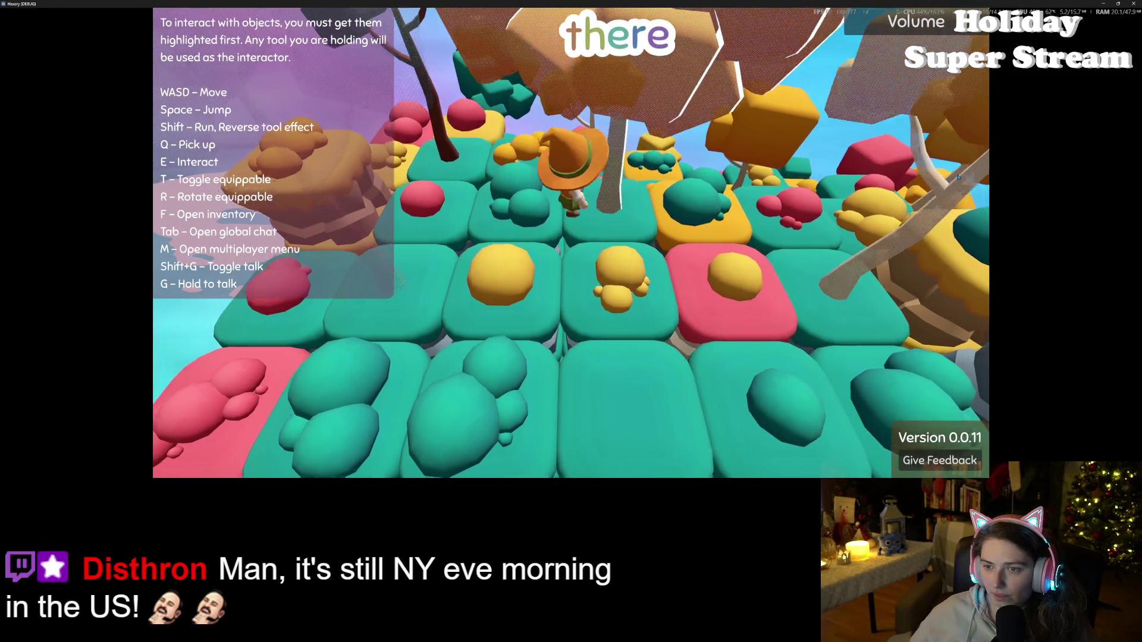
key("s")
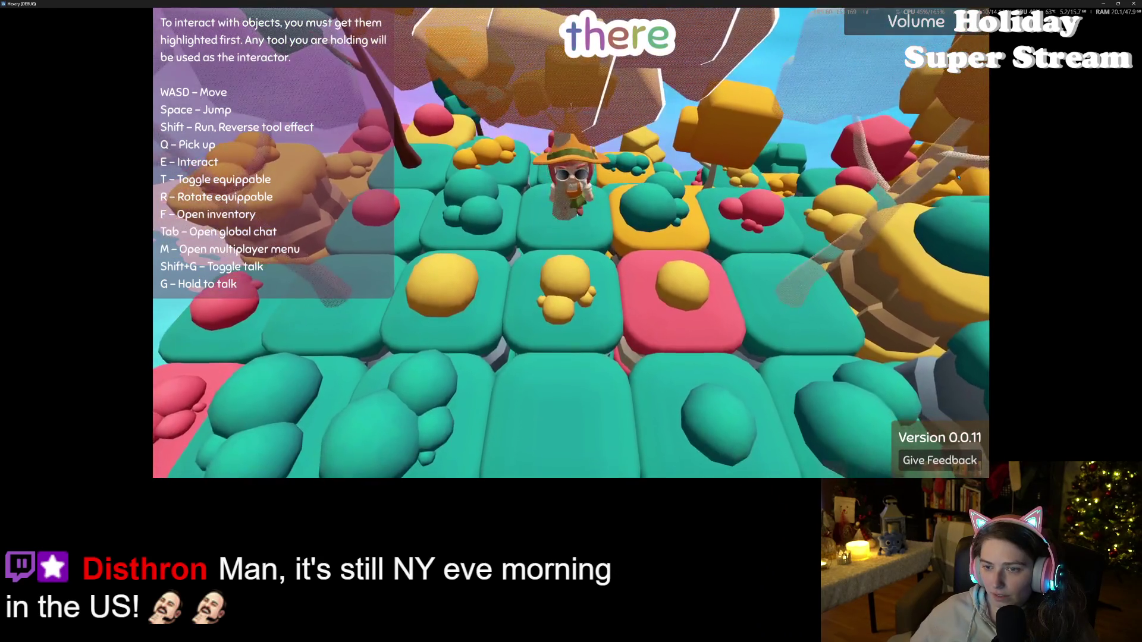
key("w")
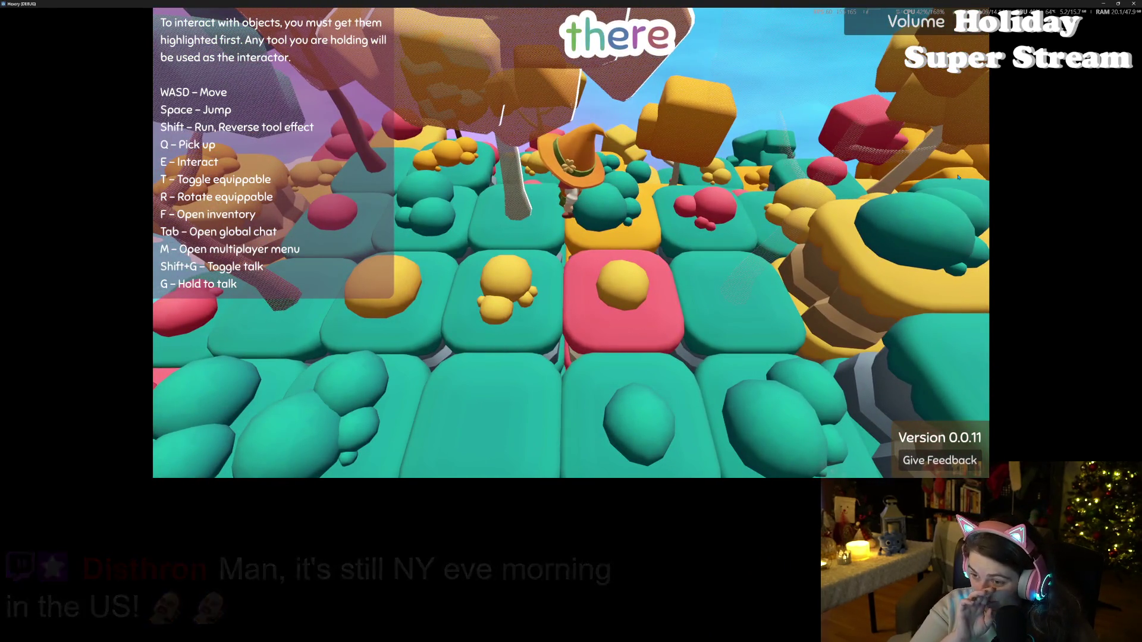
key("a")
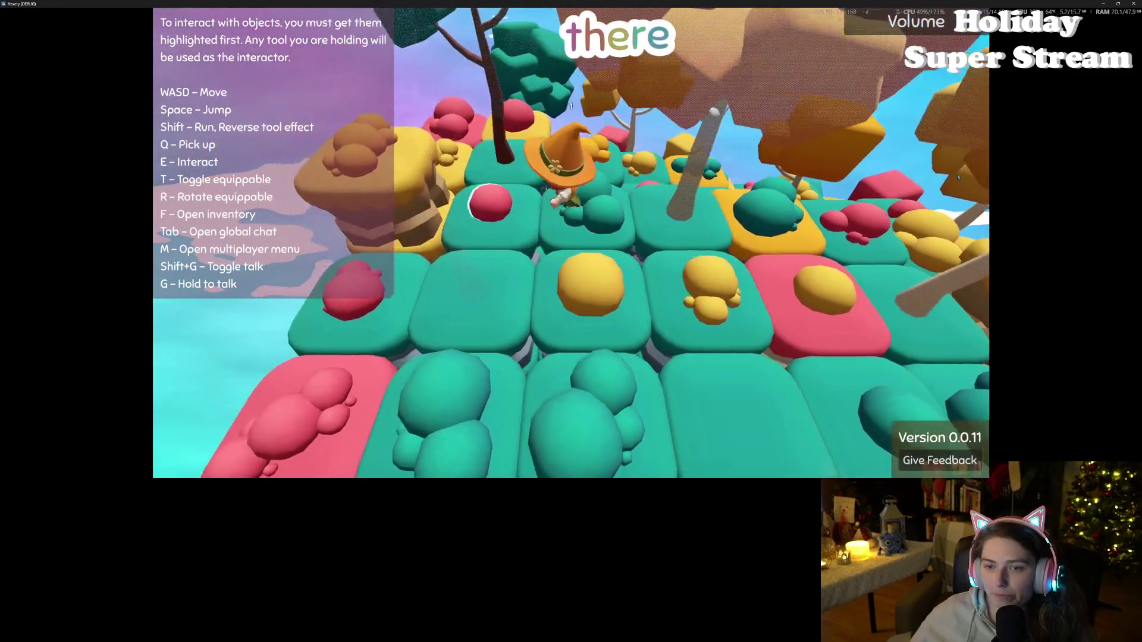
key("s")
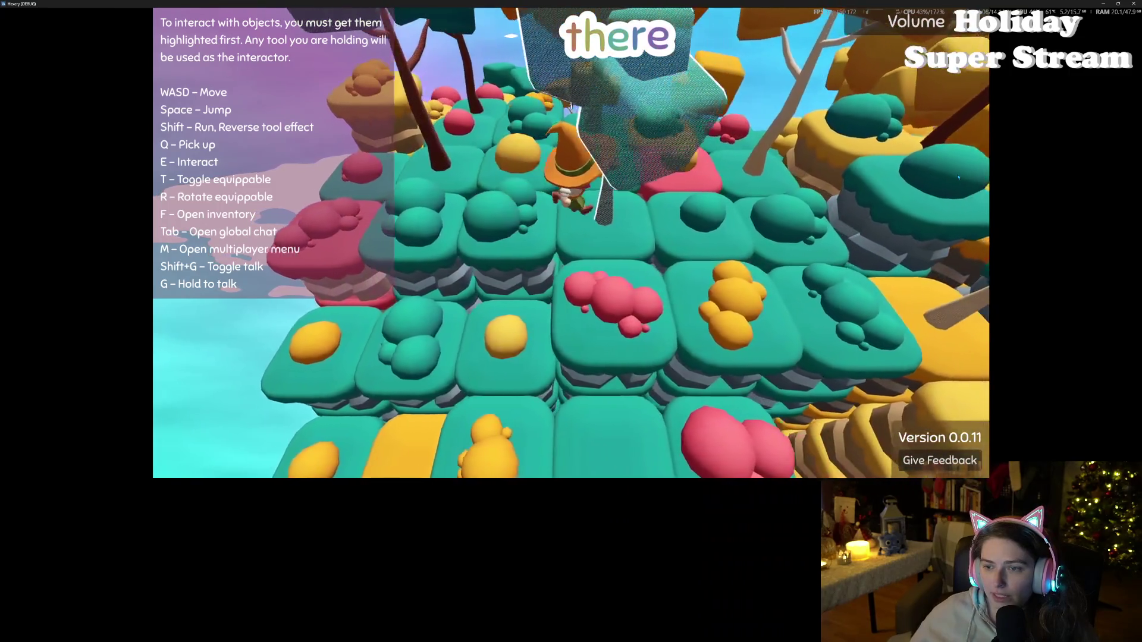
- Walk forward across red, teal, and yellow tiles to check their outlines, then stop the game
key("w")
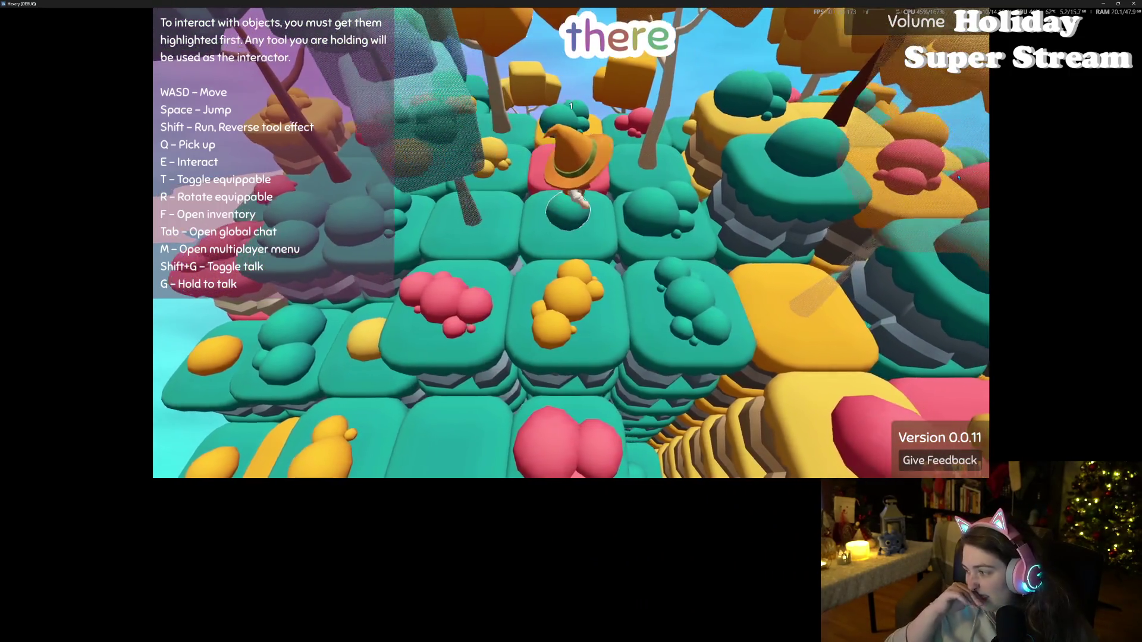
key("w")
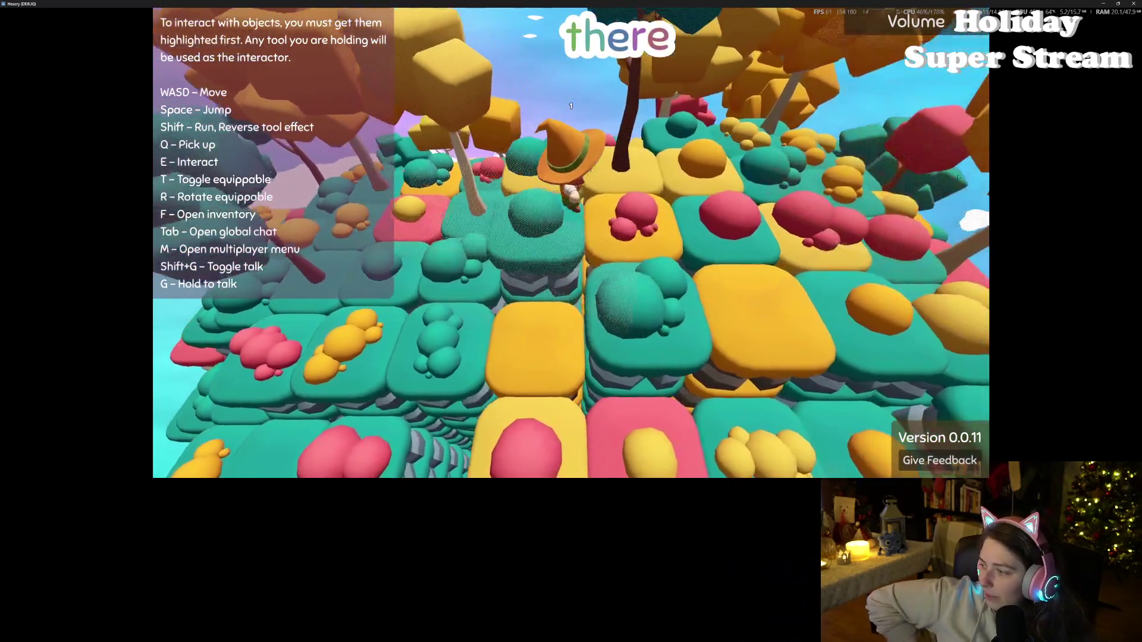
key("w")
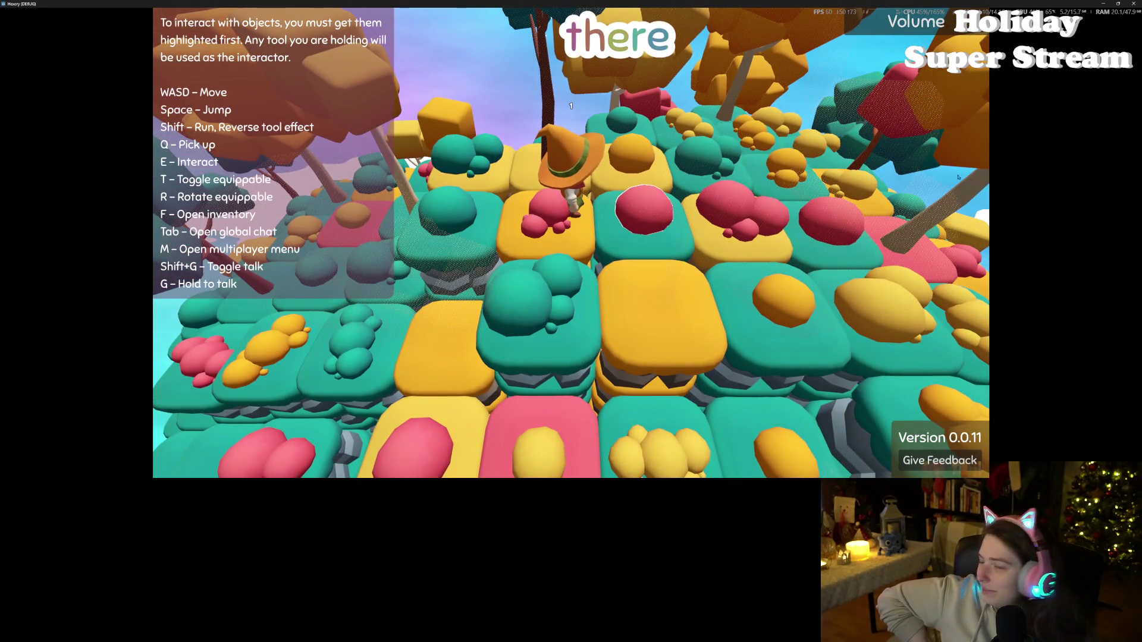
key("w")
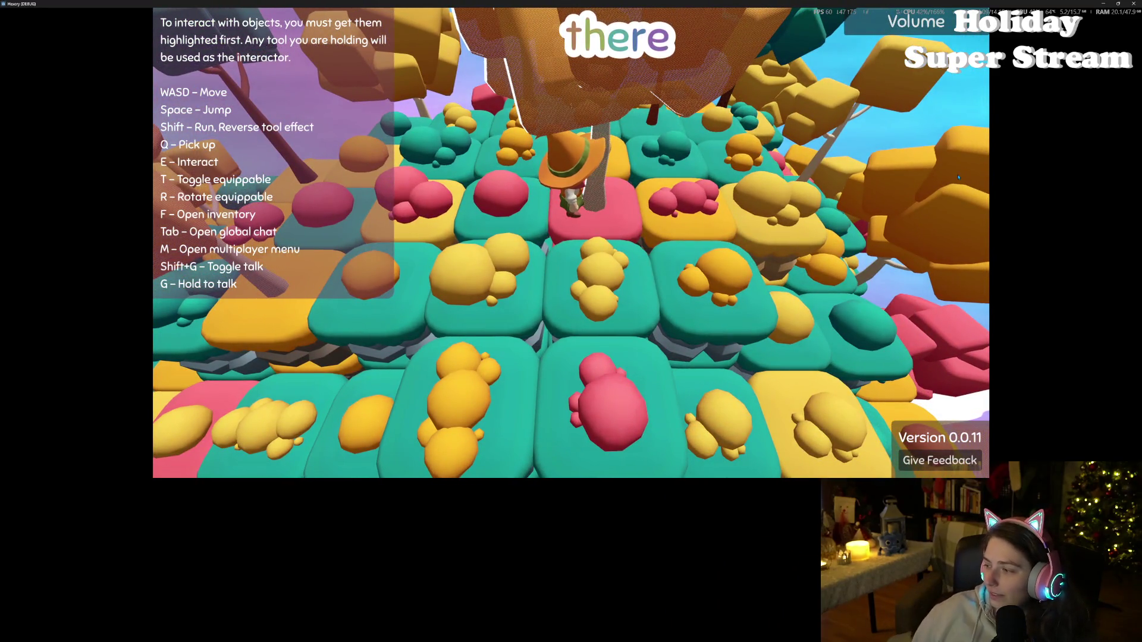
key("a")
key("w")
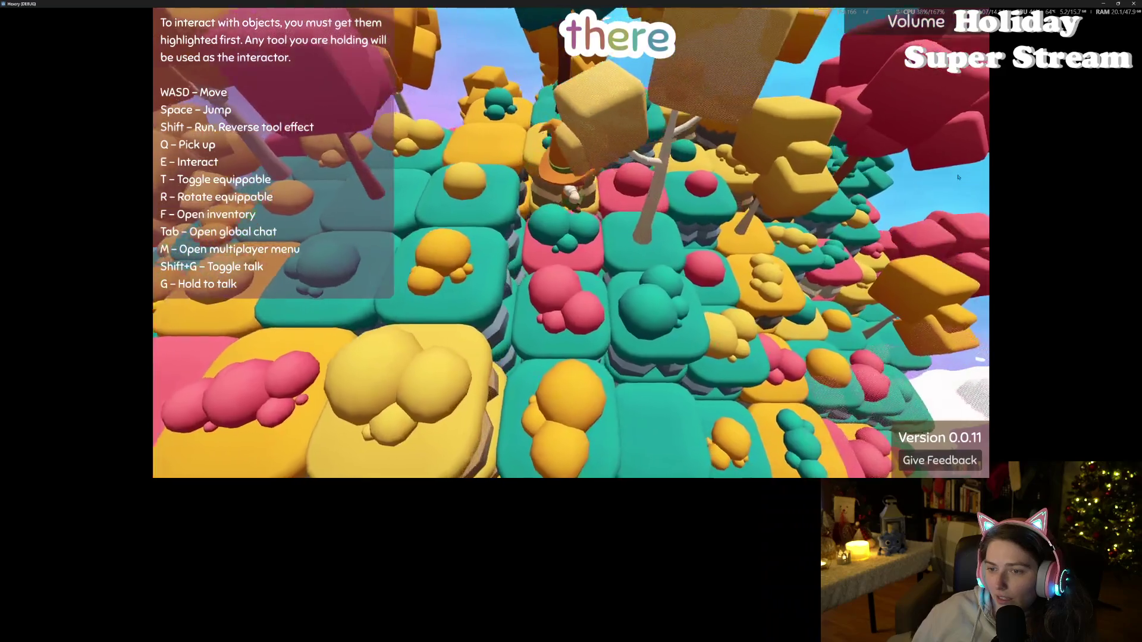
key("w")
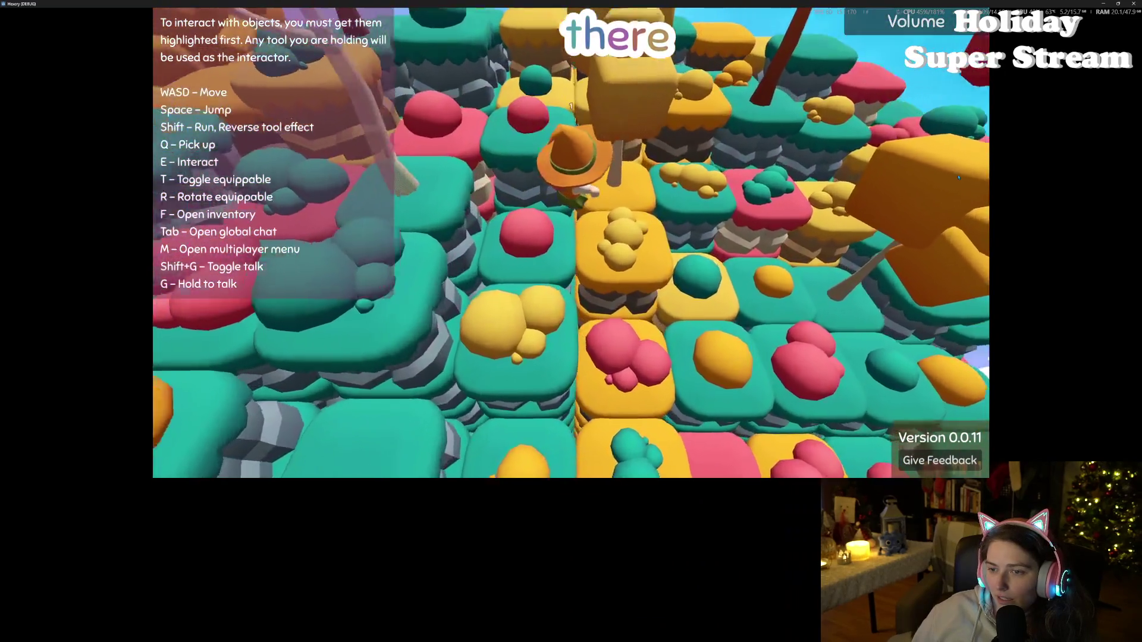
key("w")
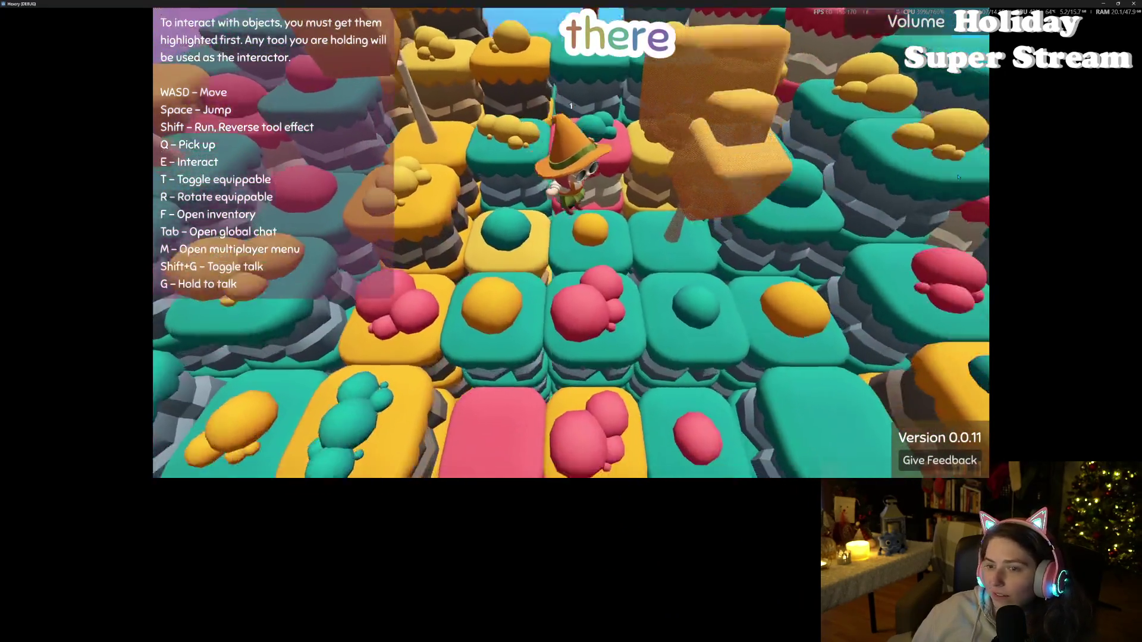
key("w")
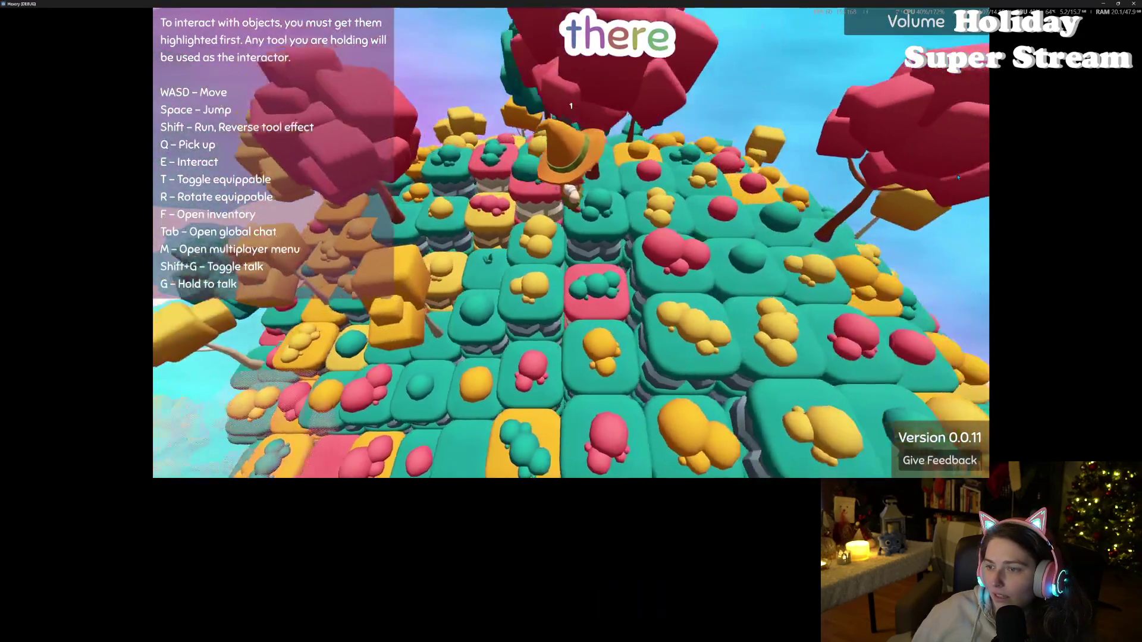
key("w")
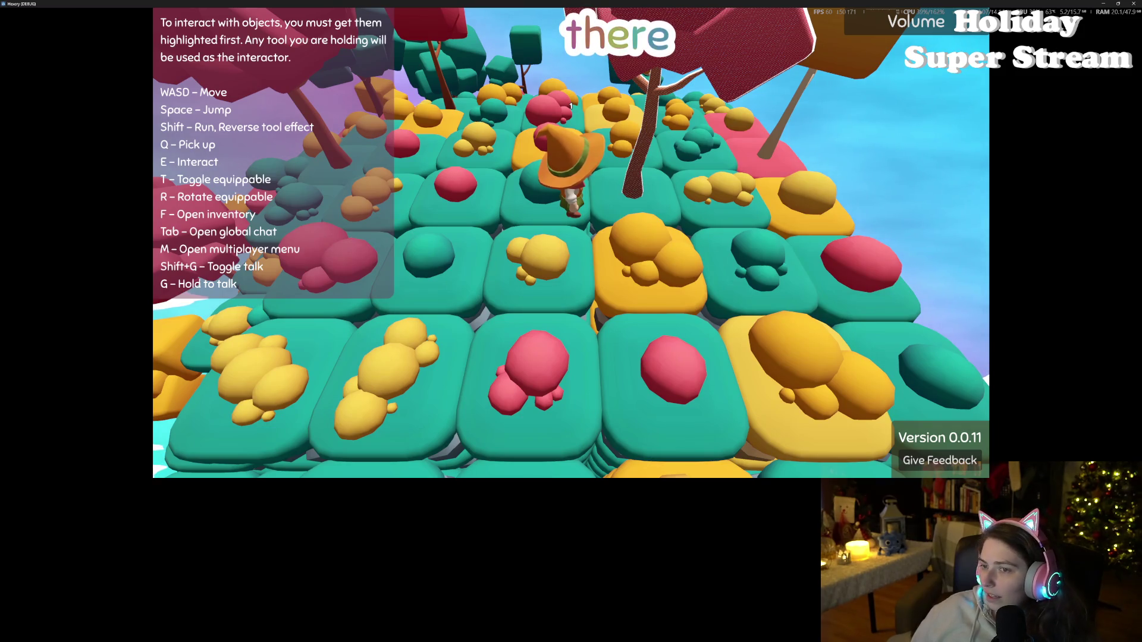
key("w")
key("w")
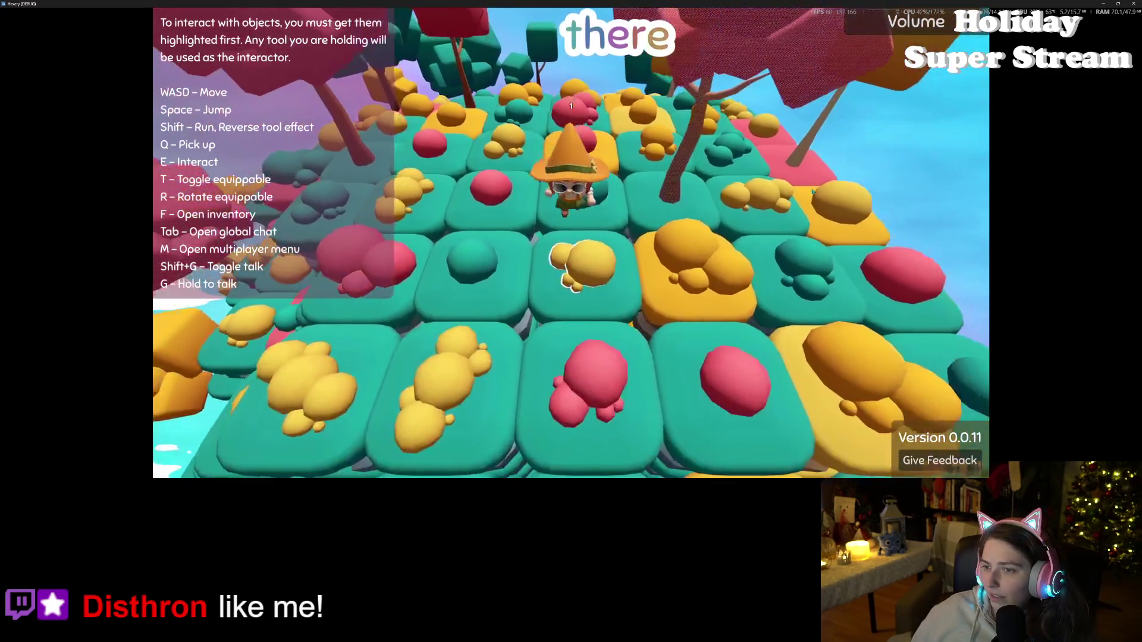
key("a")
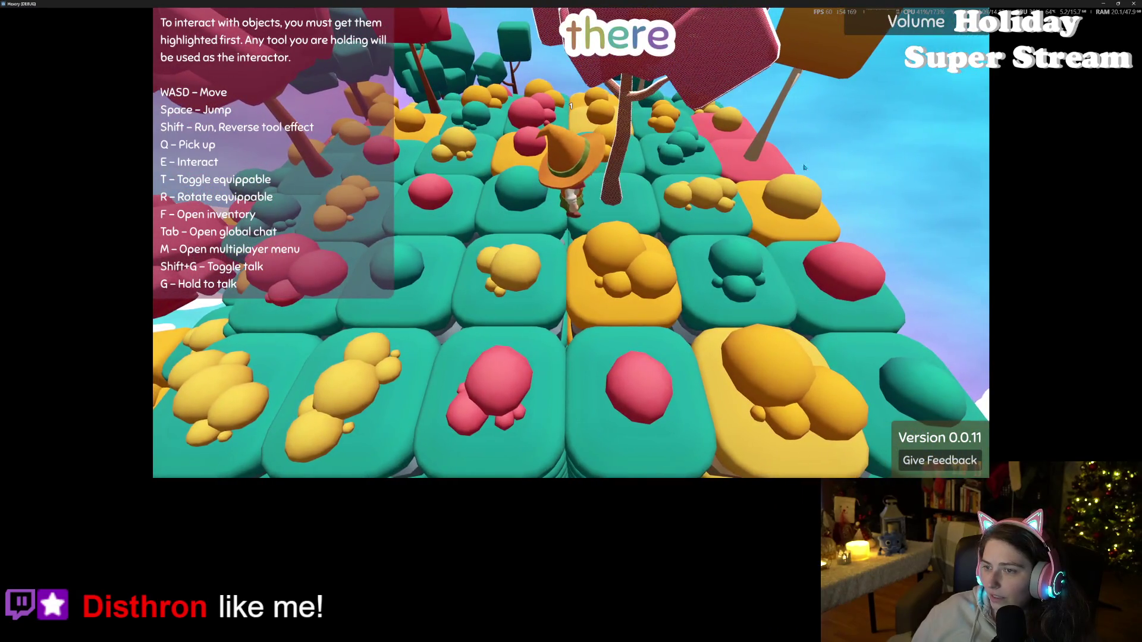
left_click(1134, 4)
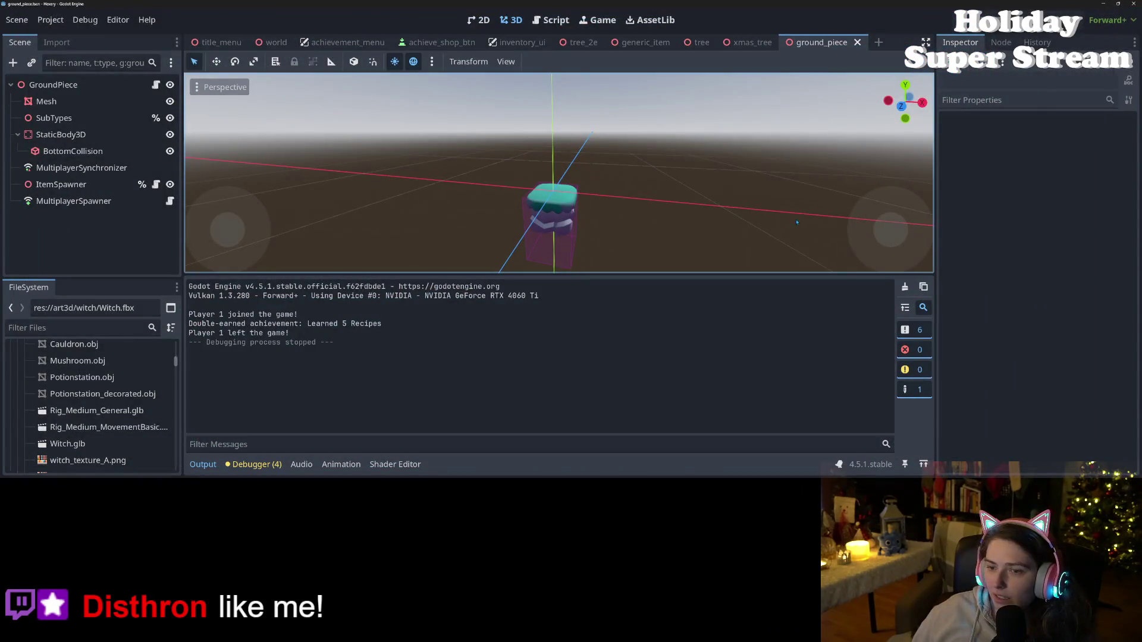
- Stop the game and open the ground_piece_height shader code in an enlarged code panel
left_click(394, 465)
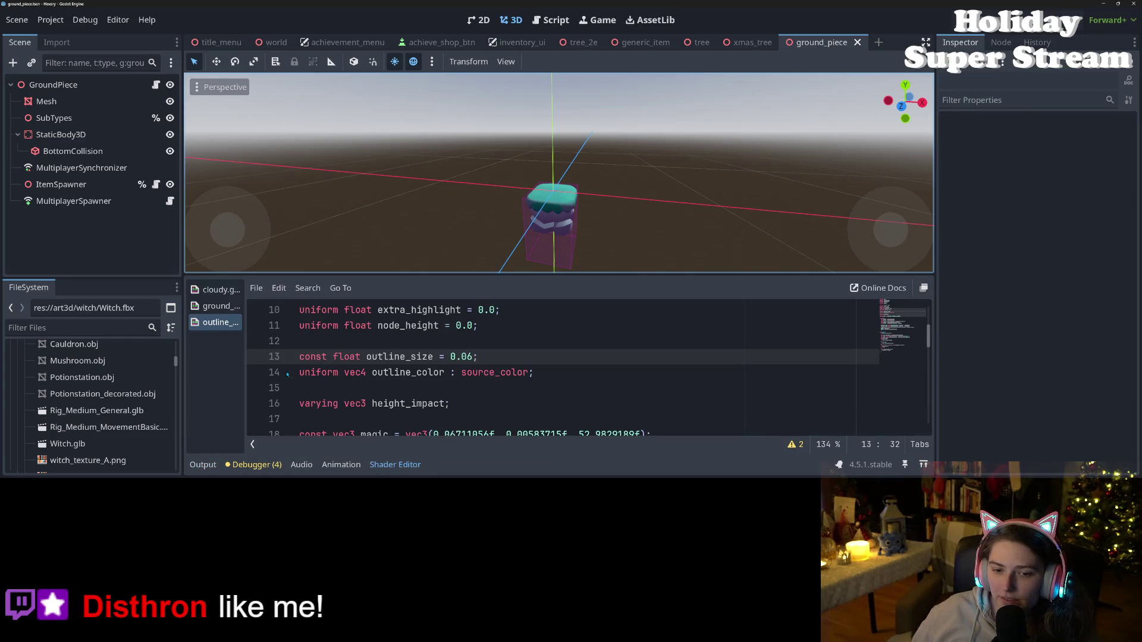
left_click(225, 307)
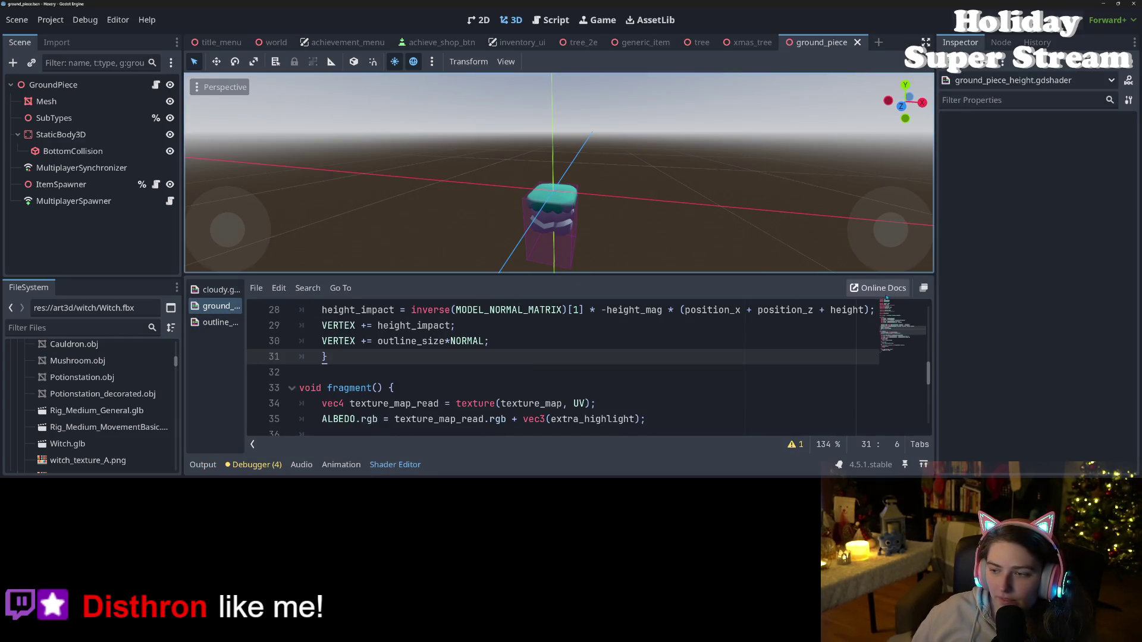
left_click_drag(862, 273, 824, 88)
scroll(588, 279, "up", 3)
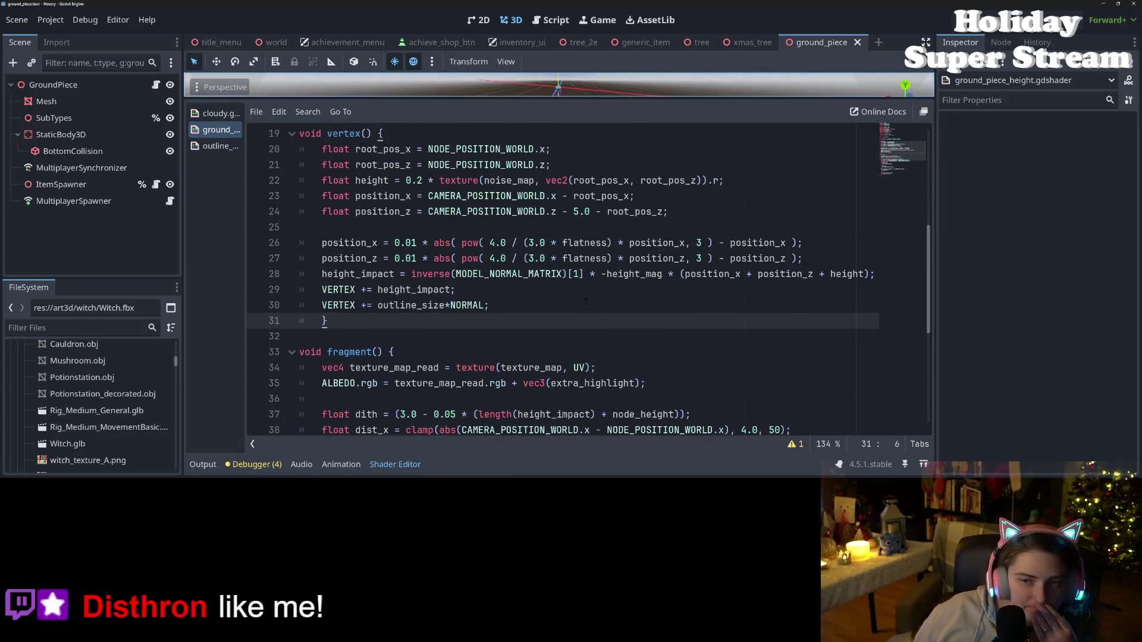
scroll(588, 280, "down", 1)
scroll(589, 279, "up", 2)
scroll(588, 280, "down", 6)
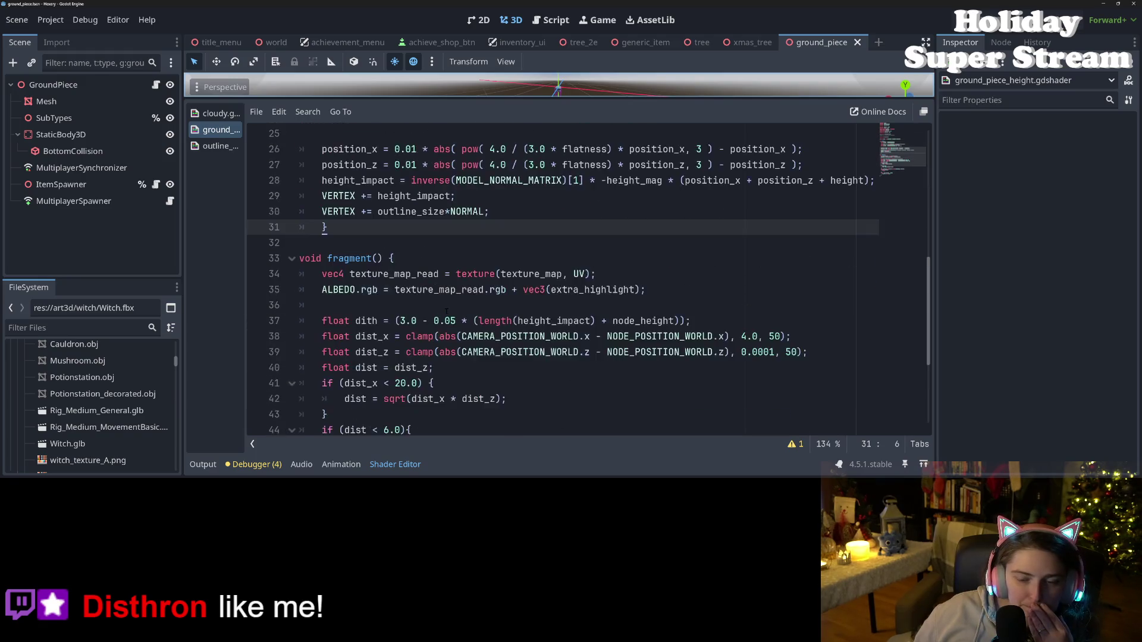
- Trace the dist_z and dist uses and thresholds on lines 38–45, saving with Ctrl+S
left_click(371, 258)
double_click(372, 258)
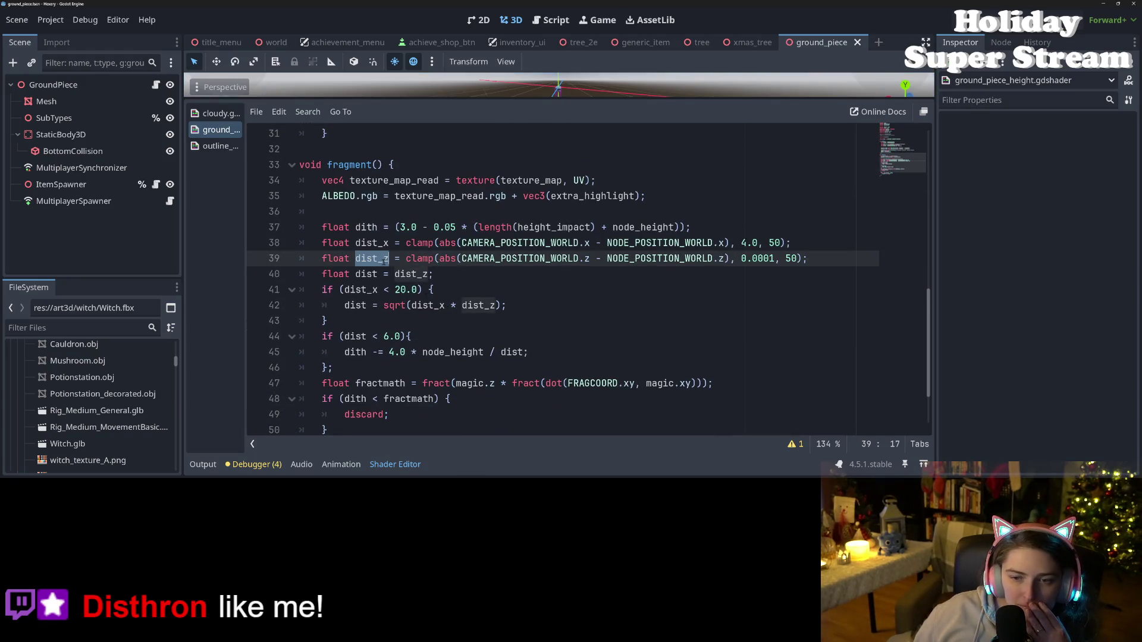
left_click(755, 258)
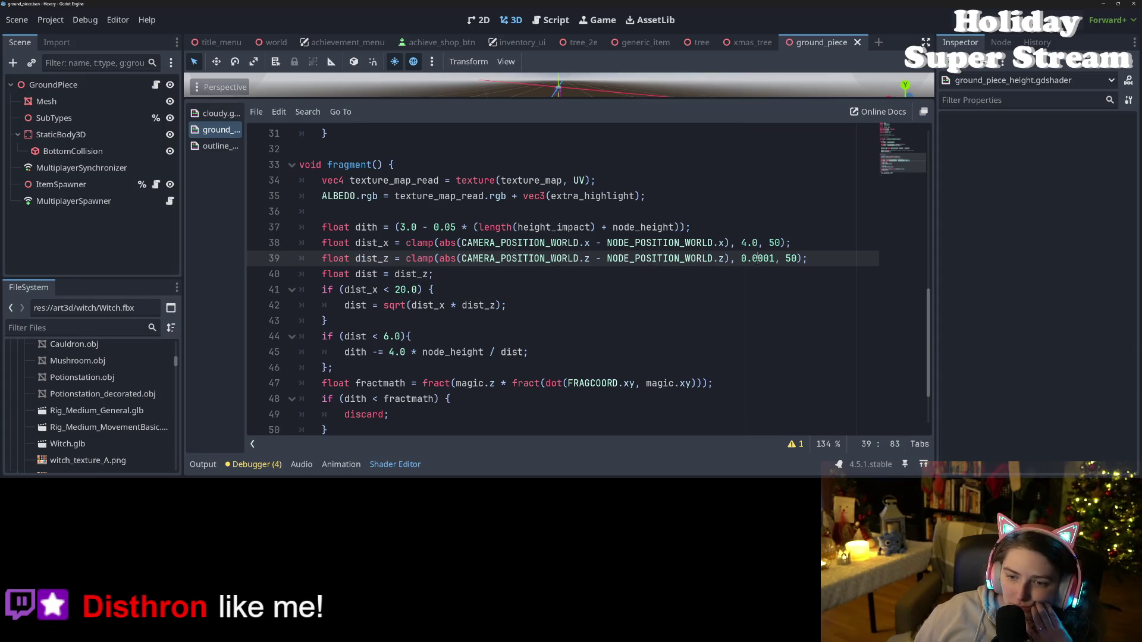
left_click(507, 269)
double_click(369, 259)
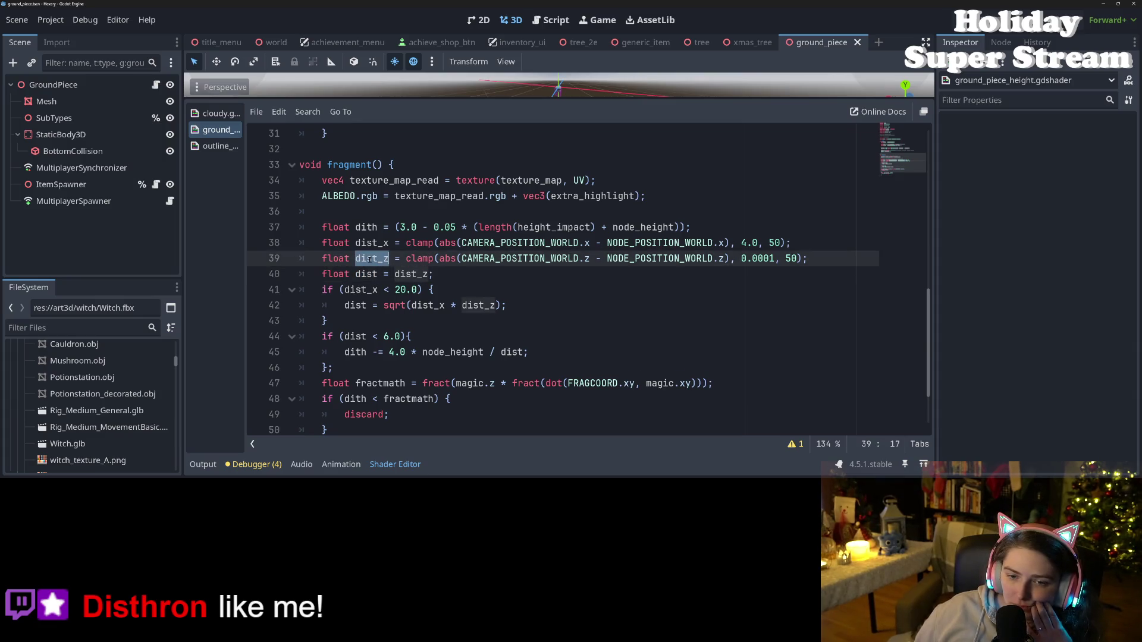
double_click(356, 336)
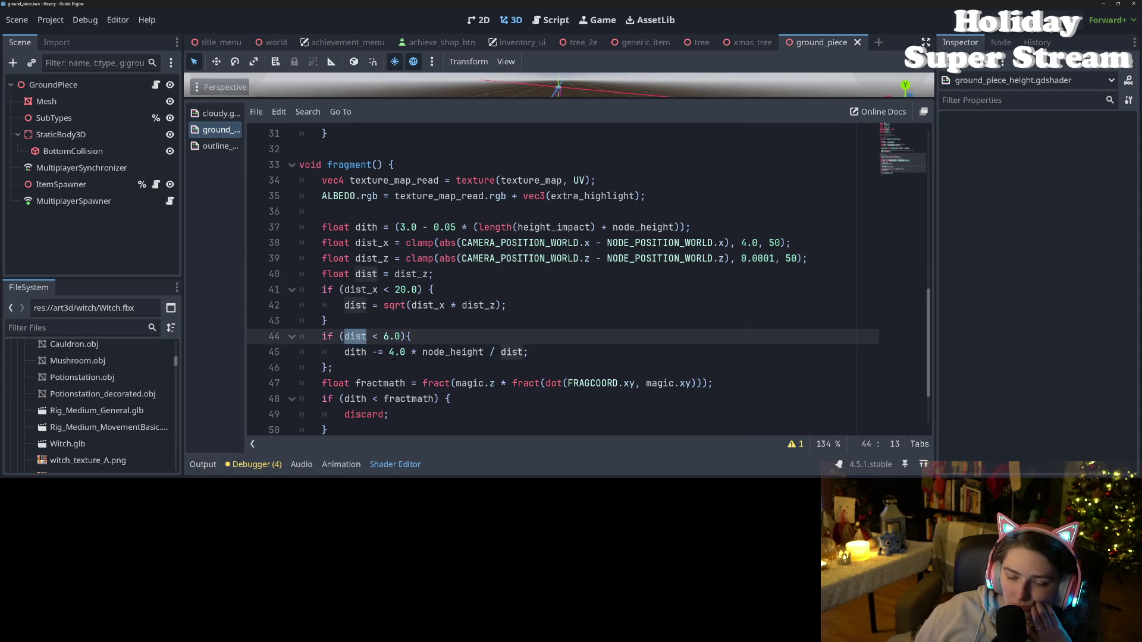
left_click(390, 352)
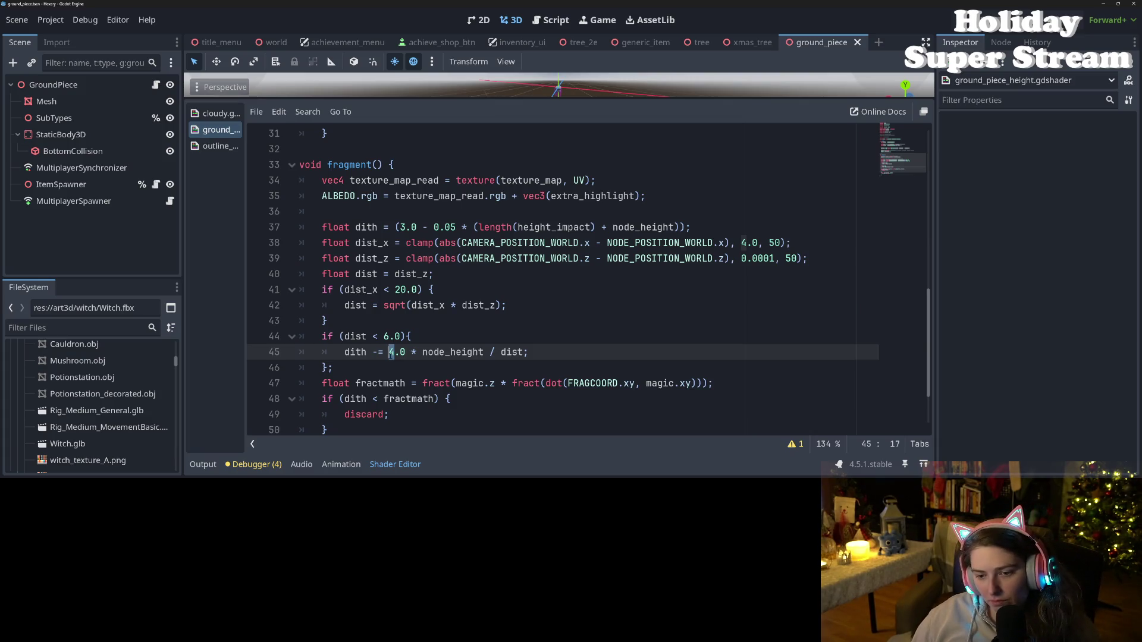
left_click(387, 336)
key("ctrl+s")
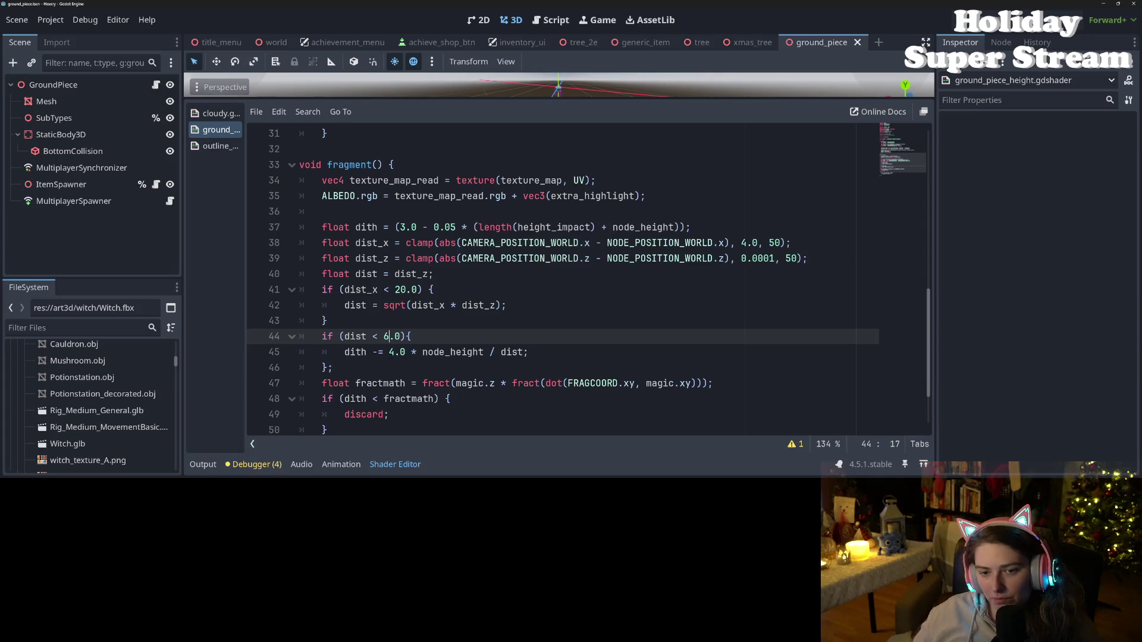
left_click(405, 243)
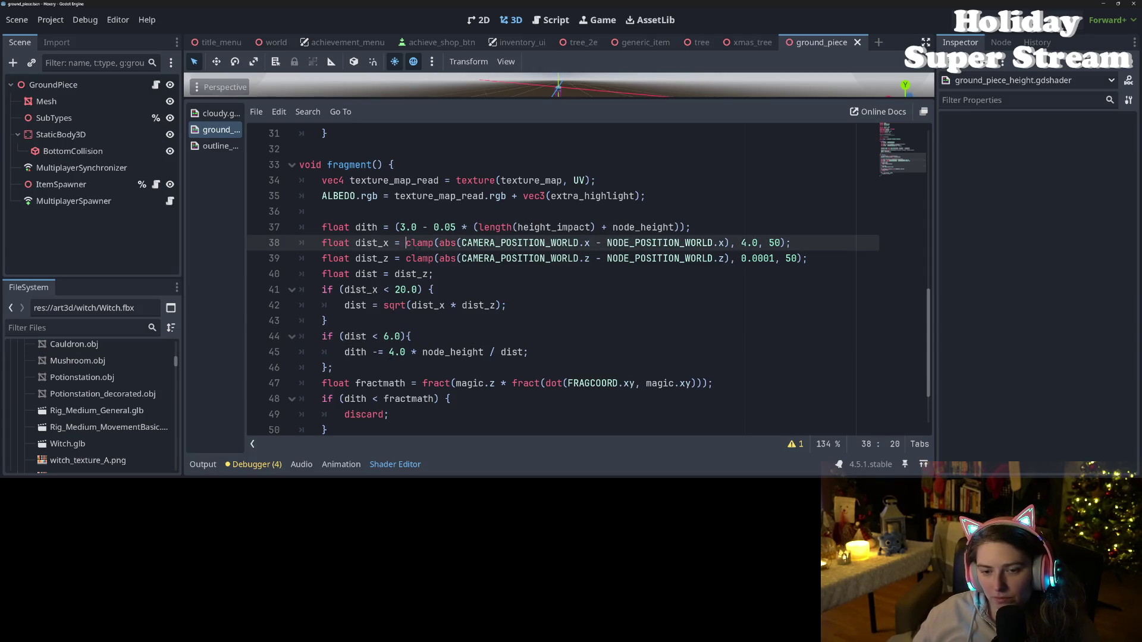
left_click(406, 258)
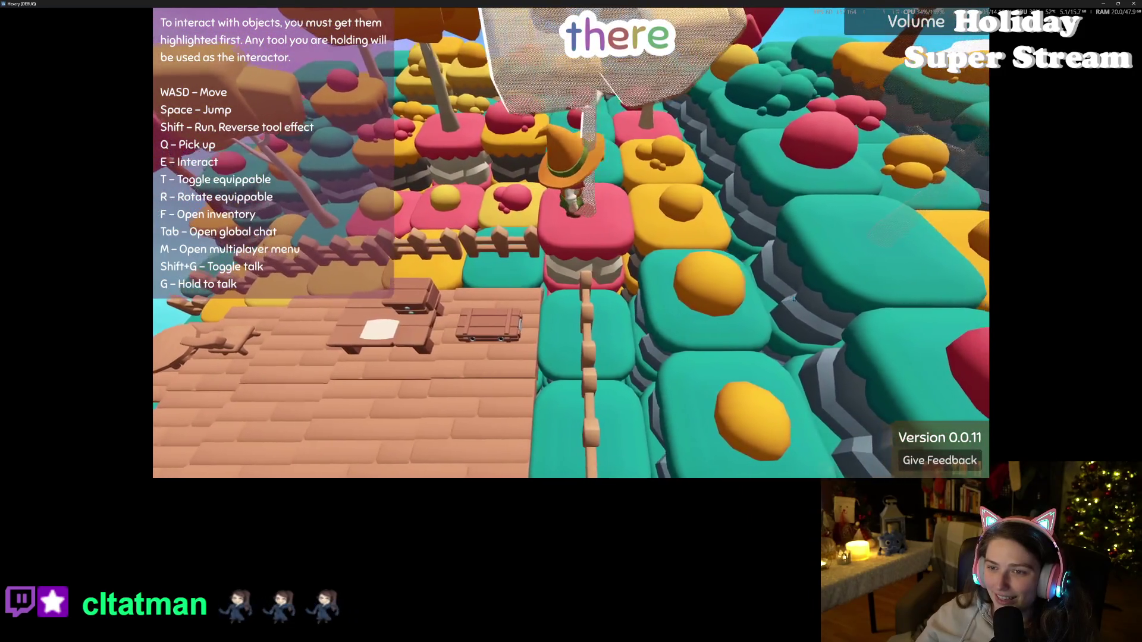
- Restore the running Hexery window to a smaller size over the editor
key("super+Down")
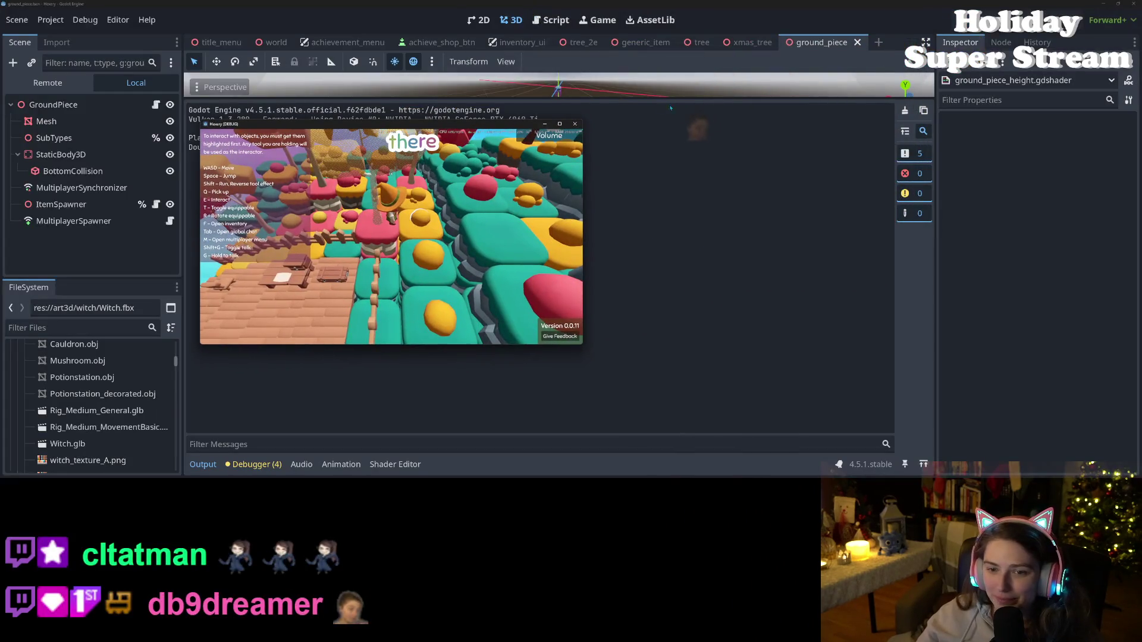
- Place the editor beside the game and show the ground shader code in distraction-free mode
key("super+Down")
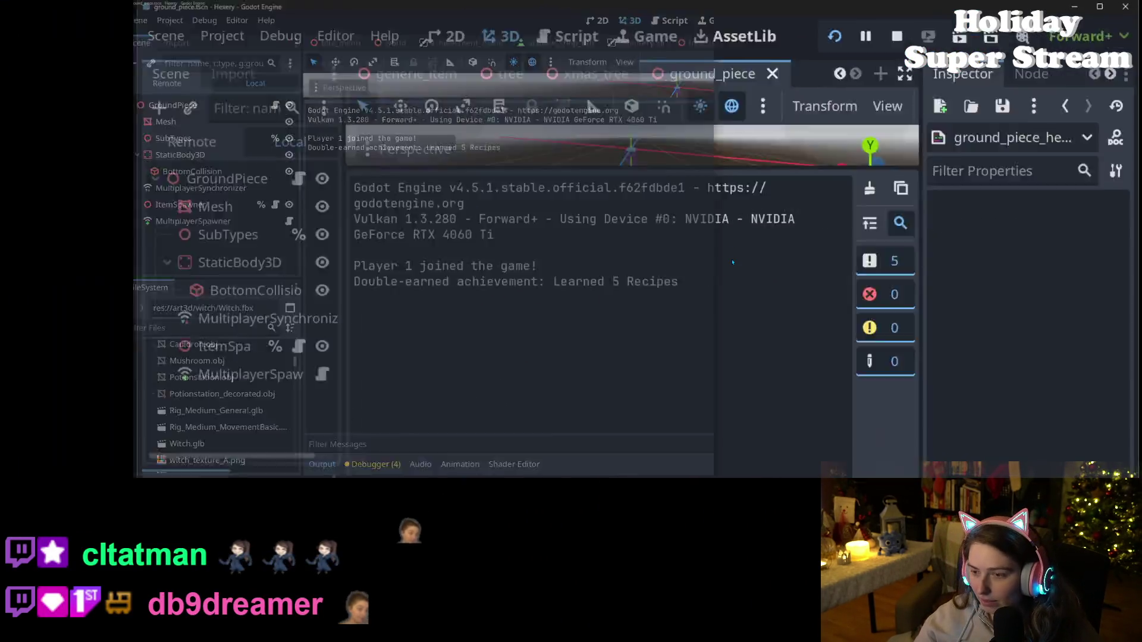
left_click(134, 123)
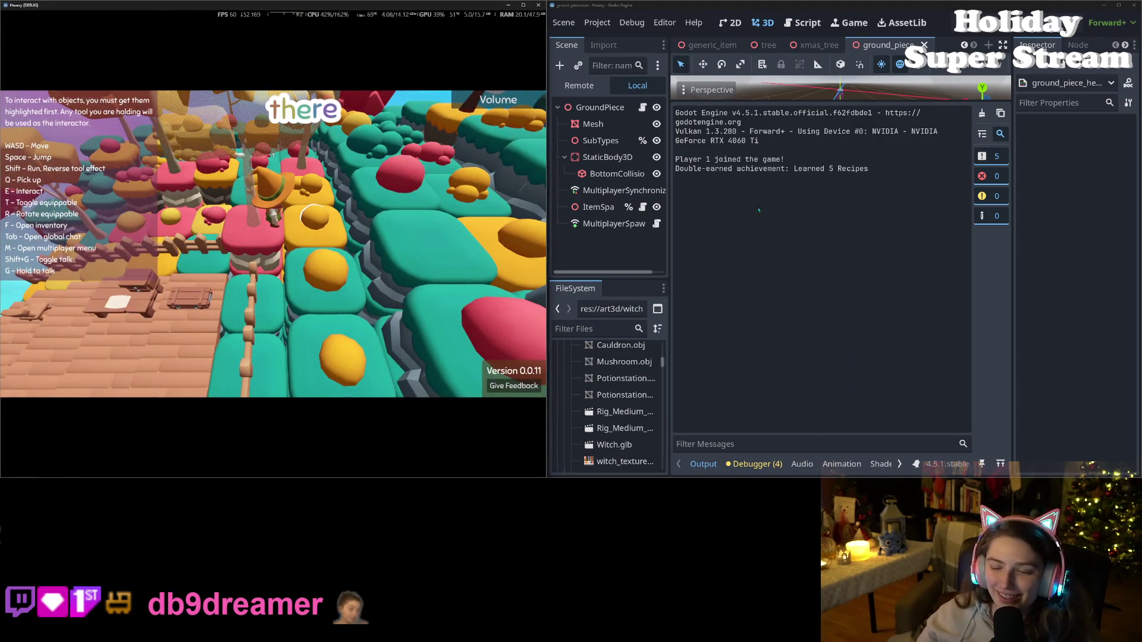
left_click(879, 465)
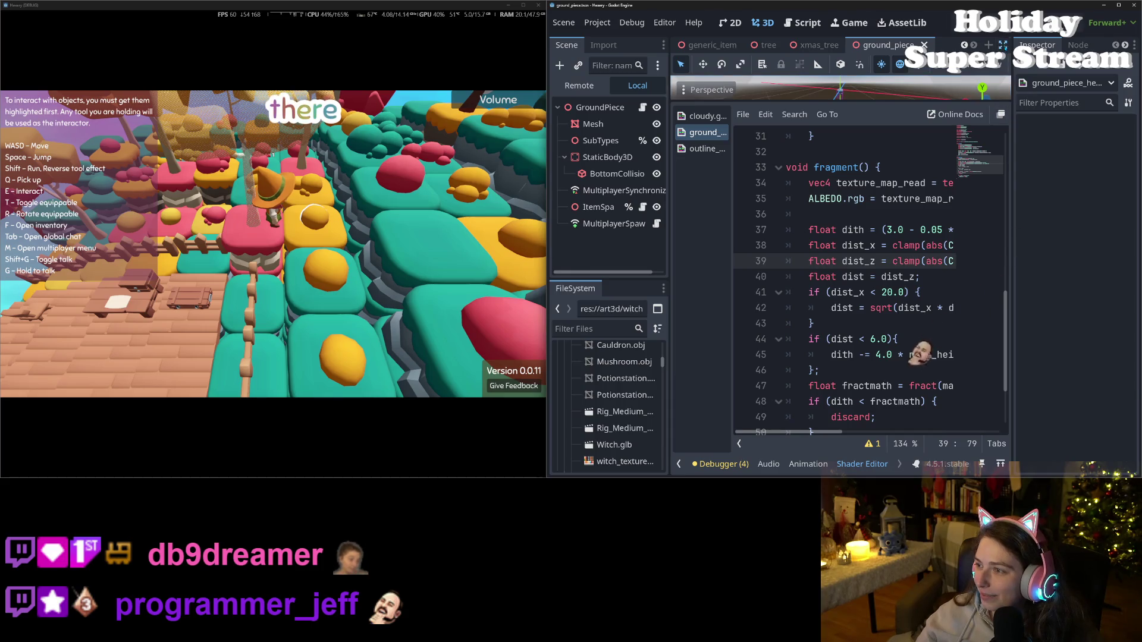
key("ctrl+shift+F11")
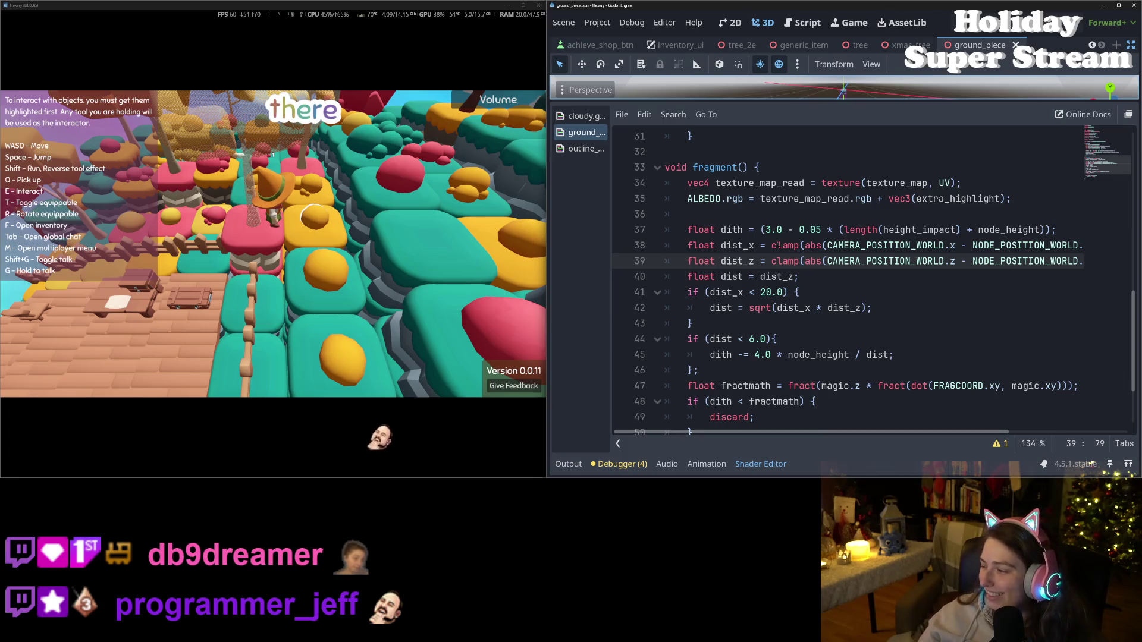
- Change line 39's dist_z offset to + 2.0, then stop and relaunch the game
scroll(868, 279, "down", 1)
scroll(868, 279, "up", 1)
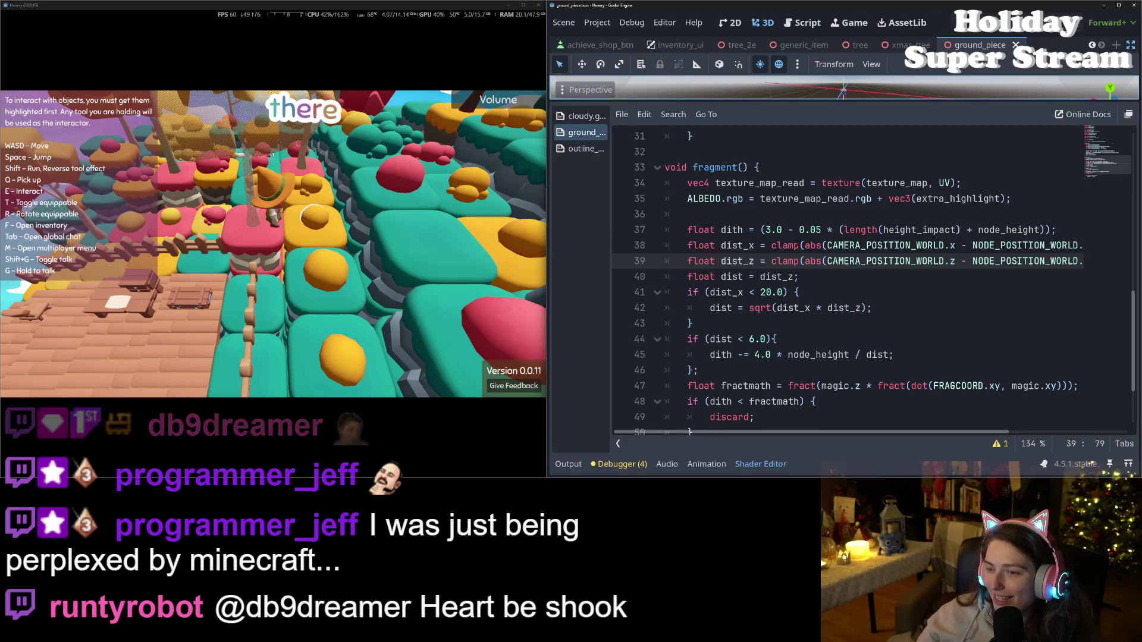
left_click(793, 231)
left_click(795, 245)
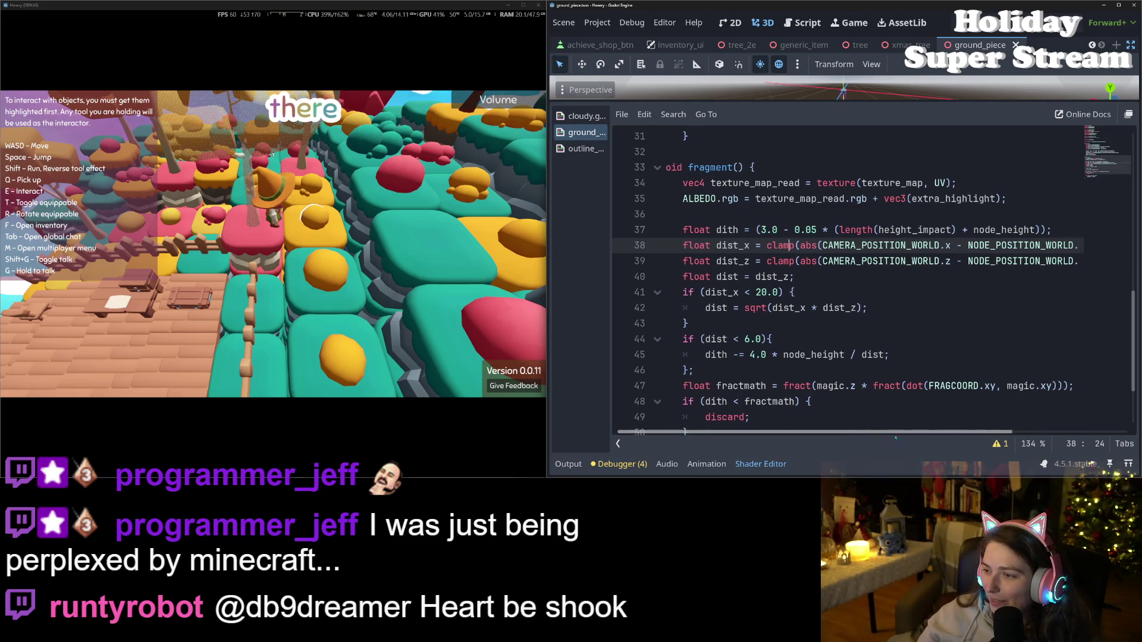
left_click_drag(851, 440, 981, 442)
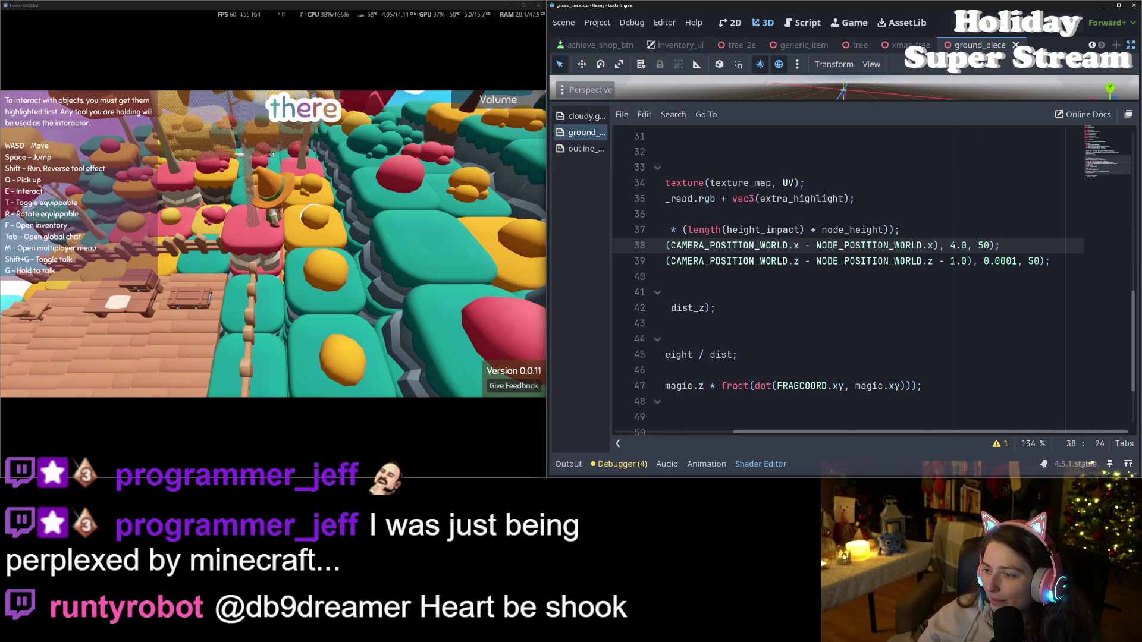
left_click(950, 261)
type("2")
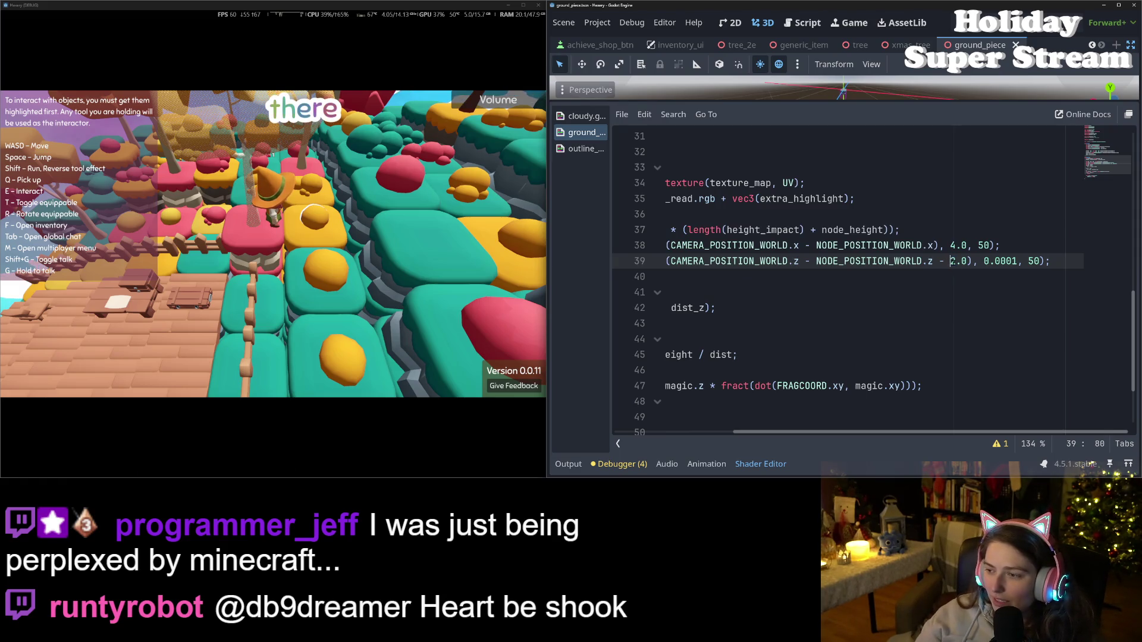
type("+")
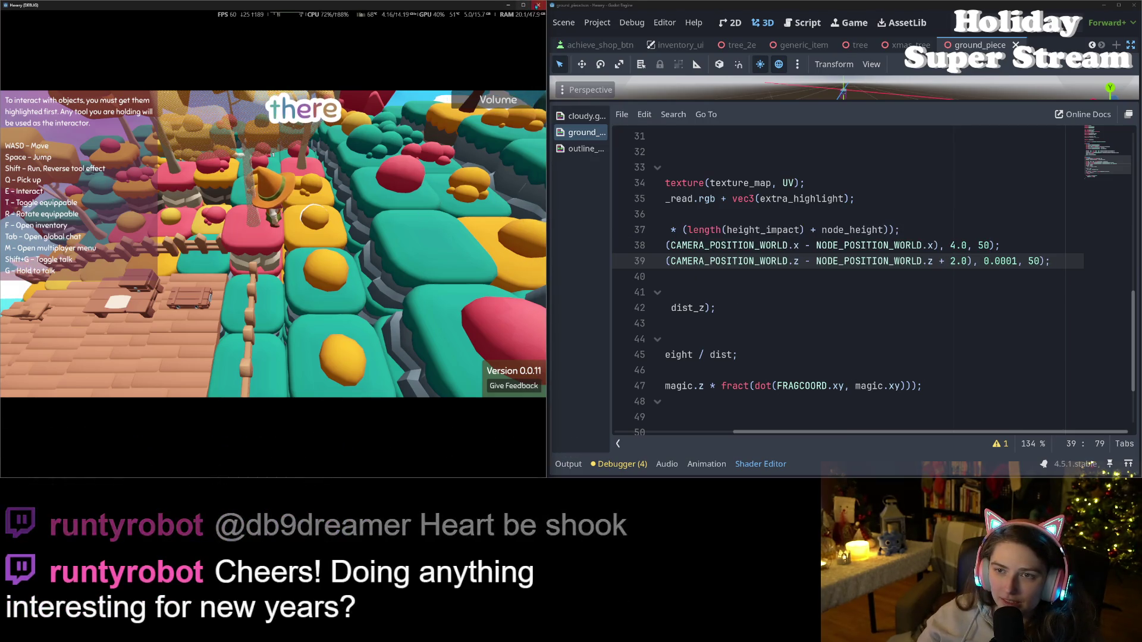
key("F8")
key("F5")
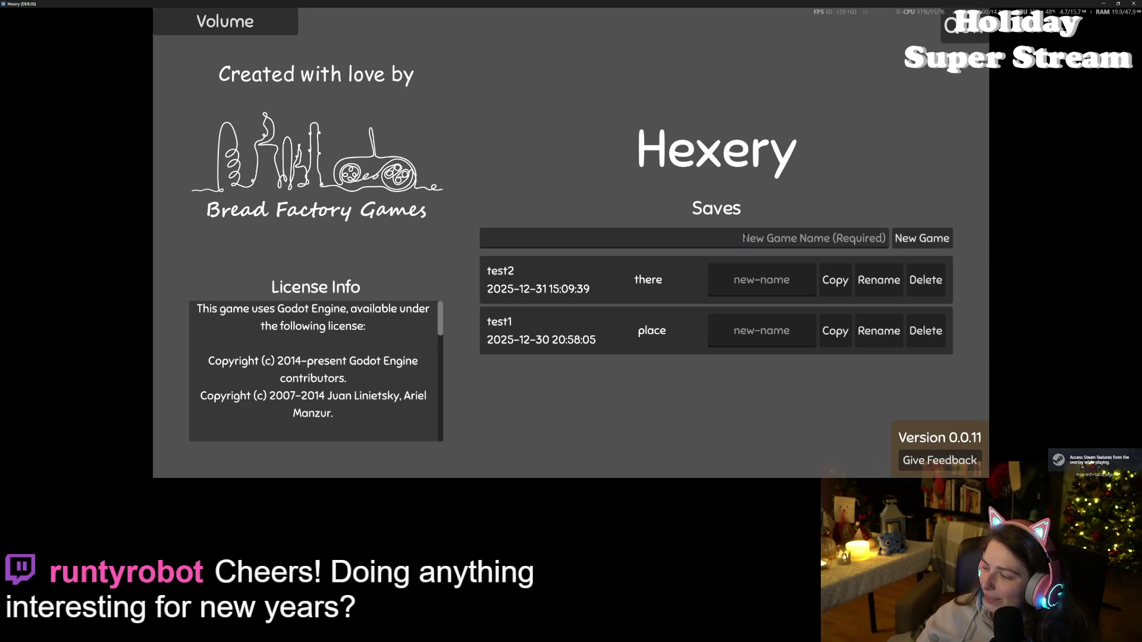
- Load the test2 save, walk forward along the island, then stop the game
left_click(721, 310)
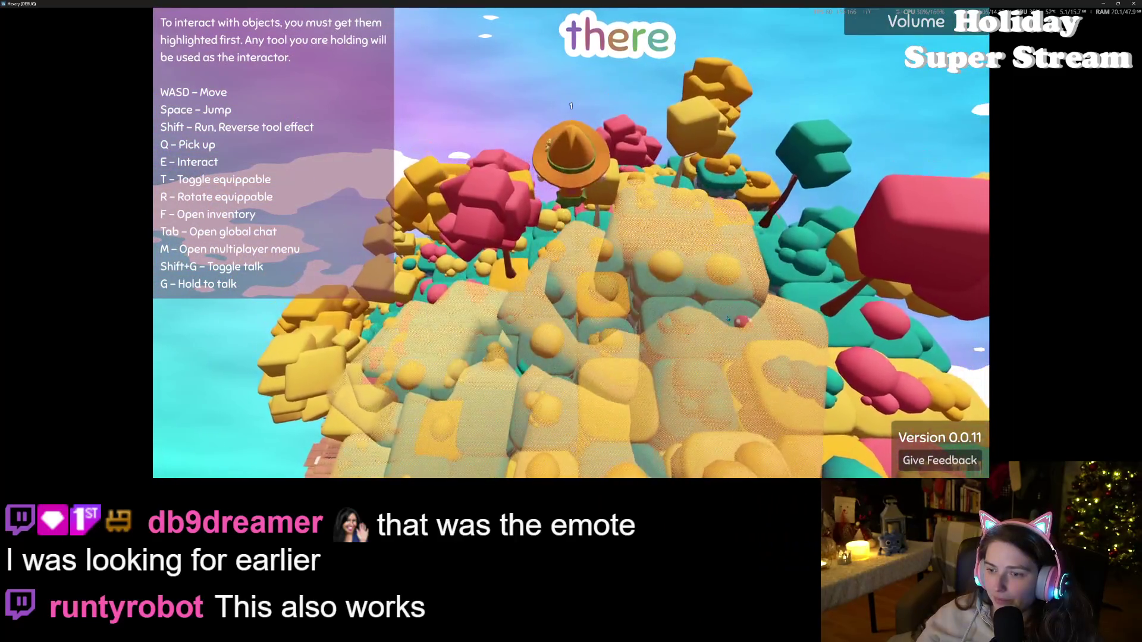
key("w")
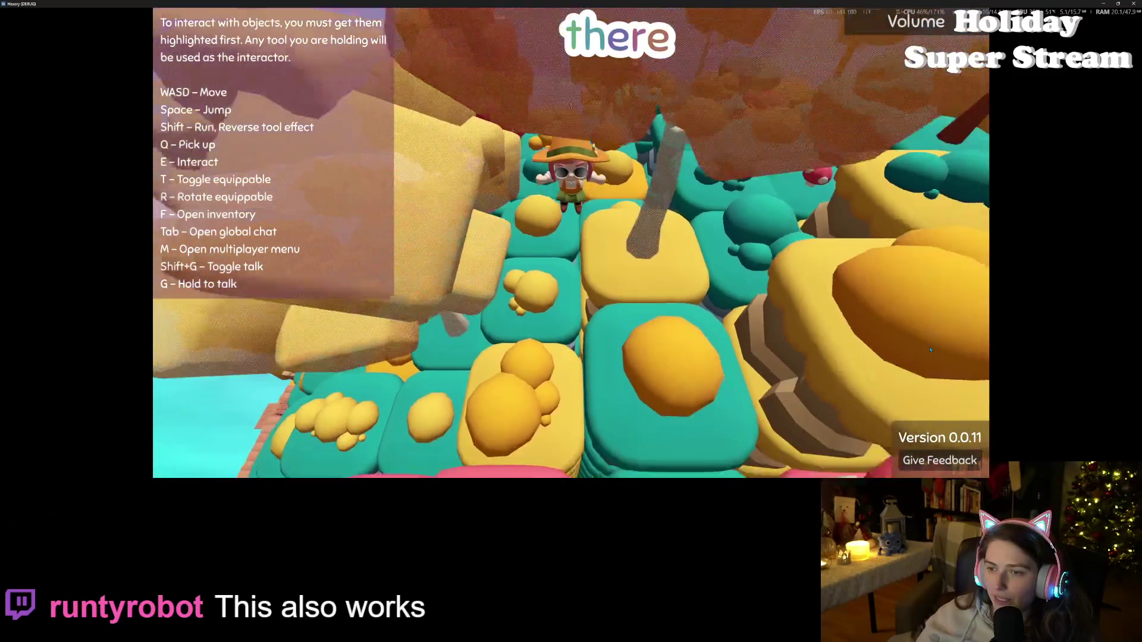
key("w")
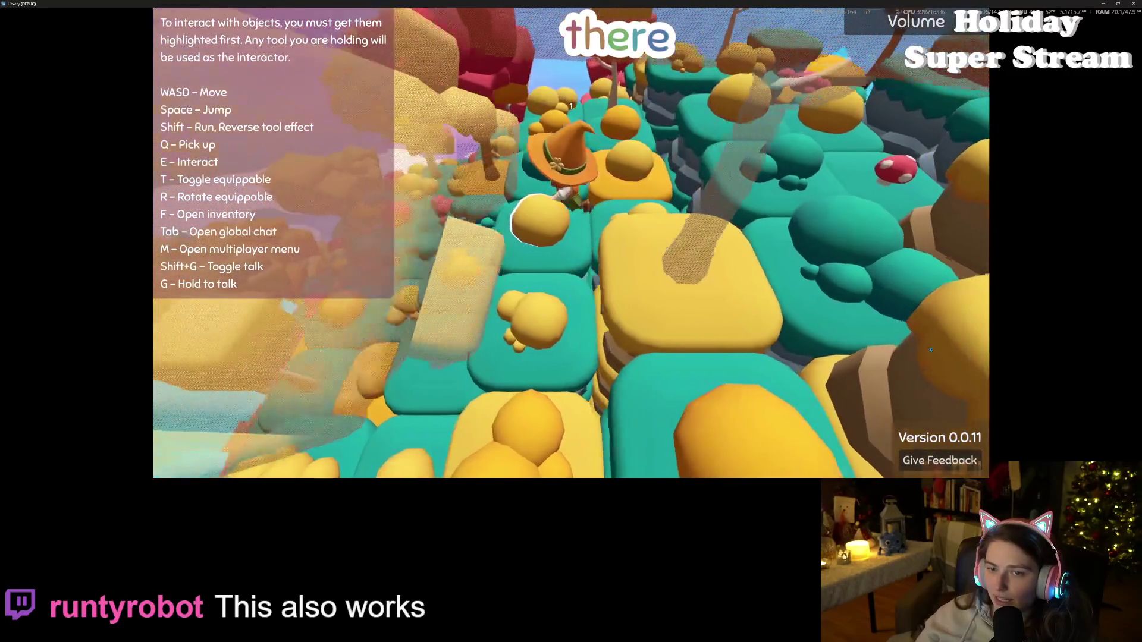
key("w")
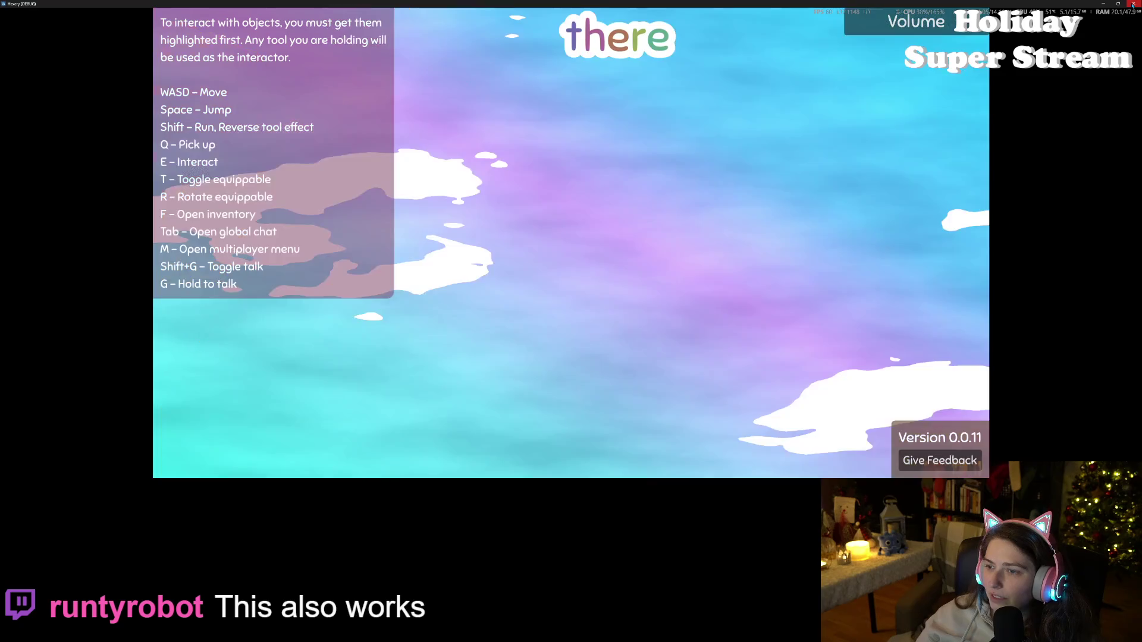
left_click(1133, 3)
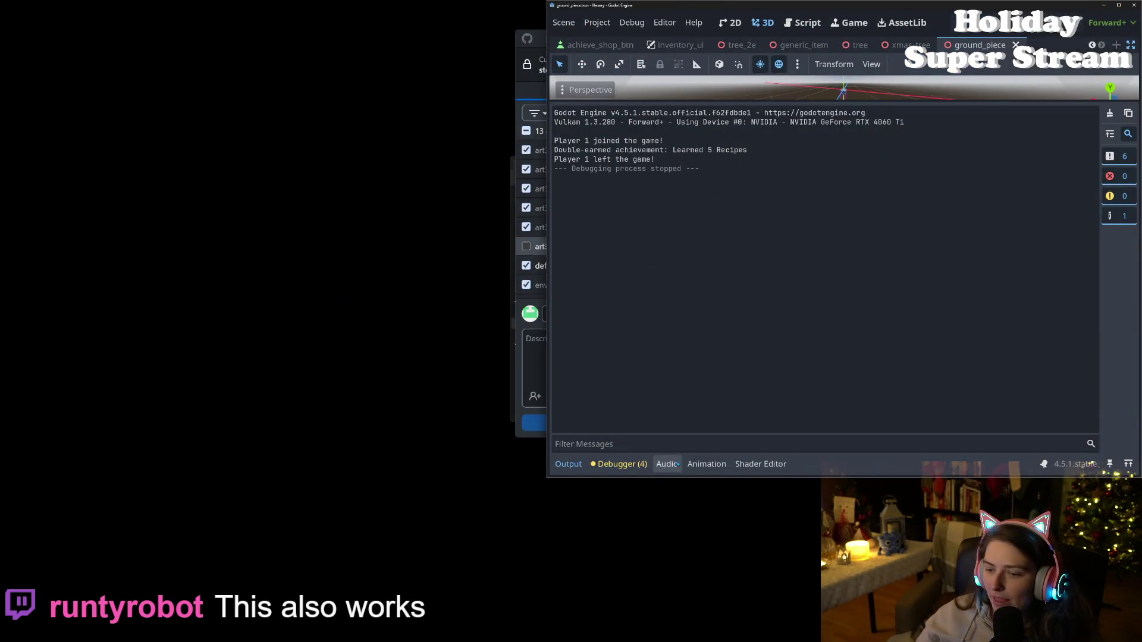
- Change the line 39 offset from 2.0 to 2.5, save, and run the game to test
left_click(747, 466)
left_click(966, 247)
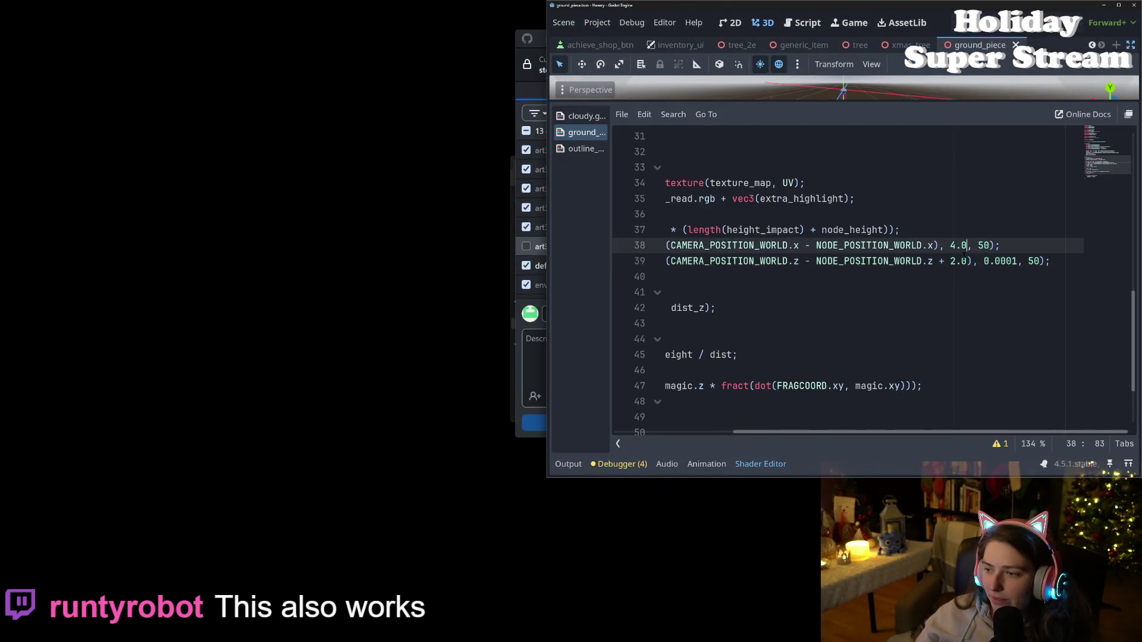
left_click(967, 261)
type("5")
key("ctrl+s")
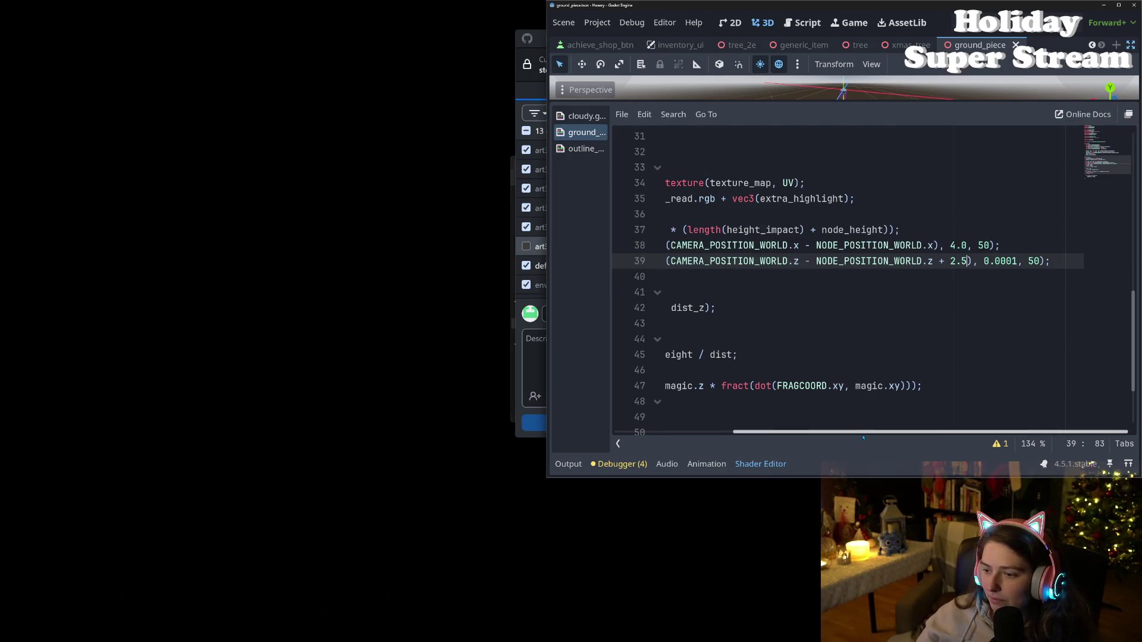
left_click_drag(863, 438, 699, 413)
left_click(802, 292)
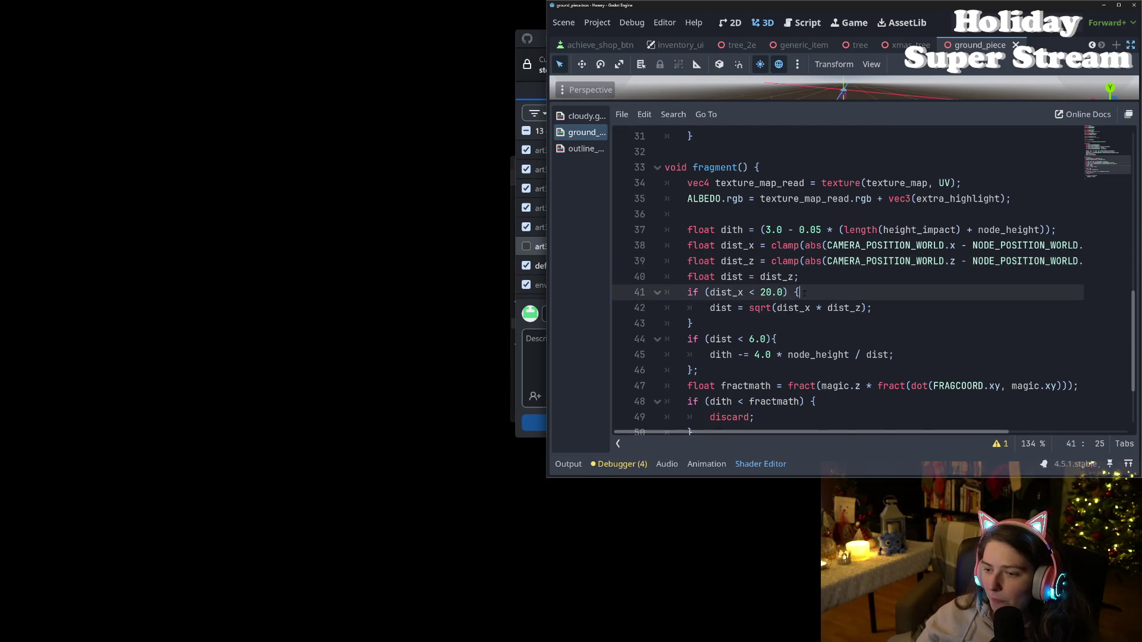
double_click(720, 355)
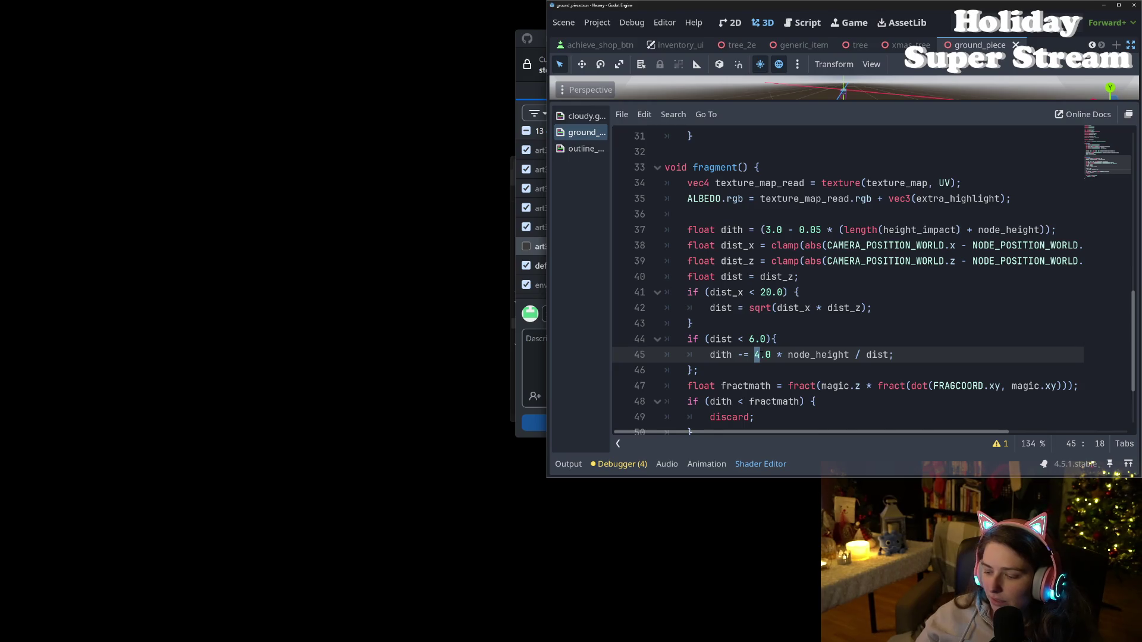
type("8")
key("F5")
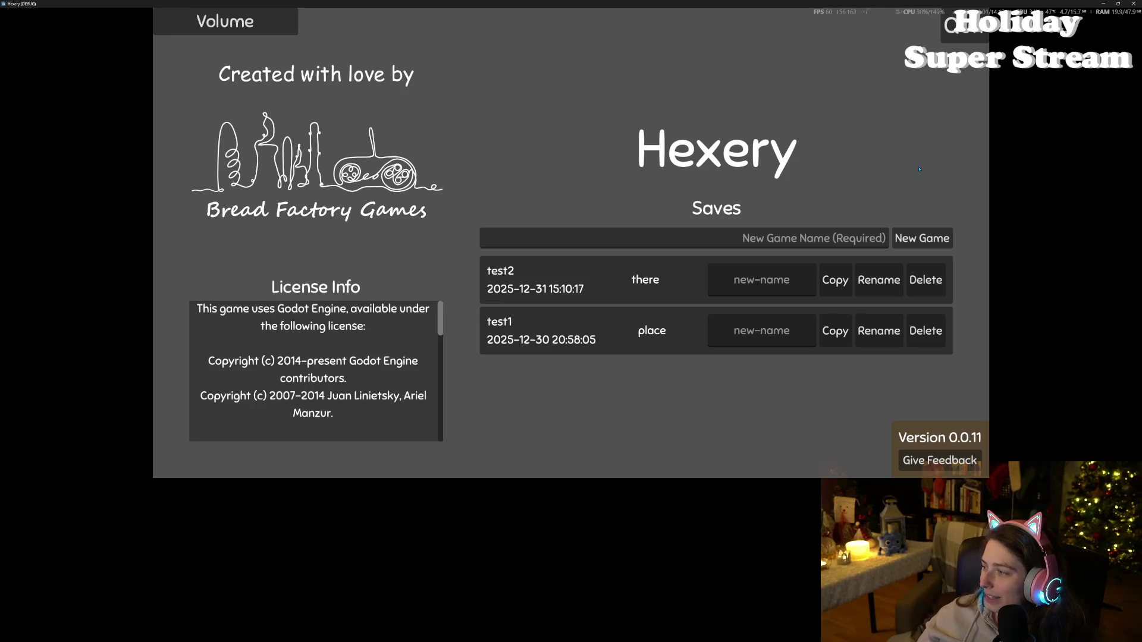
- Load the test2 save, close the game, and return to the ground shader code
left_click(681, 273)
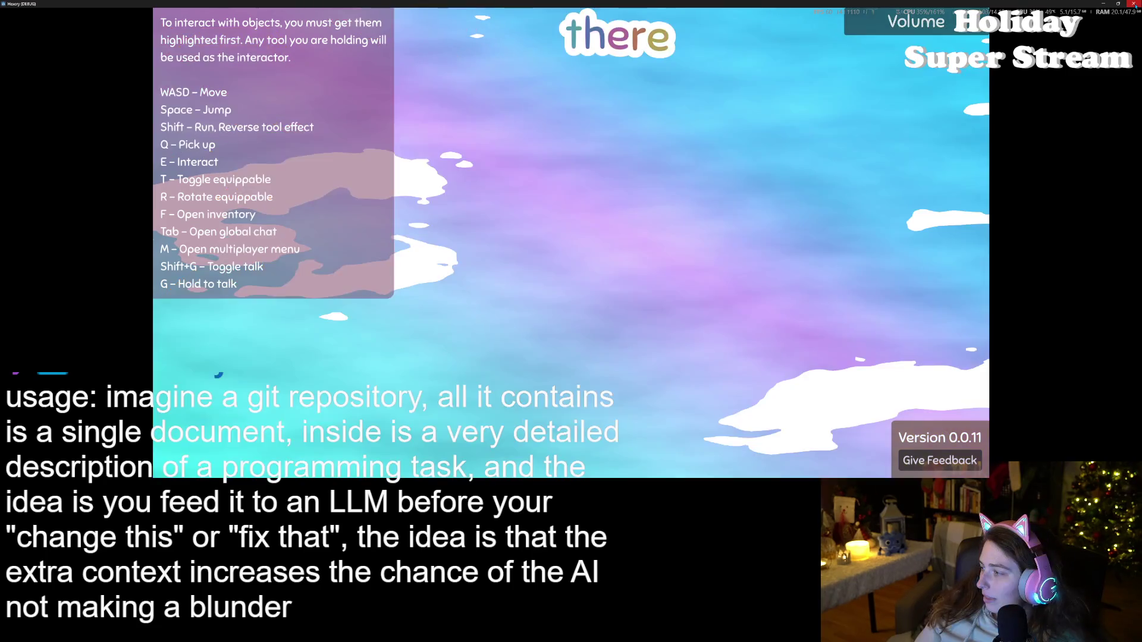
left_click(1132, 3)
left_click(757, 464)
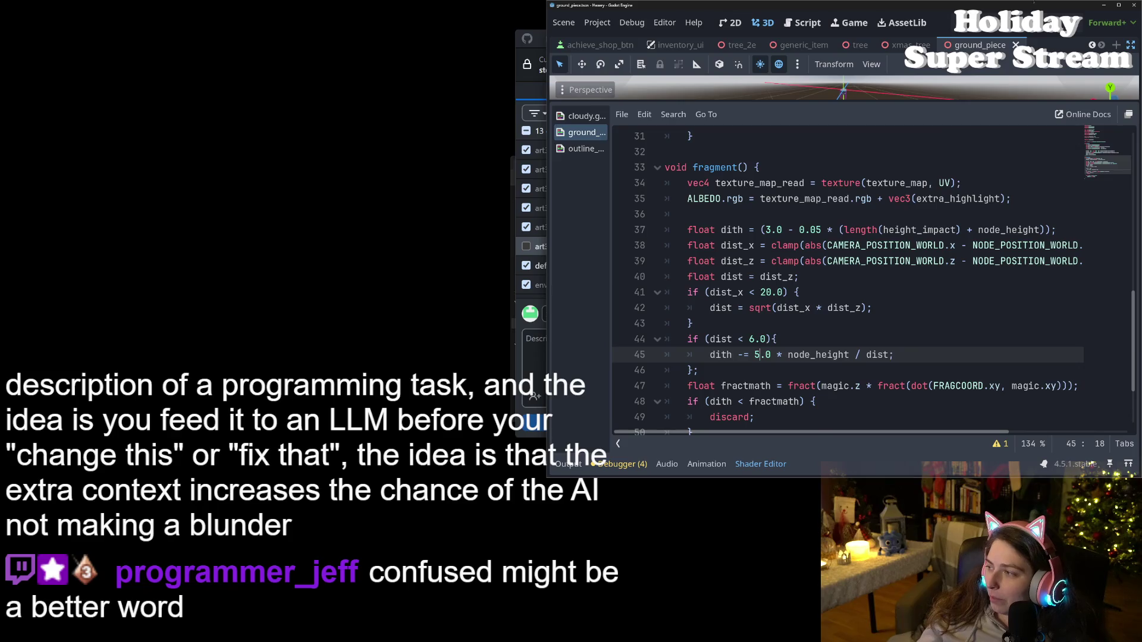
- Run the game, load test2, walk across the pink and yellow treetop blocks, then close it
key("F5")
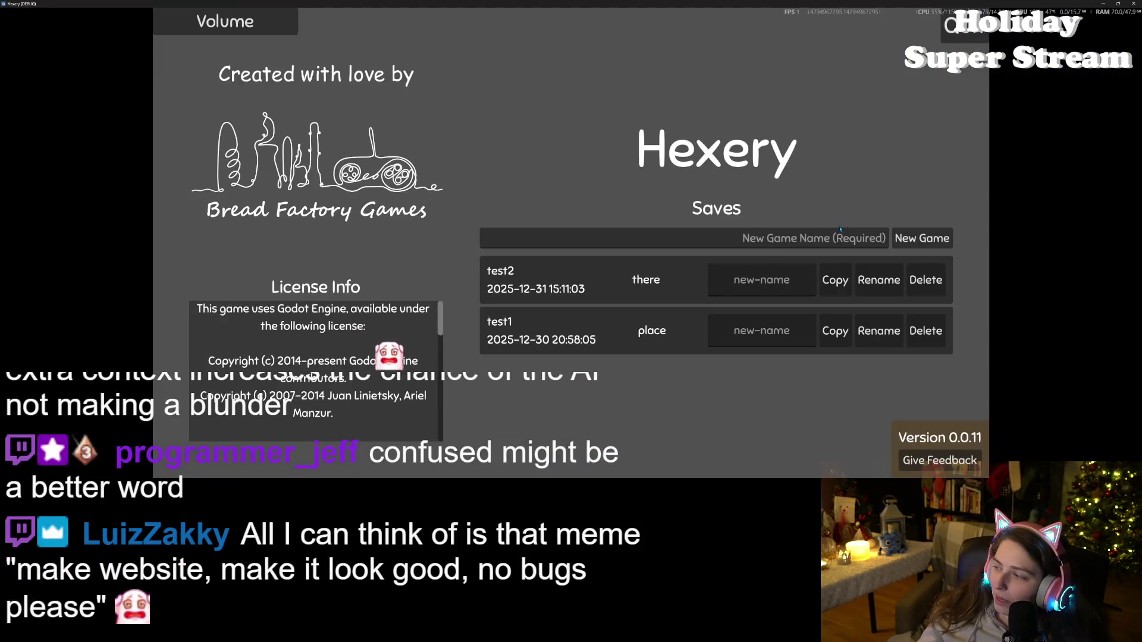
left_click(590, 287)
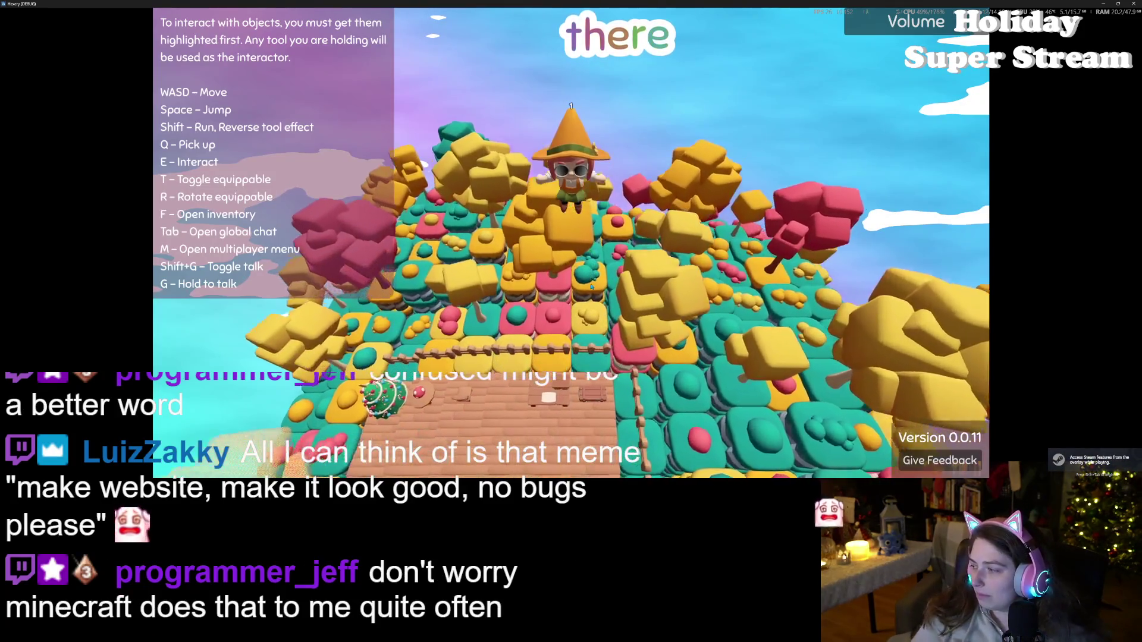
key("w")
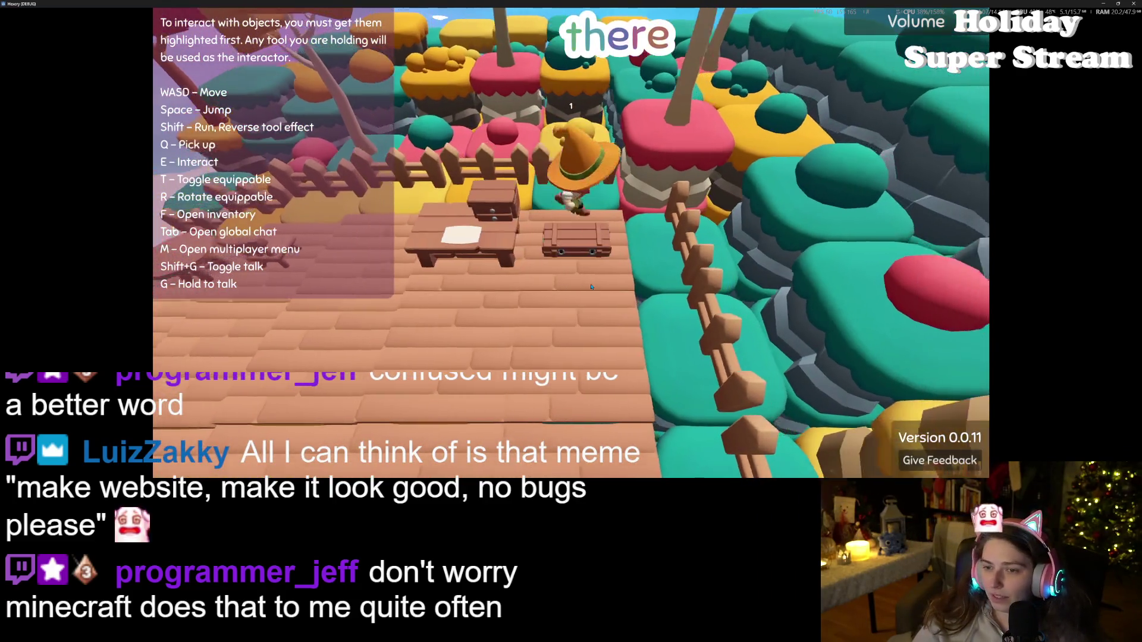
key("w")
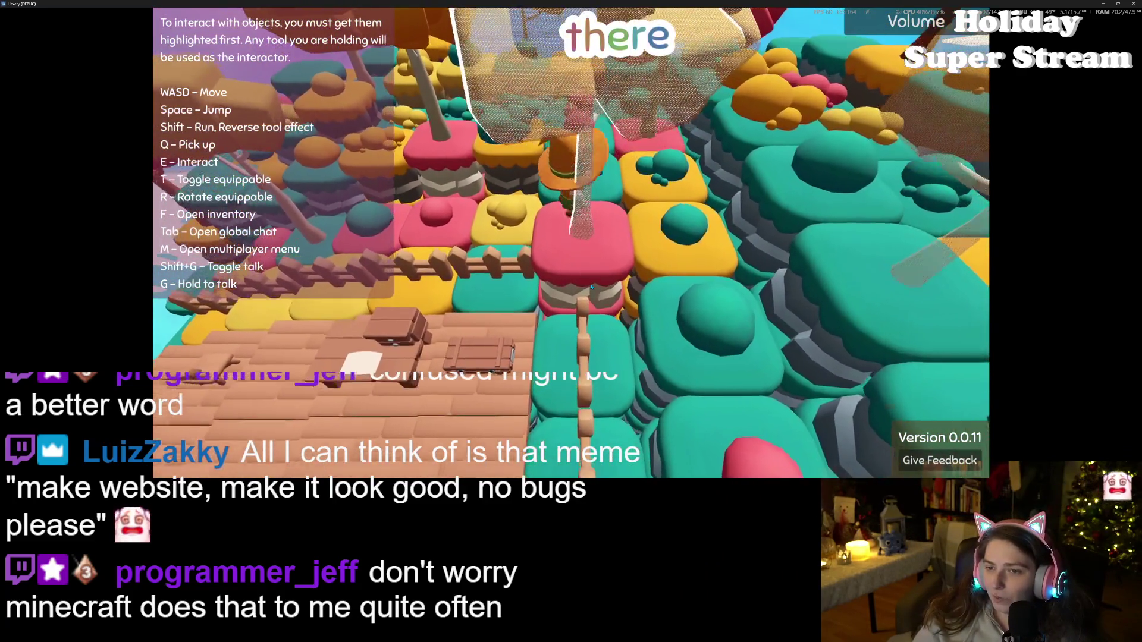
key("s")
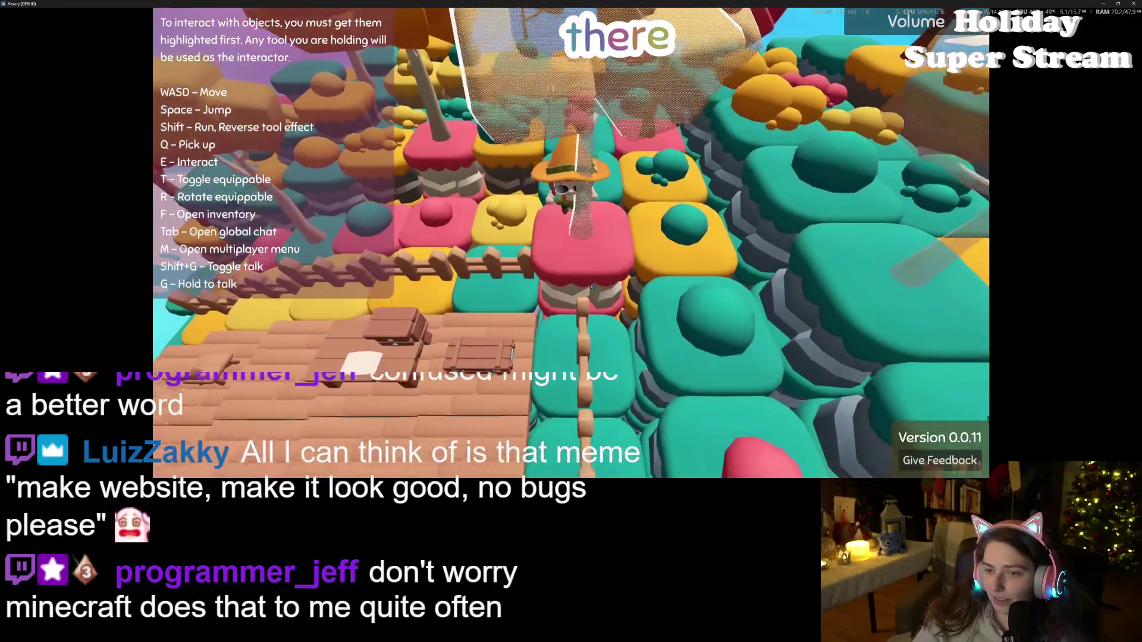
key("d")
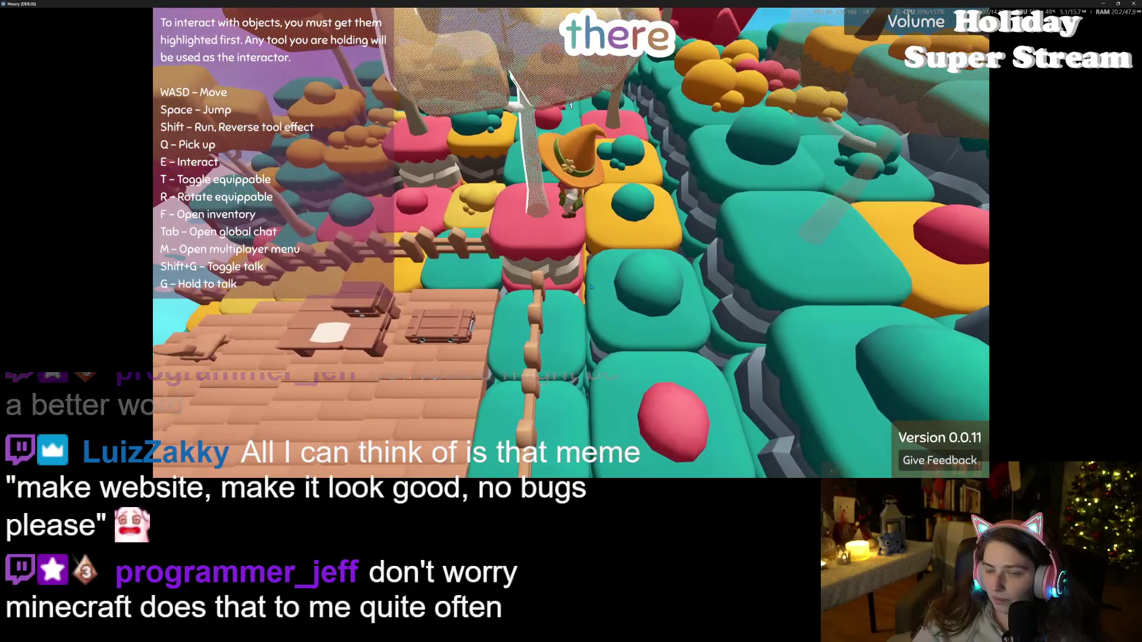
key("d")
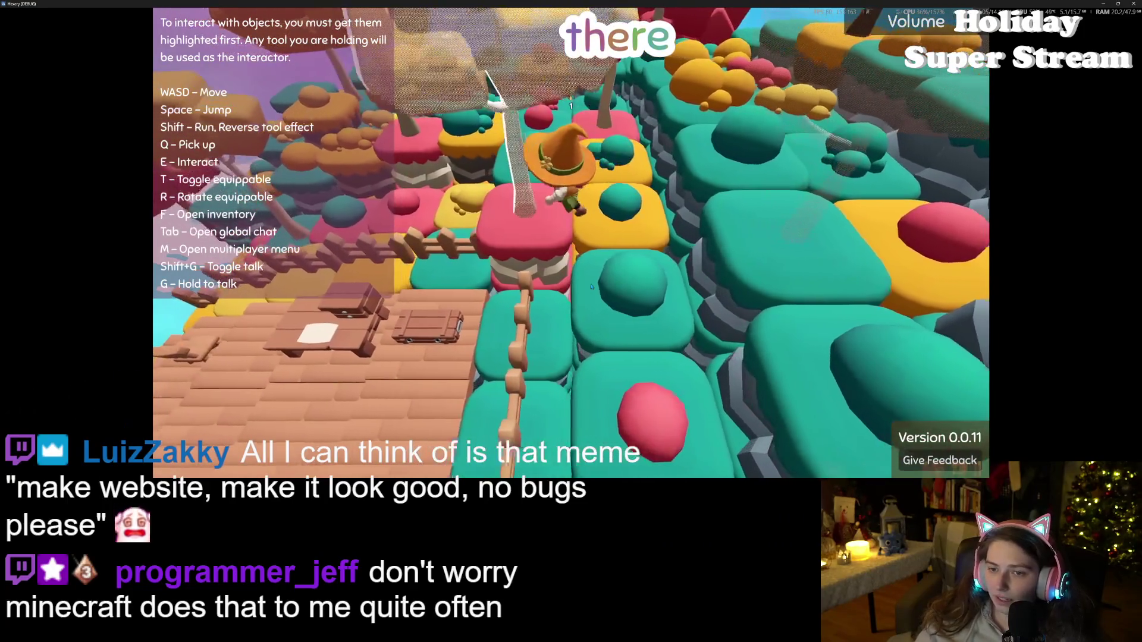
key("d")
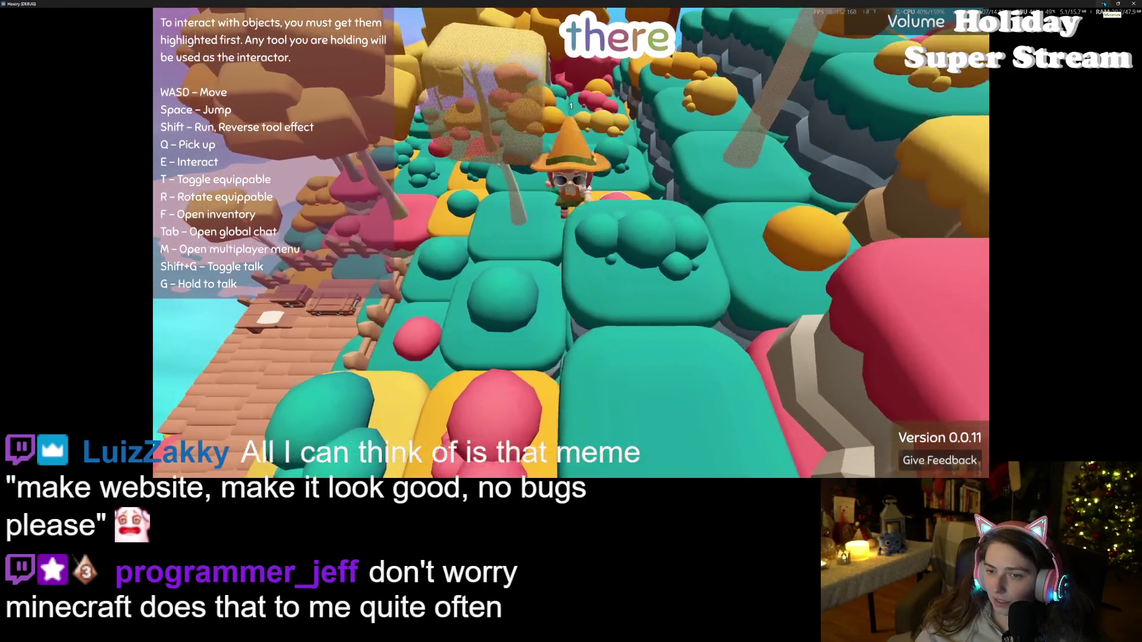
key("a")
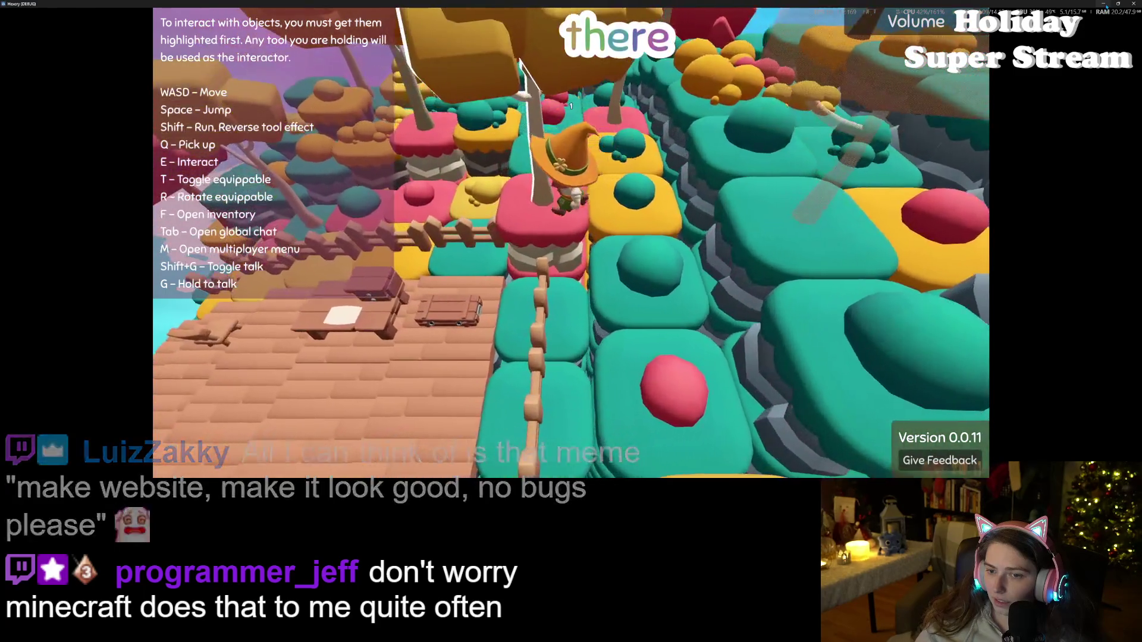
left_click(1132, 3)
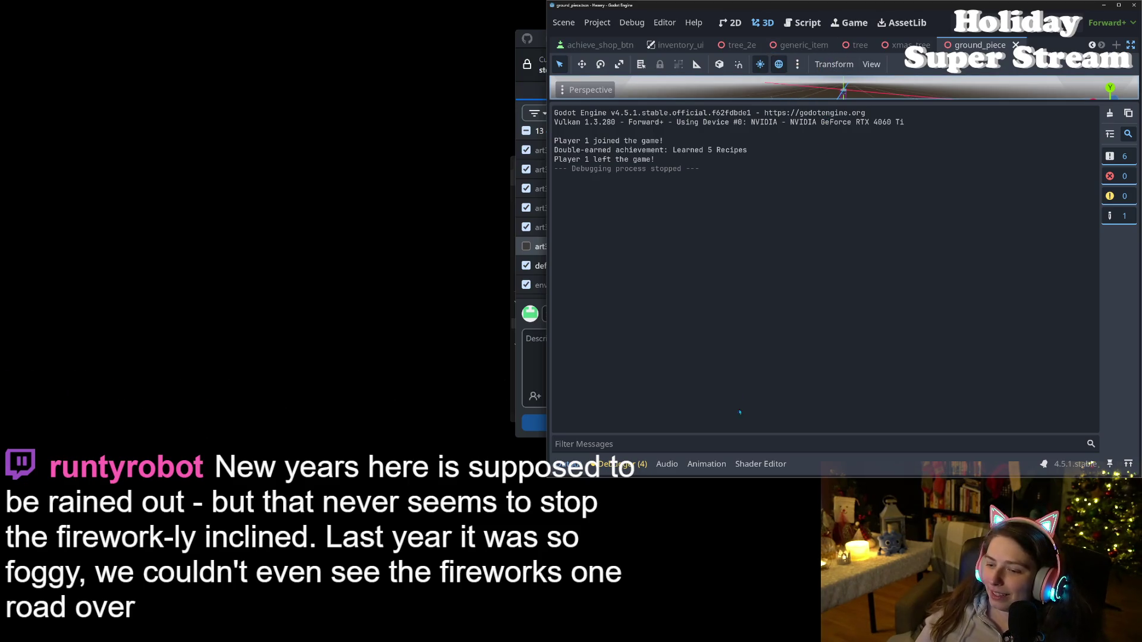
- Change the line 44 threshold from 6.0 to 5.0, save, and run the game
left_click(753, 463)
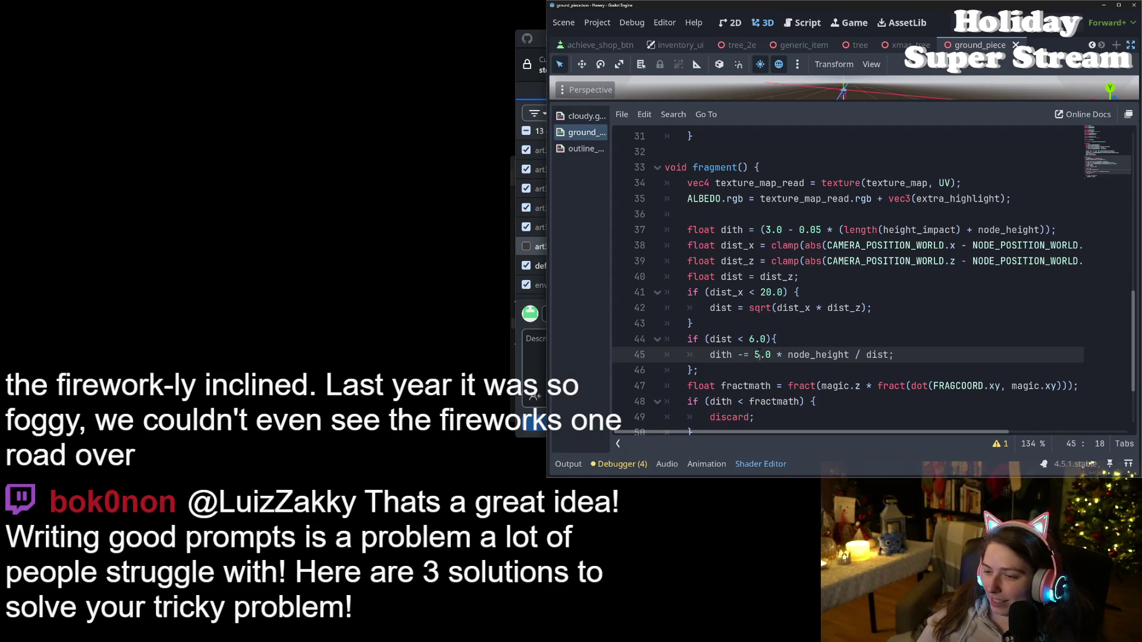
left_click(753, 339)
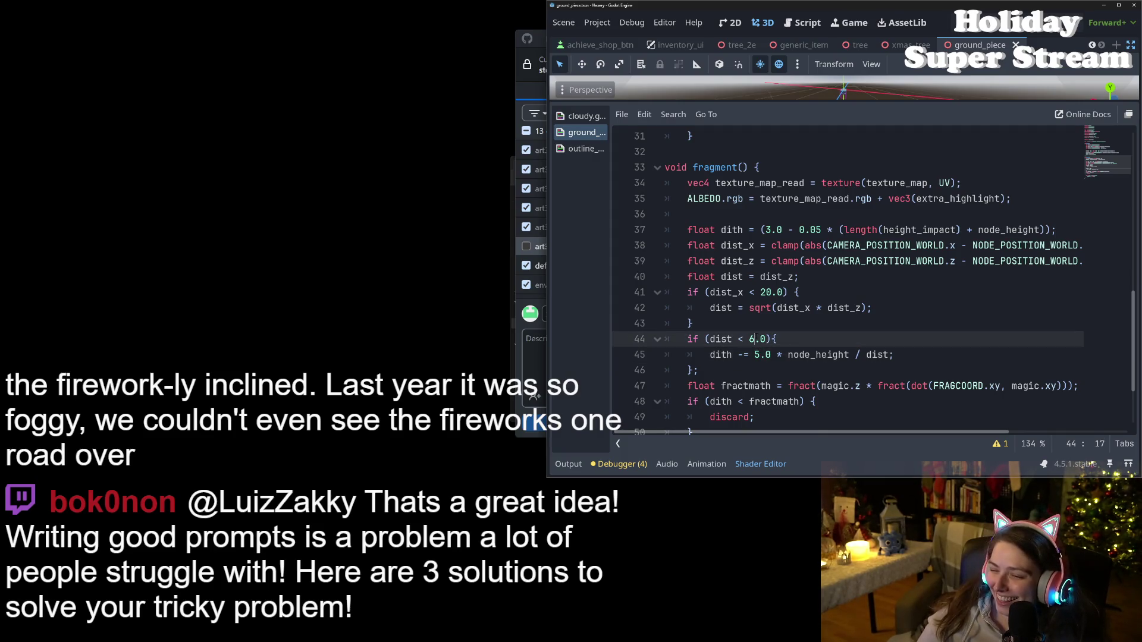
key("shift+Left")
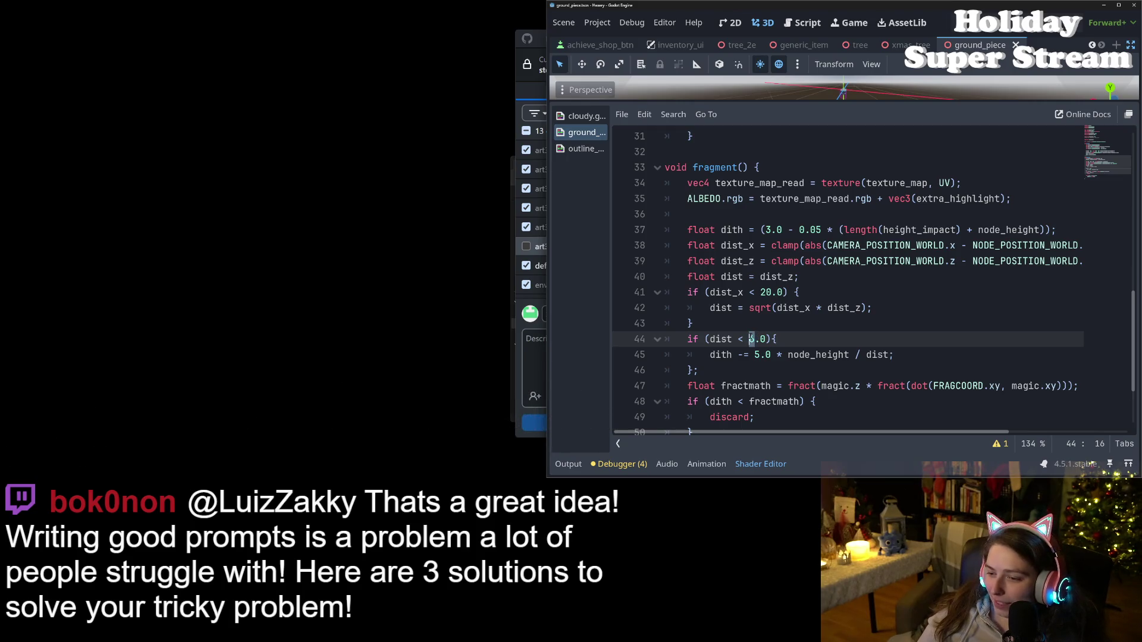
type("5")
key("ctrl+s")
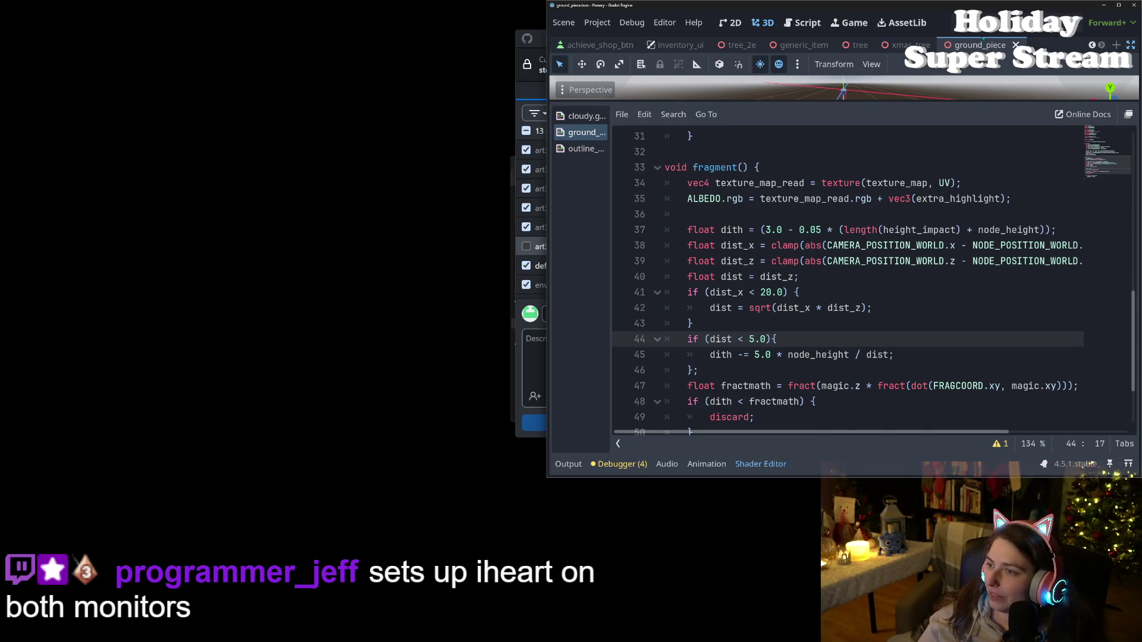
key("F5")
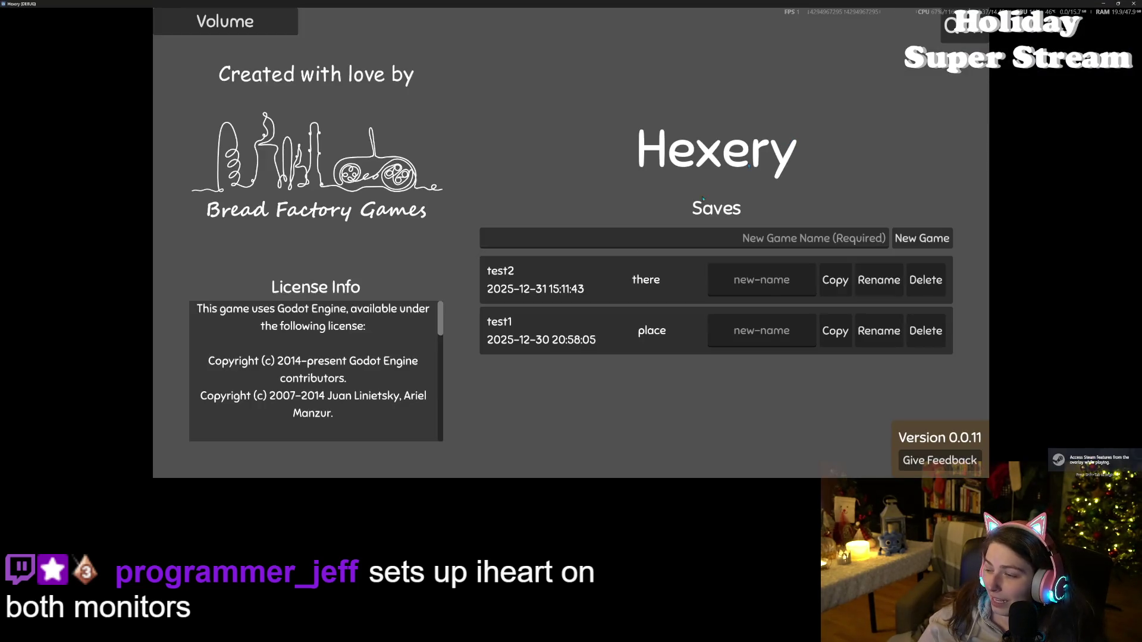
- Load test2, move back and forth near the tree to inspect the ground blocks, then close the game
left_click(599, 276)
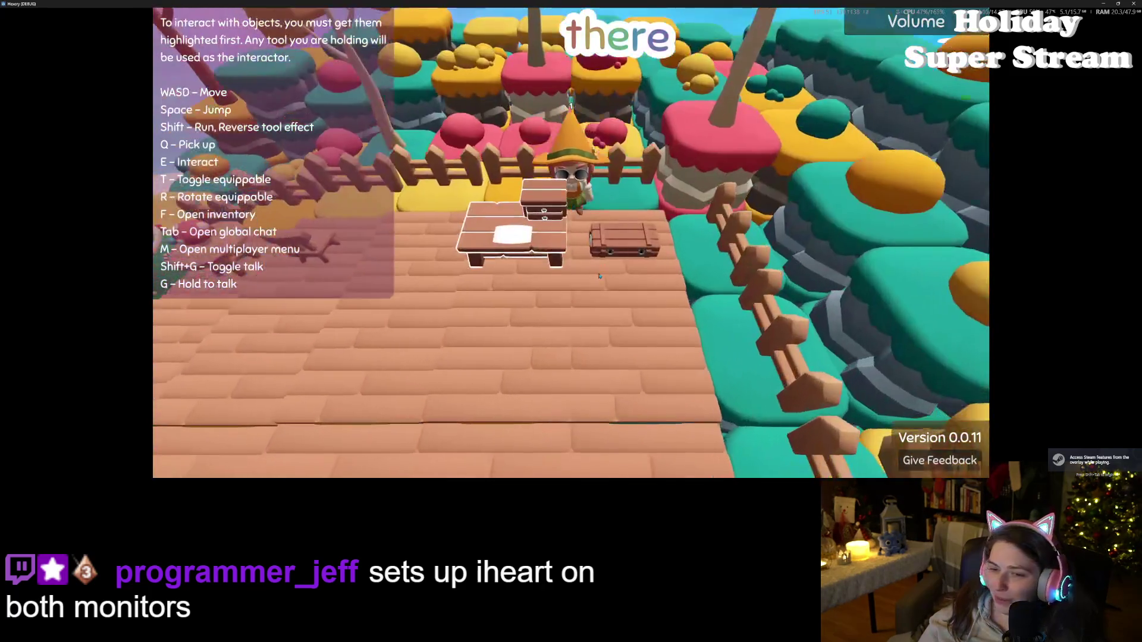
key("w")
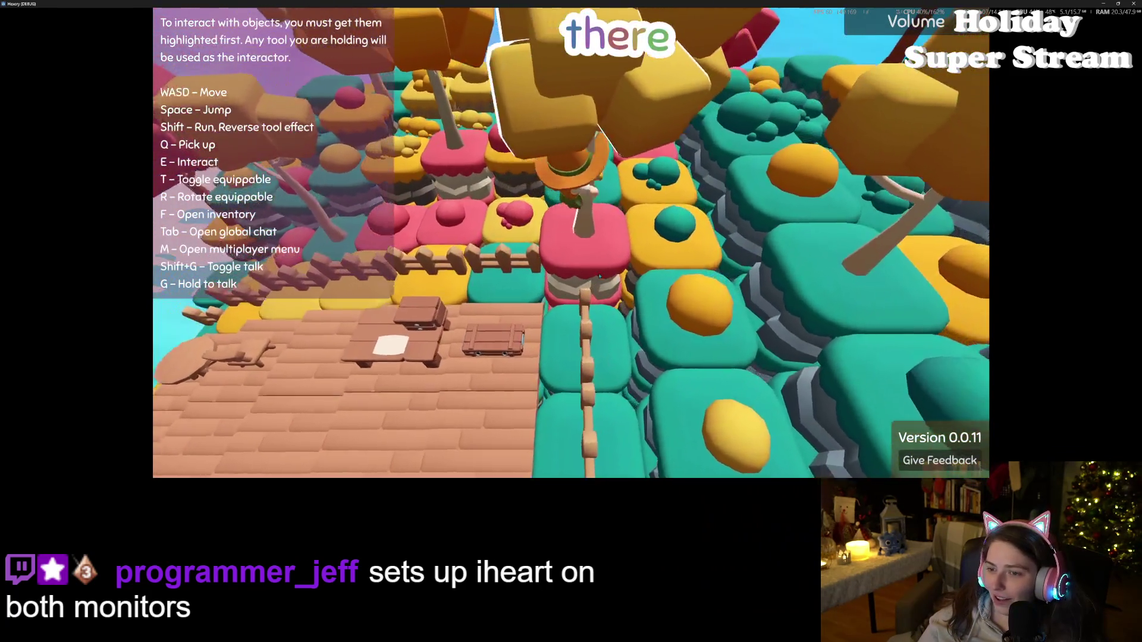
key("s")
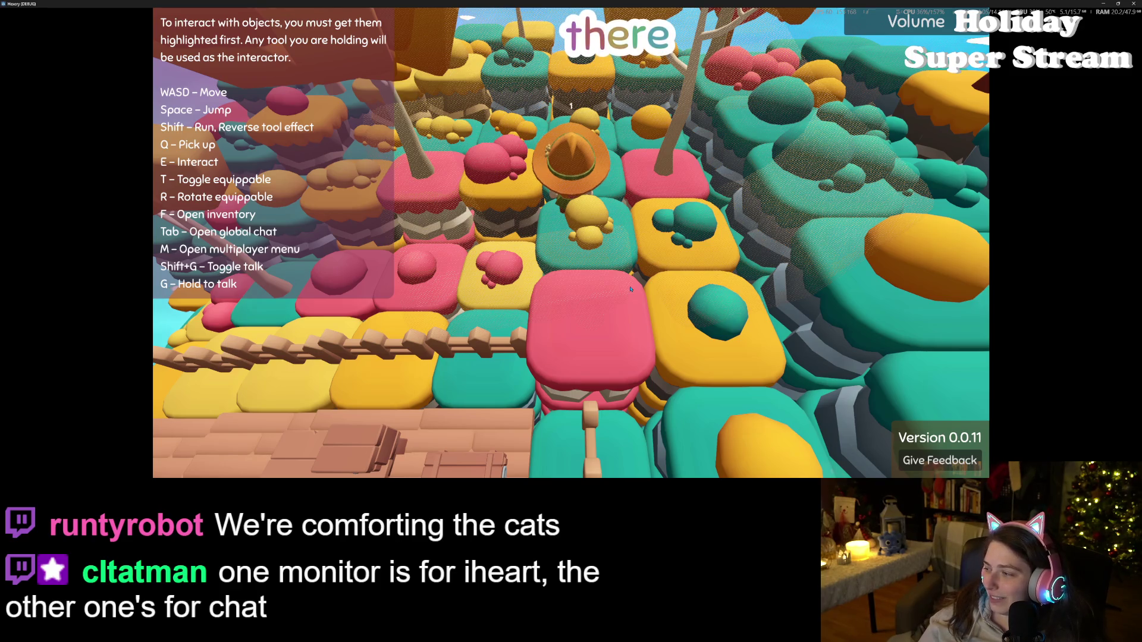
key("w")
key("s")
key("w")
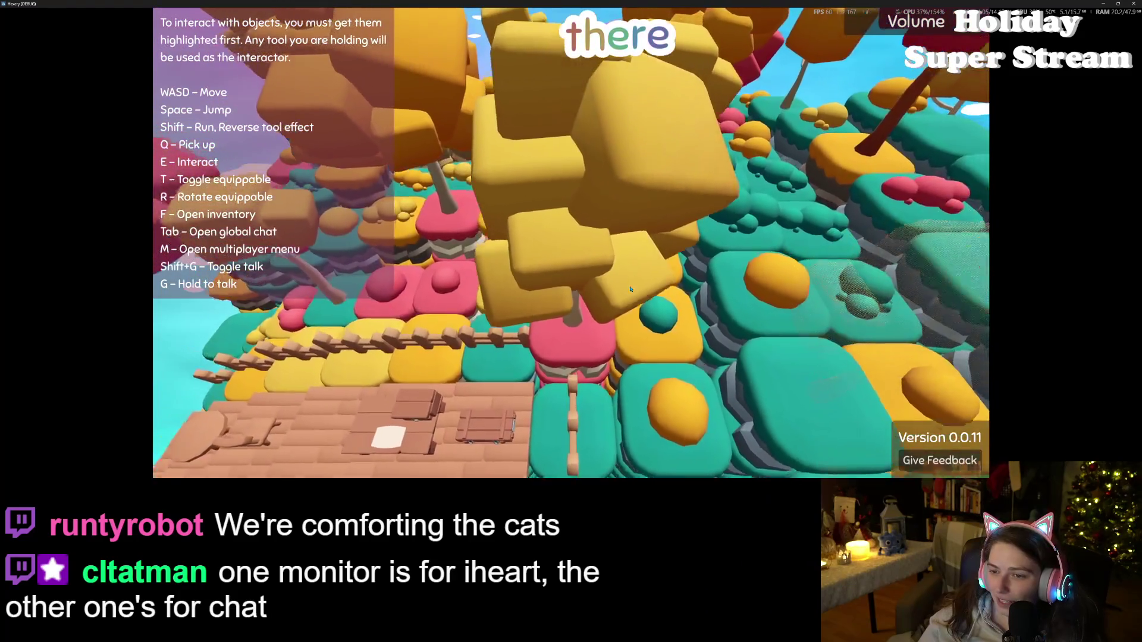
key("s")
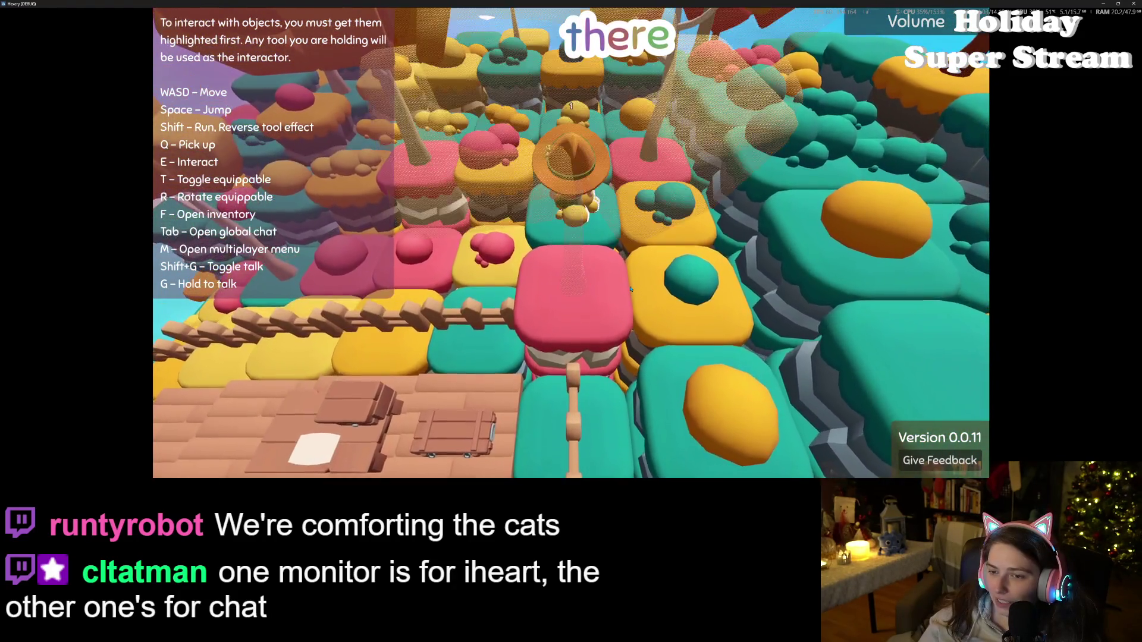
key("w")
key("s")
key("w")
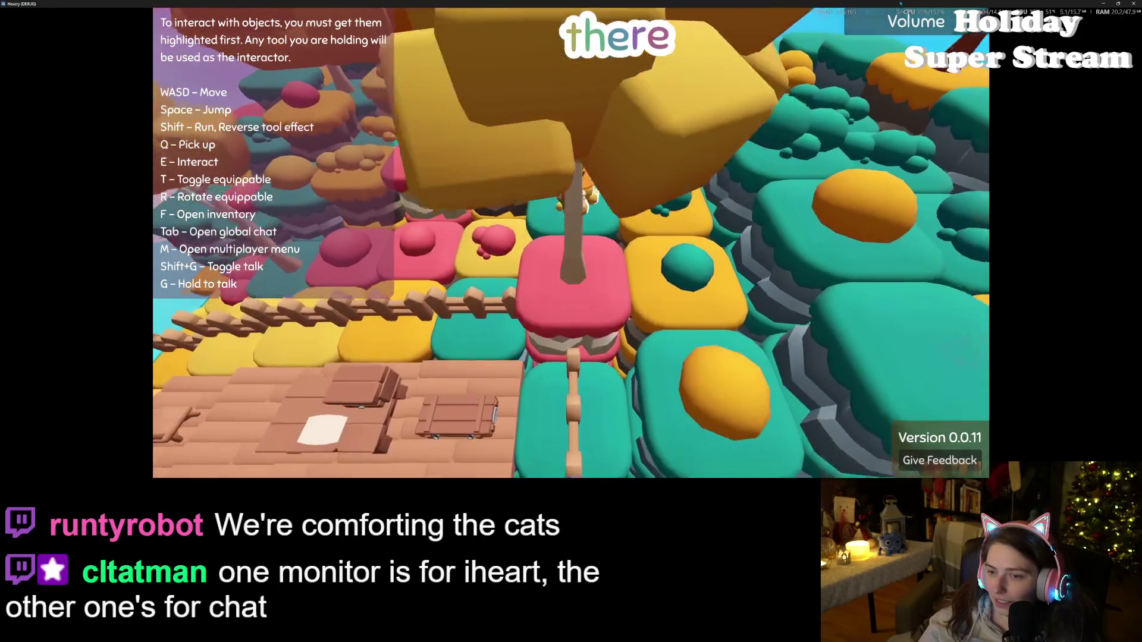
left_click(1133, 3)
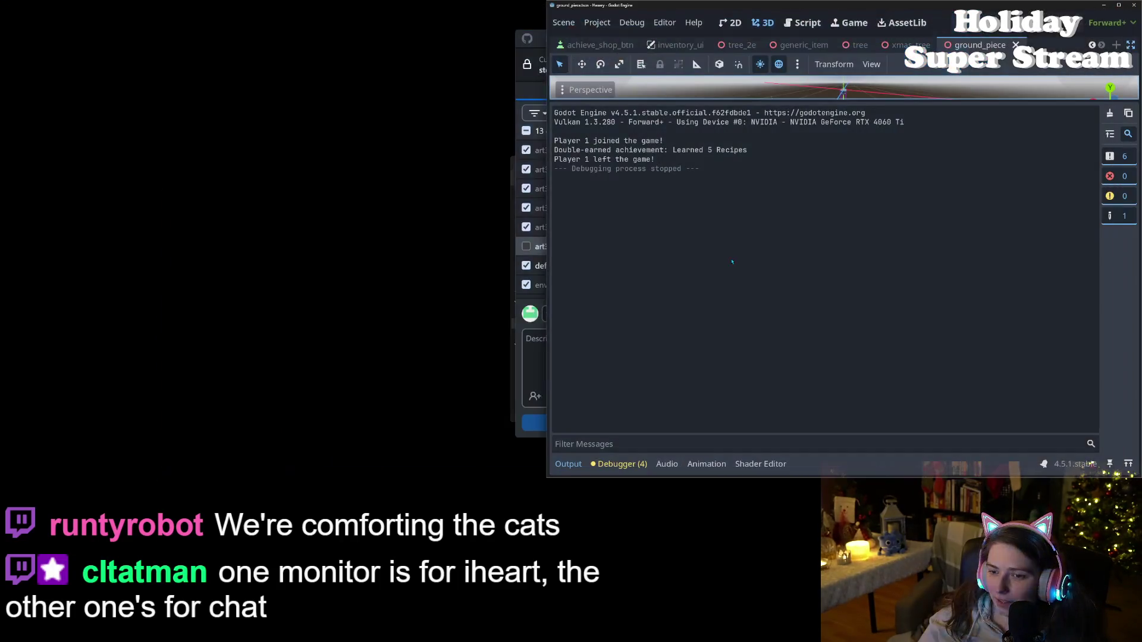
- Set the line 44 threshold to 5.75, save, test it in the test2 world, then close the game
left_click(760, 463)
left_click(750, 339)
key("Delete")
type("75){")
key("ctrl+s")
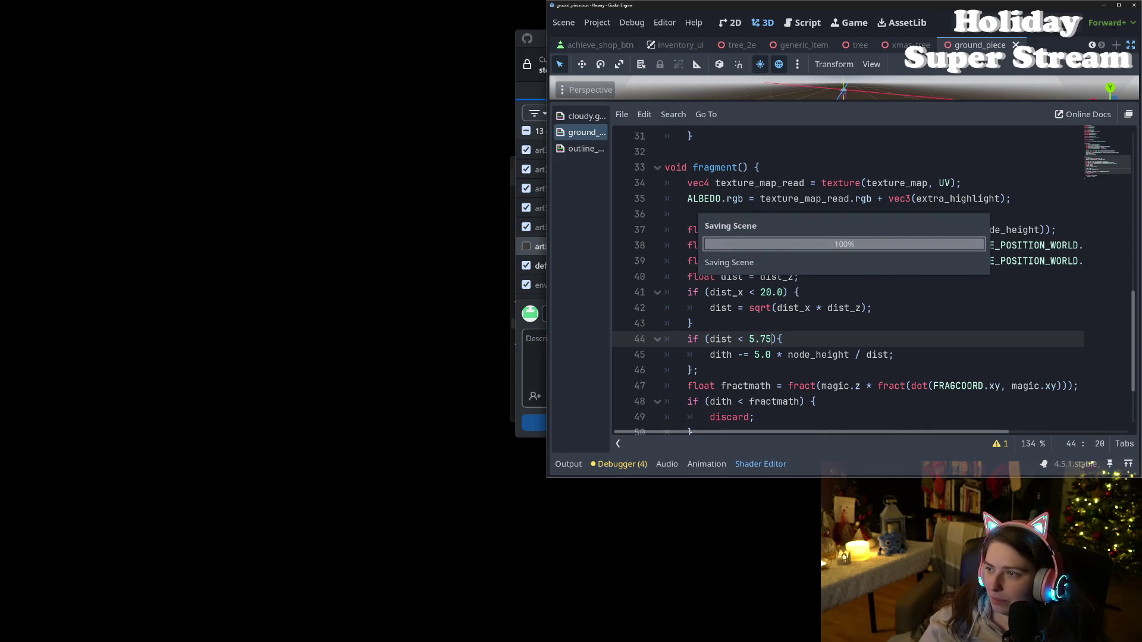
key("F5")
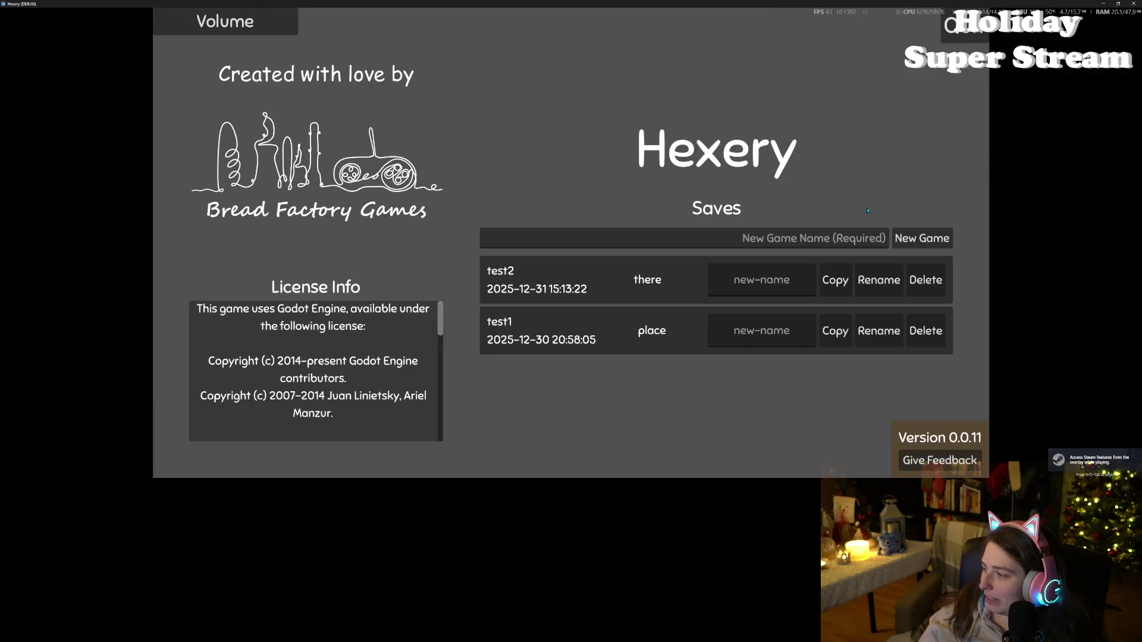
left_click(599, 272)
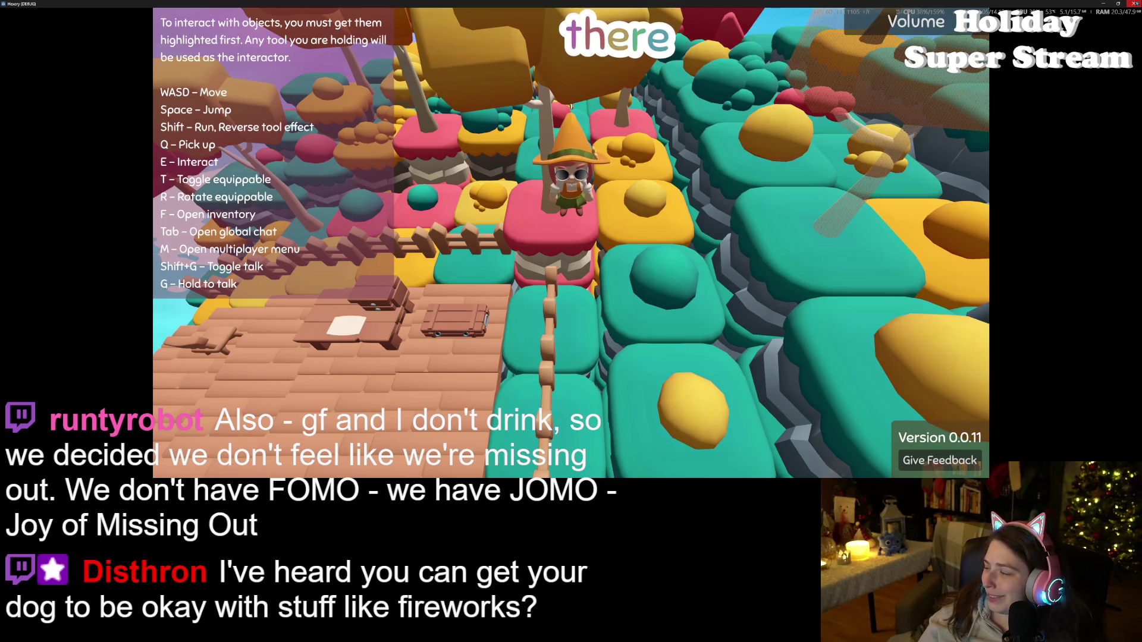
left_click(1134, 4)
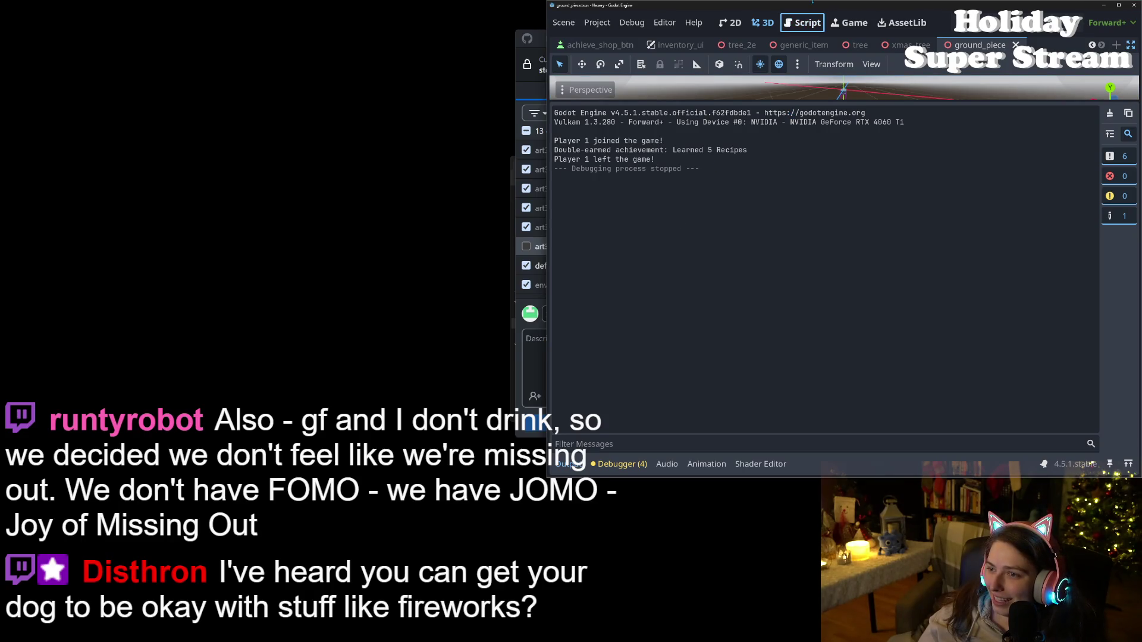
- Change the ground-piece shader's line 44 threshold from 5.75 to 5.5 and save
left_click(760, 464)
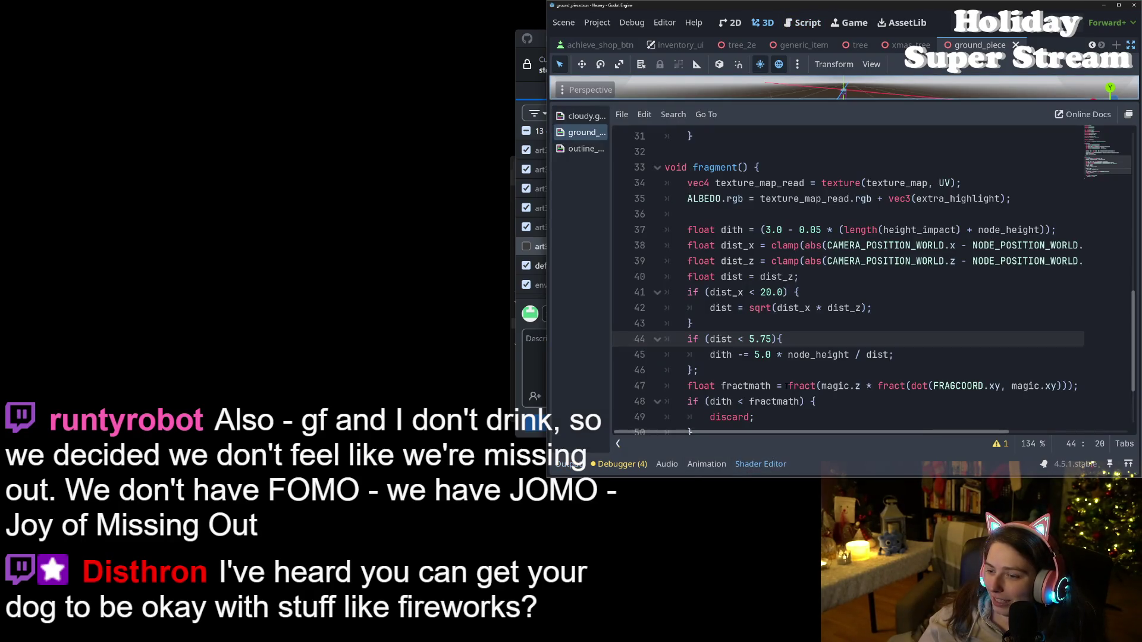
left_click(761, 339)
key("BackSpace")
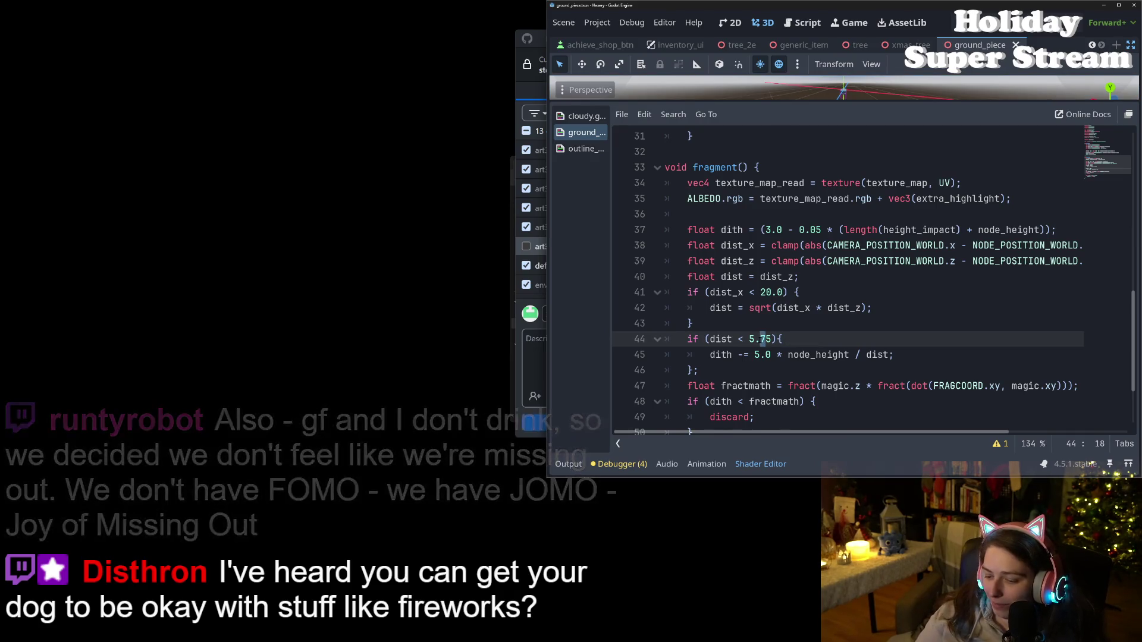
key("ctrl+s")
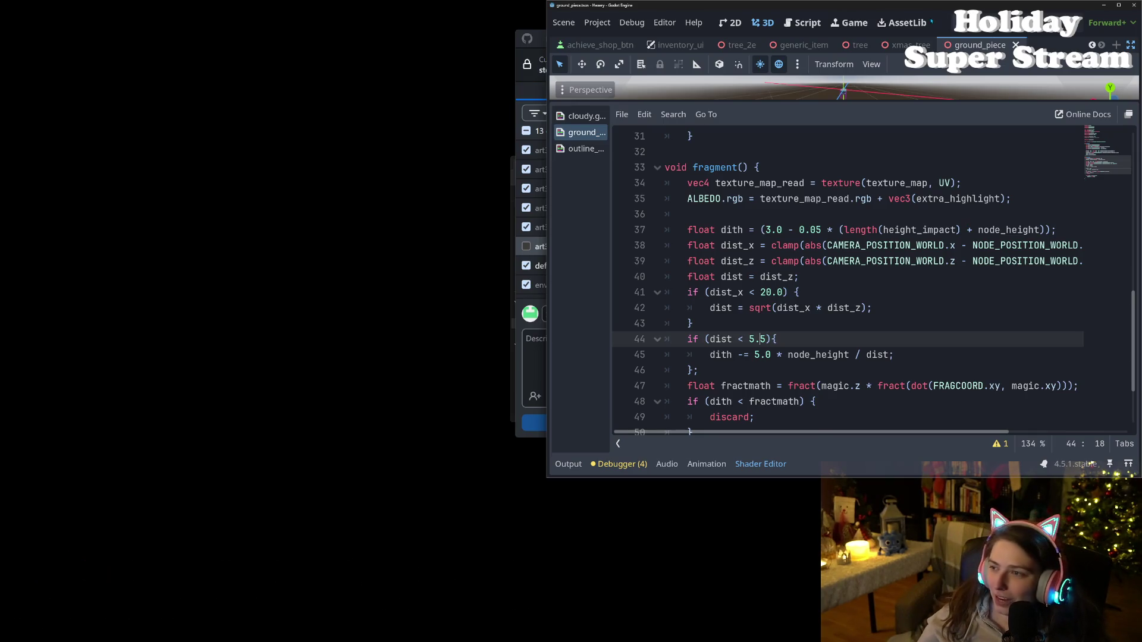
- Run the game, load the test2 save to check the change, then close it
key("F5")
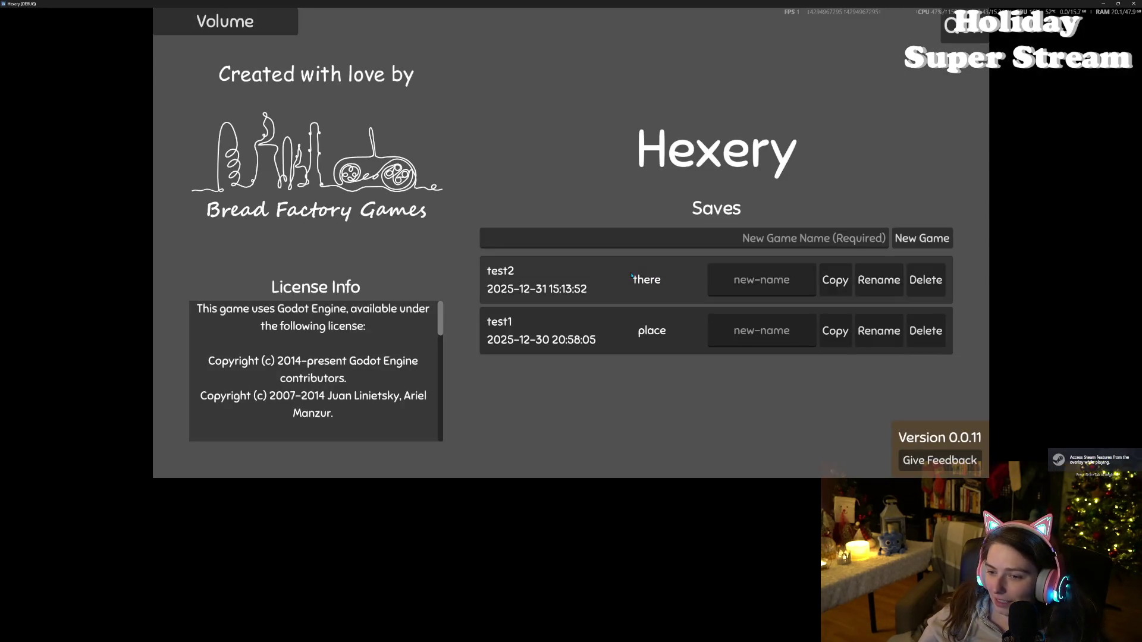
left_click(886, 250)
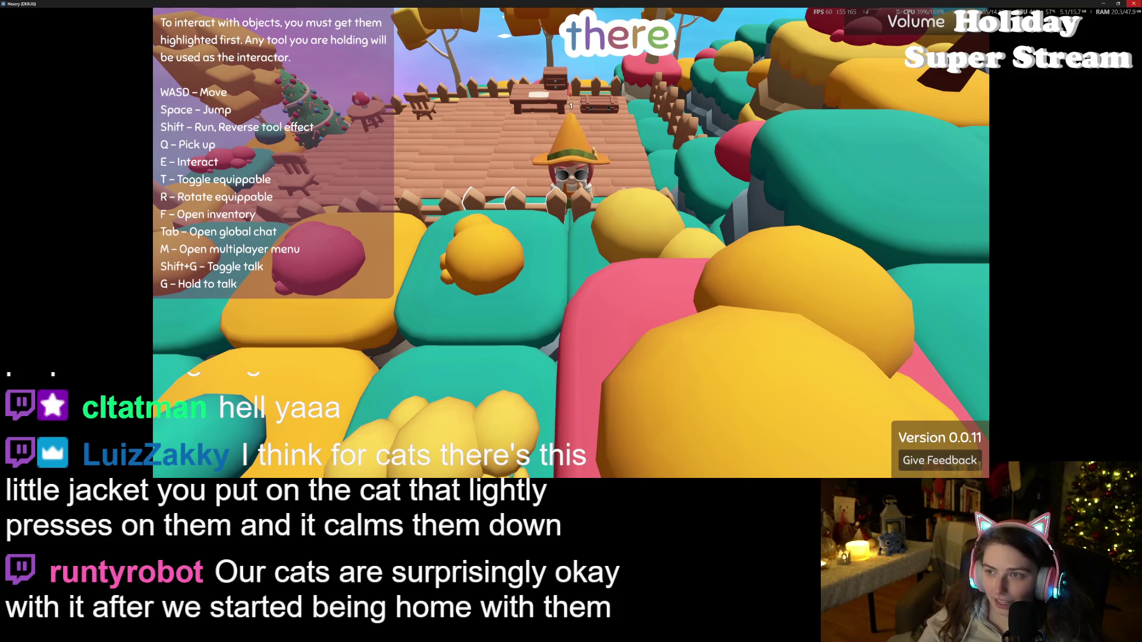
left_click(1133, 3)
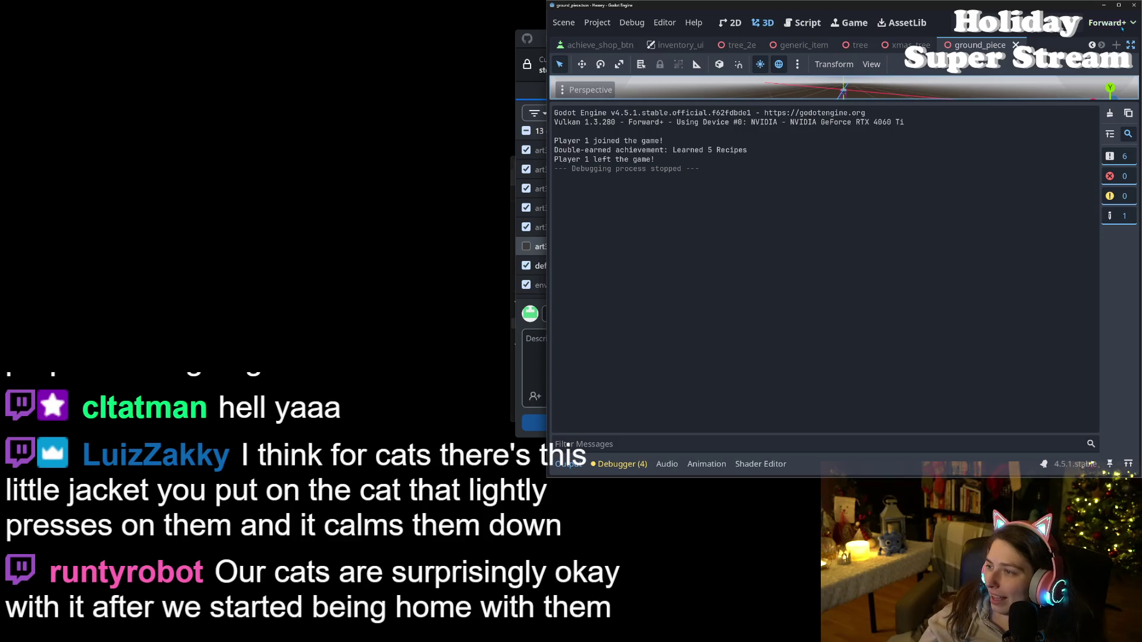
left_click(1130, 45)
- Maximize the editor, enlarge the 3D view with the shader code below it, then switch to GitHub Desktop
left_click(1118, 5)
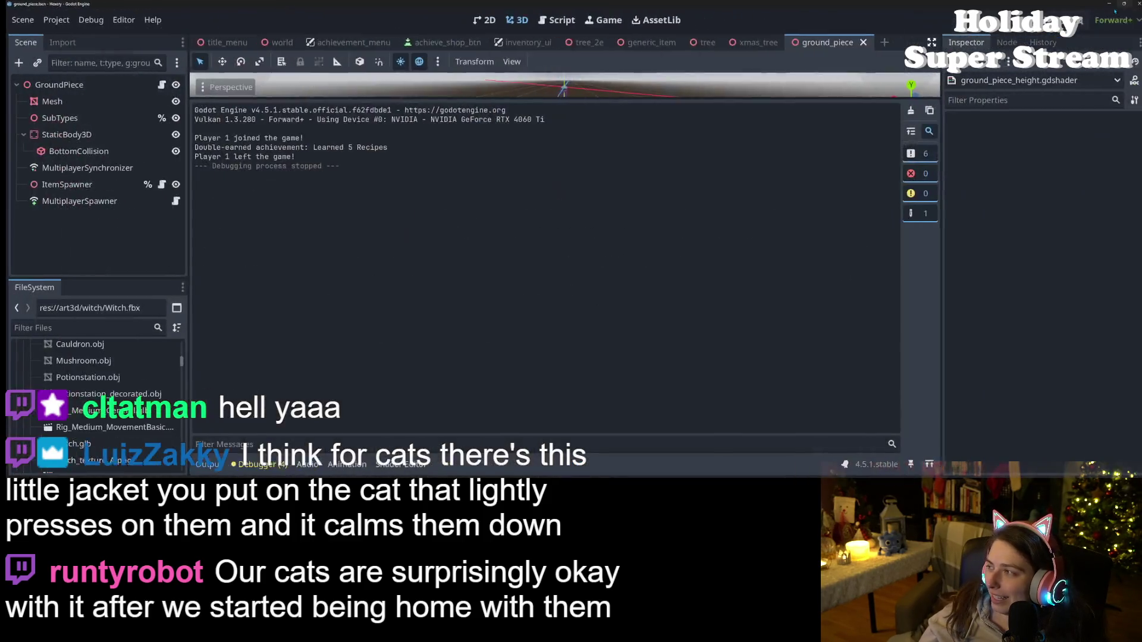
left_click_drag(770, 99, 750, 304)
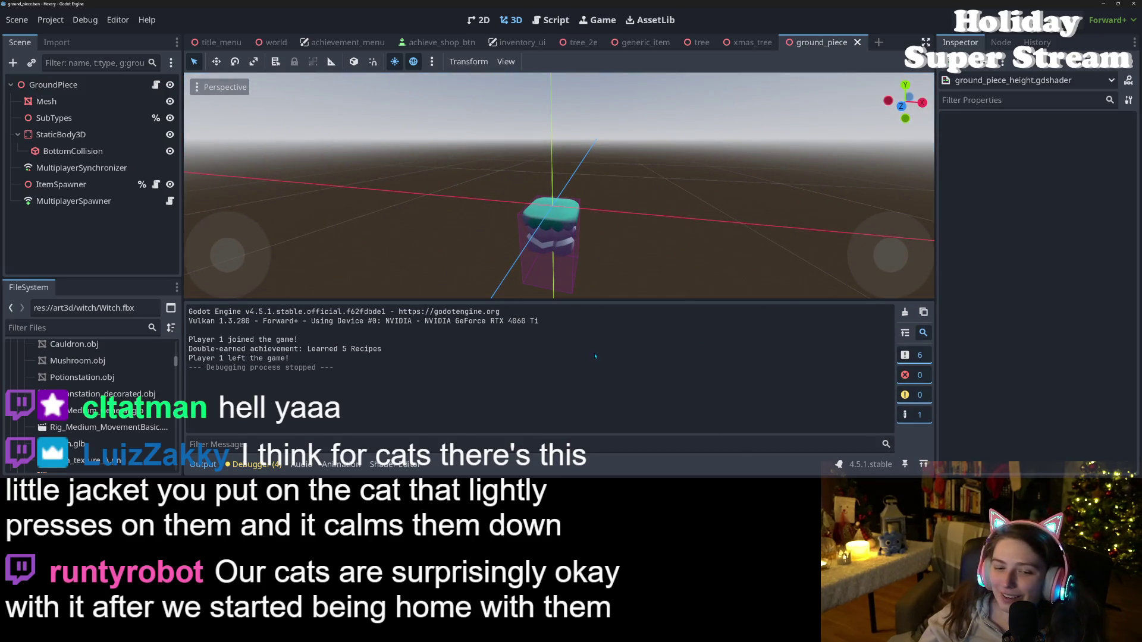
left_click(376, 465)
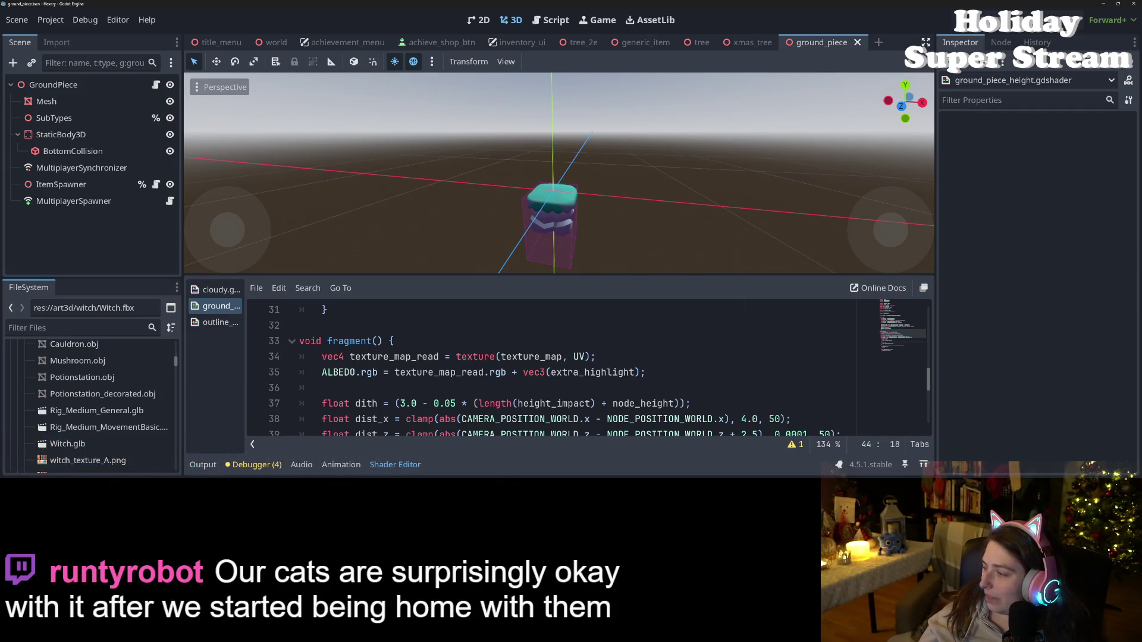
key("alt+Tab")
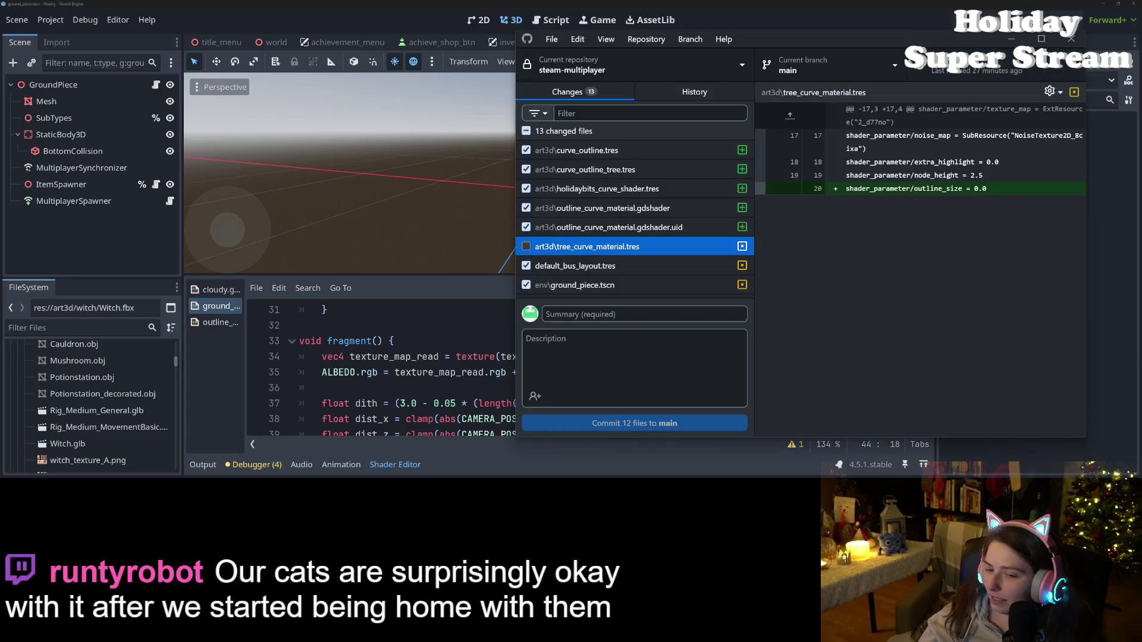
- Look over the default_bus_layout.tres and tree_curve_material.tres diffs, then minimize GitHub Desktop
scroll(575, 227, "down", 2)
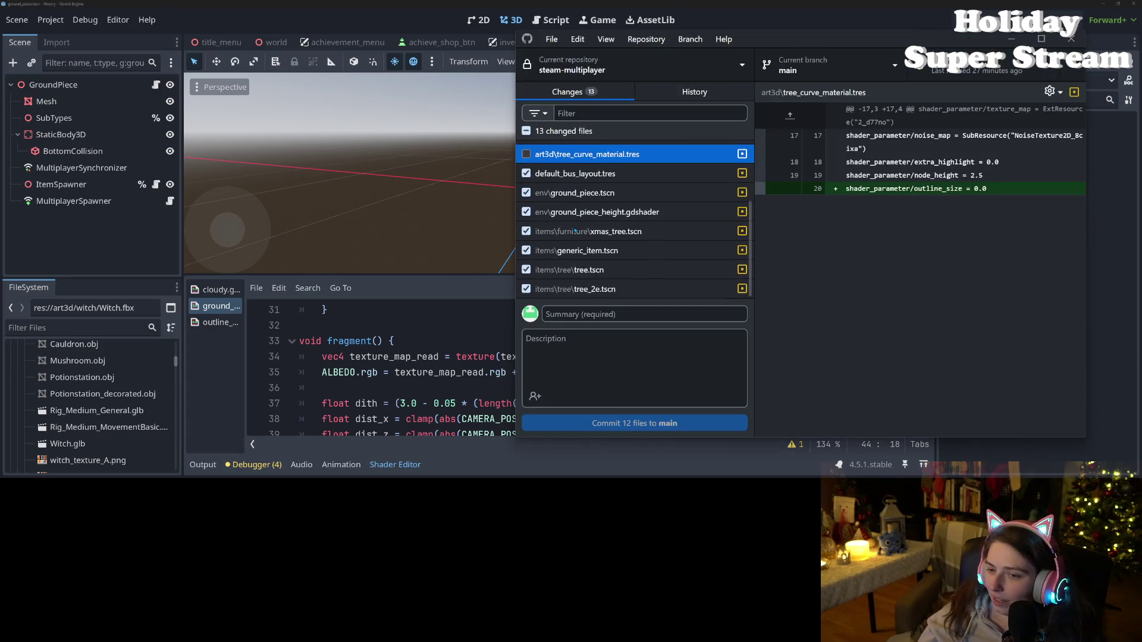
scroll(607, 199, "up", 1)
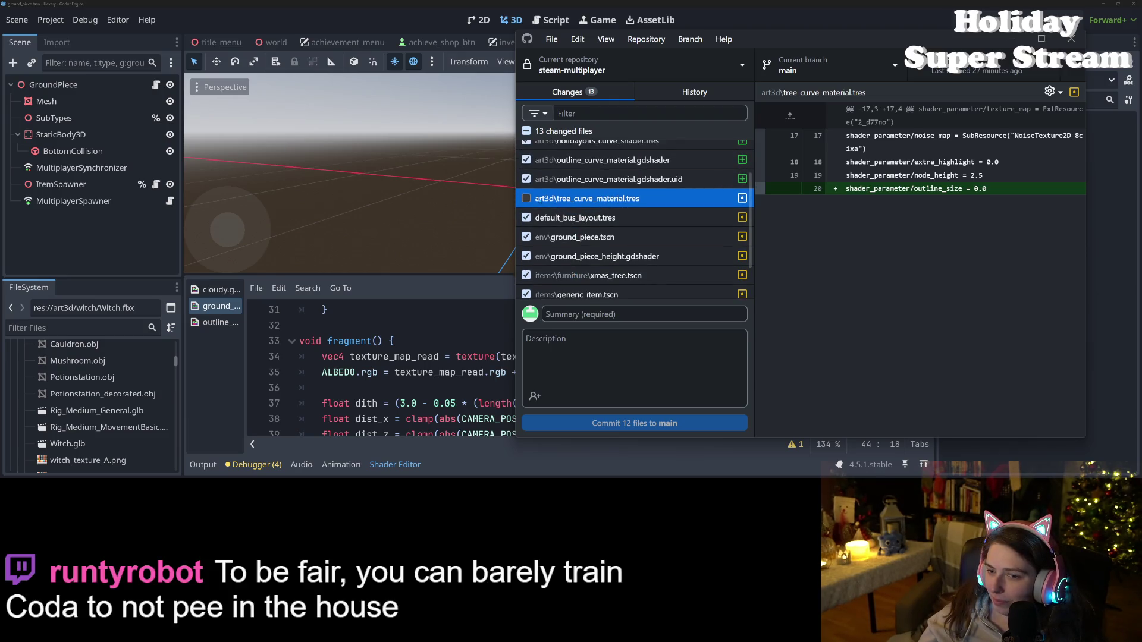
left_click(550, 217)
left_click(547, 198)
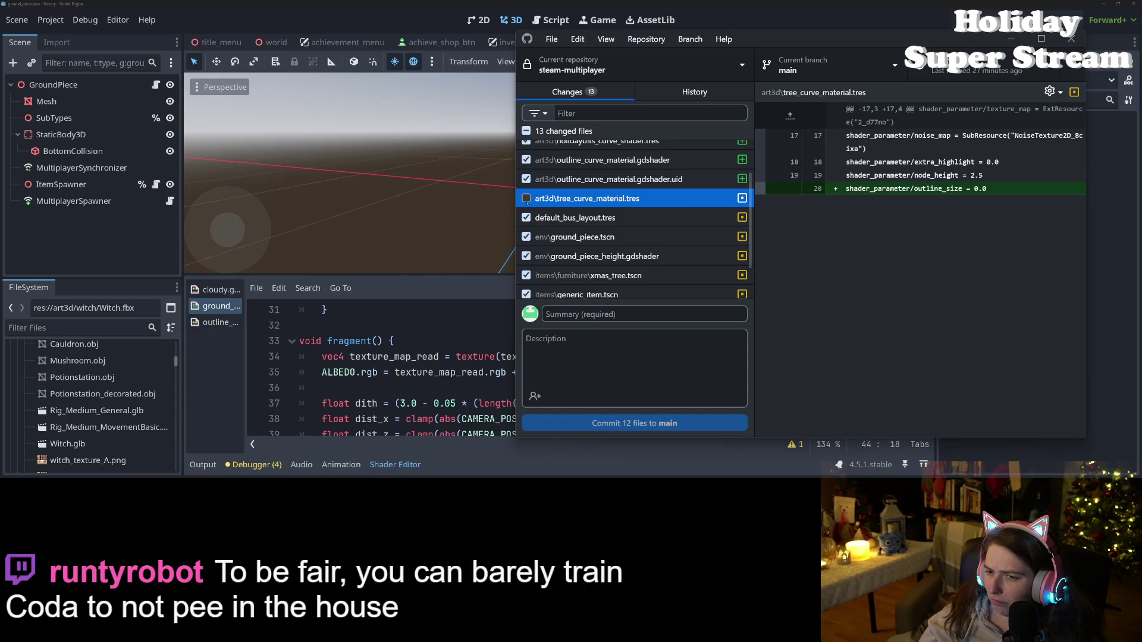
left_click(409, 241)
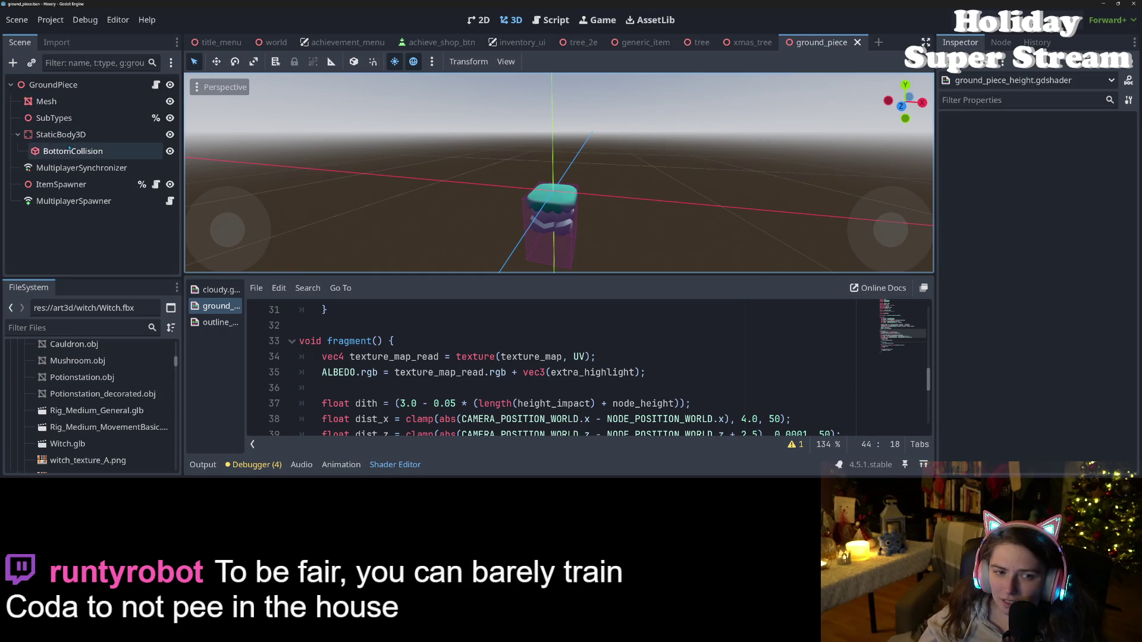
- Inspect curve_outline.tres and tree_curve_material.tres, leaving the tree material's Outline Size at 0.0
scroll(92, 445, "up", 5)
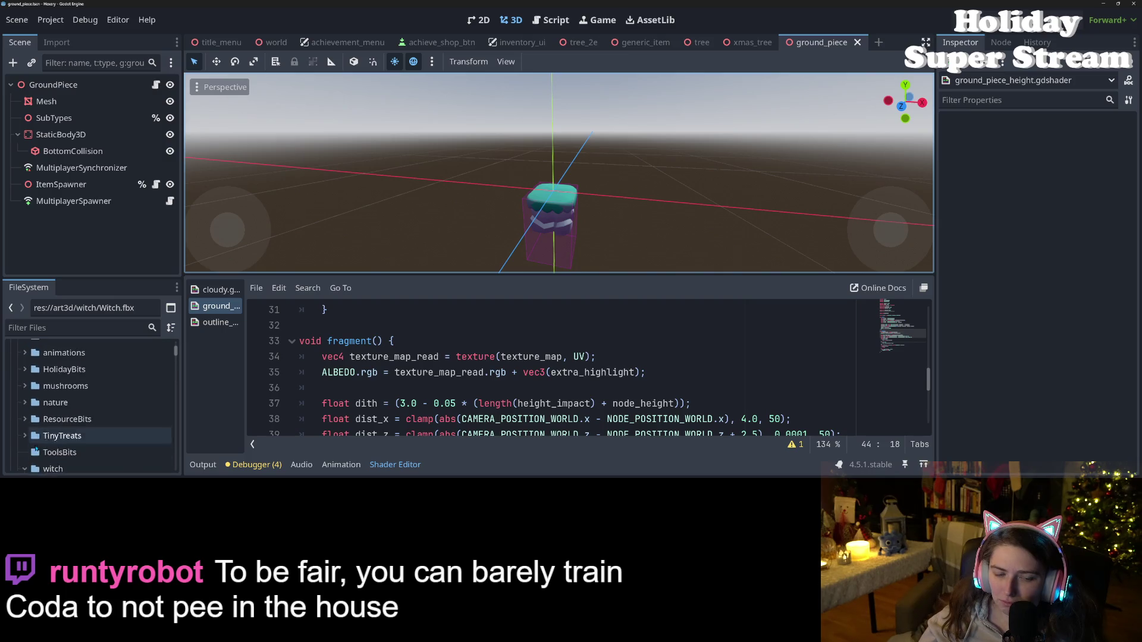
scroll(36, 451, "down", 4)
scroll(88, 429, "down", 10)
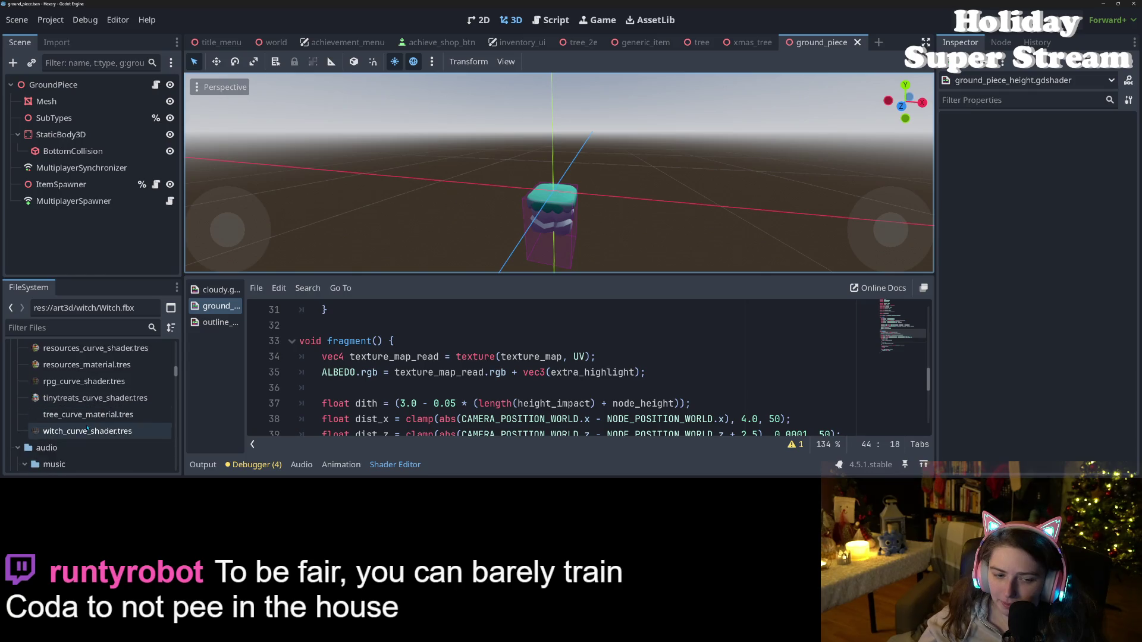
scroll(88, 430, "up", 4)
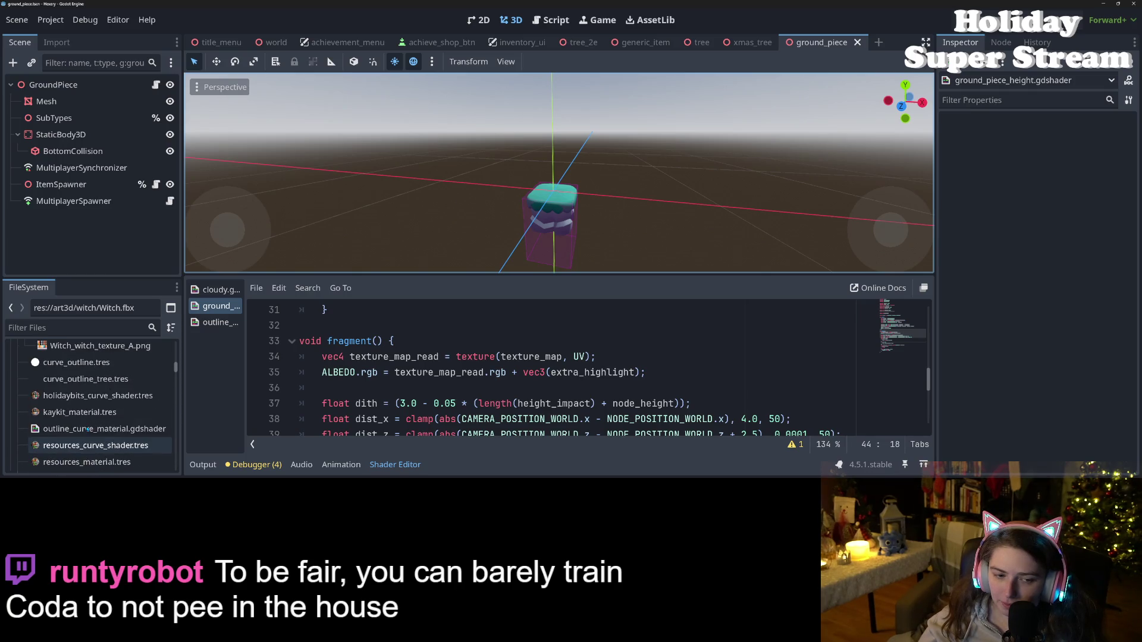
scroll(87, 429, "up", 2)
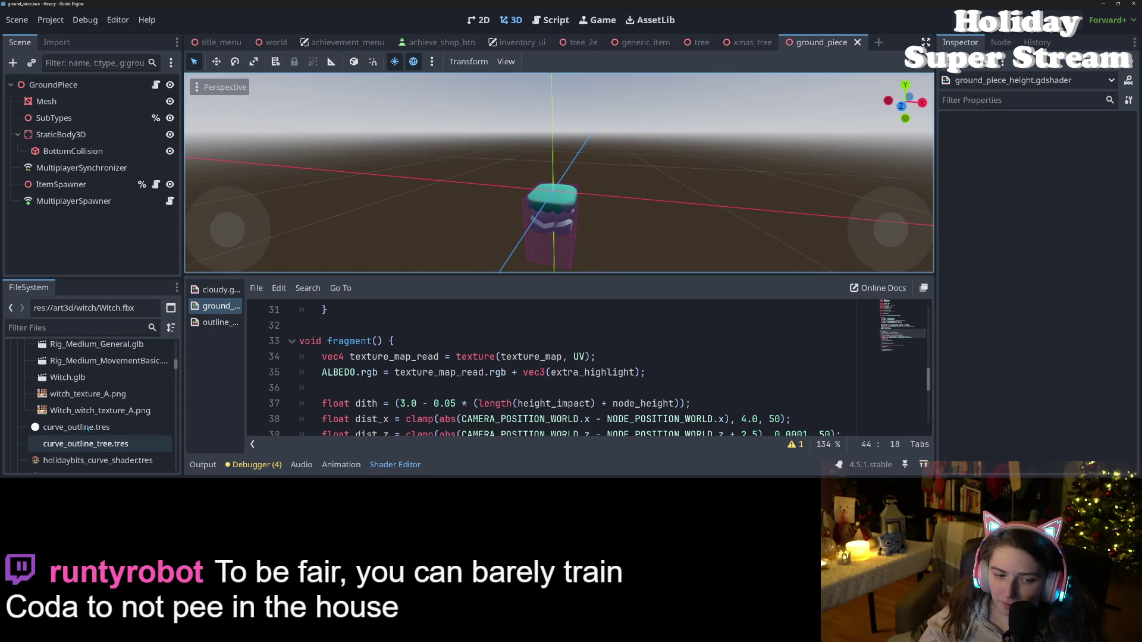
left_click(99, 412)
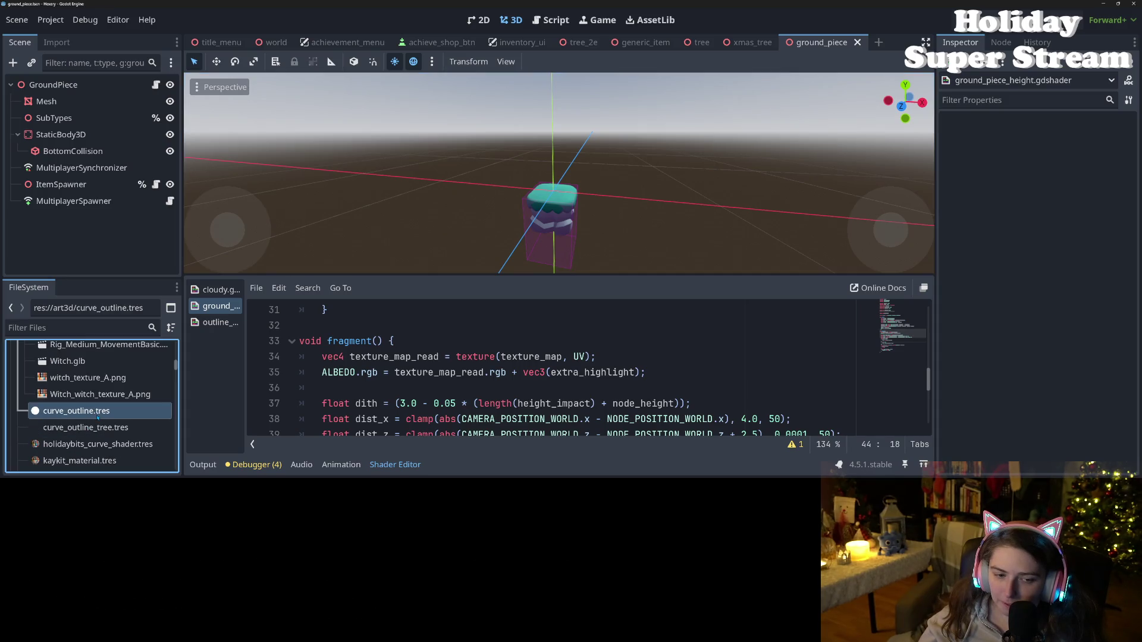
scroll(99, 418, "down", 2)
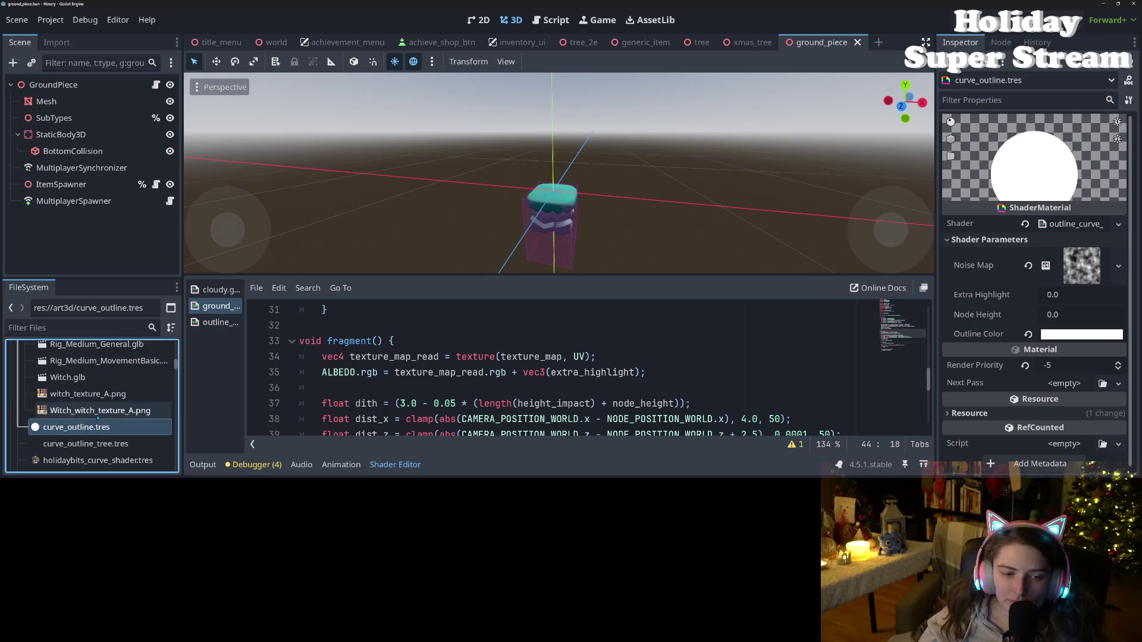
scroll(98, 418, "down", 6)
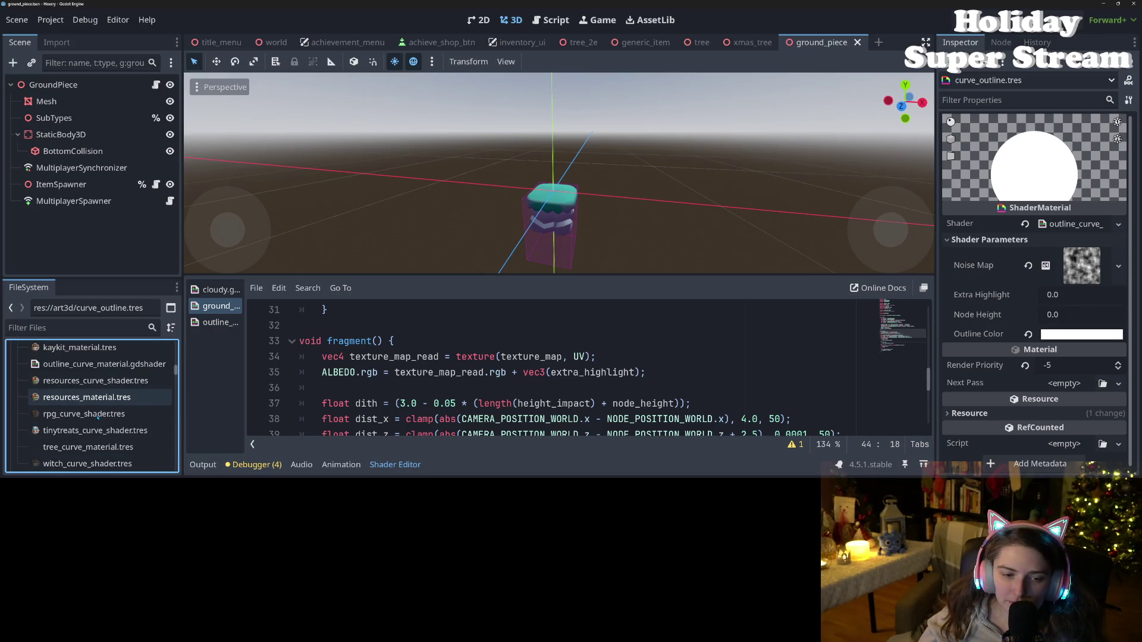
left_click(95, 398)
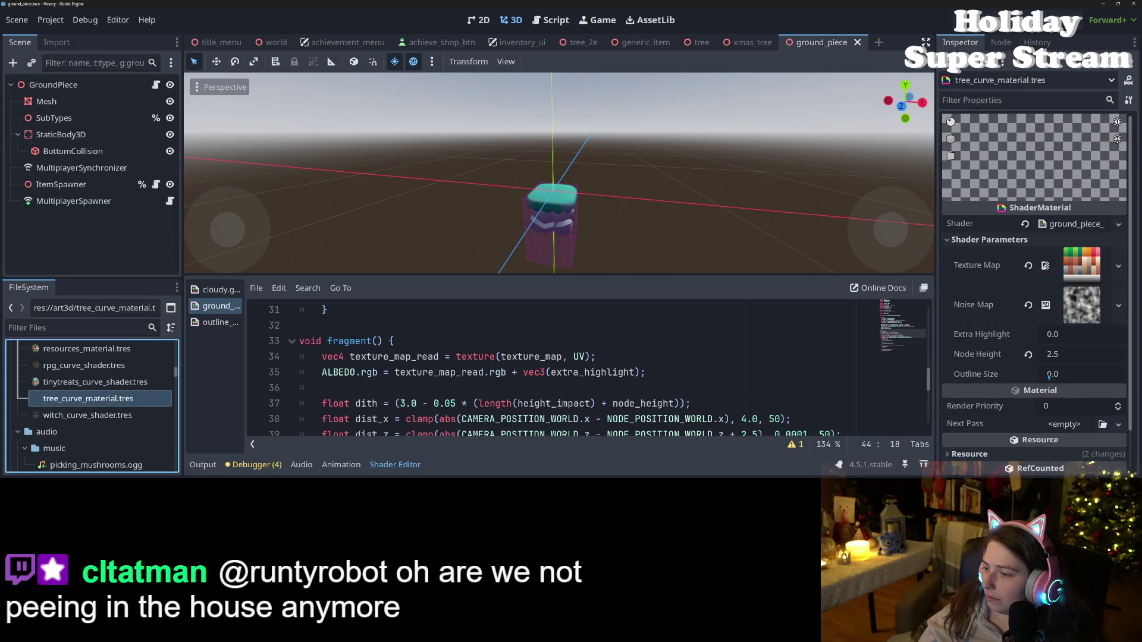
left_click(1070, 375)
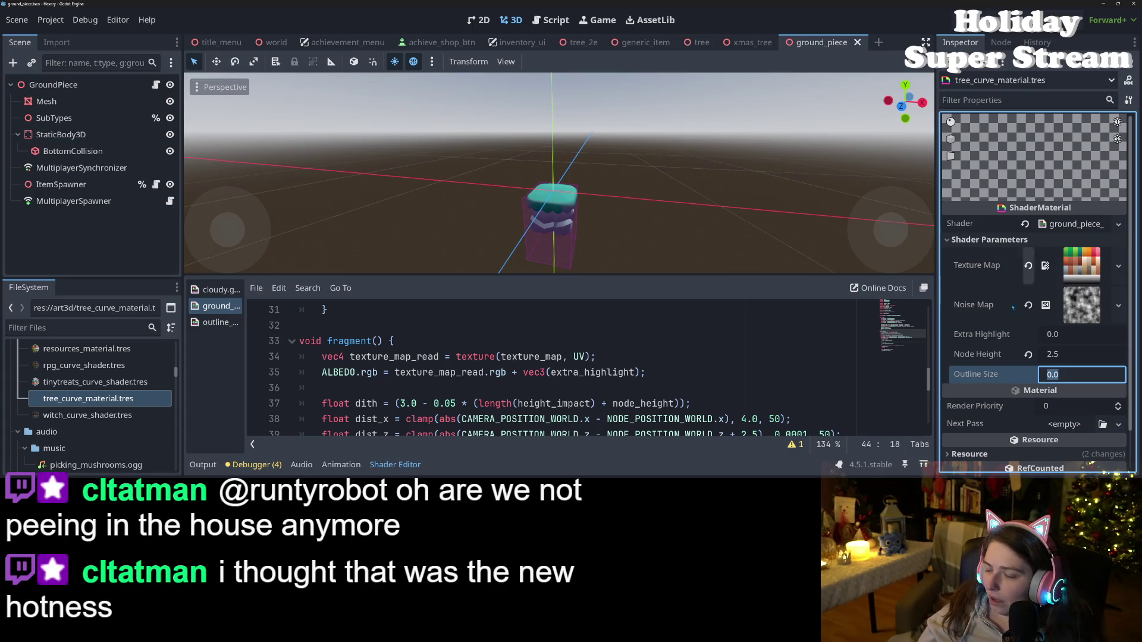
left_click(986, 342)
- Search the ground-piece shader for outline_size and jump to its use on line 30
left_click(523, 356)
left_click(220, 306)
scroll(589, 368, "up", 10)
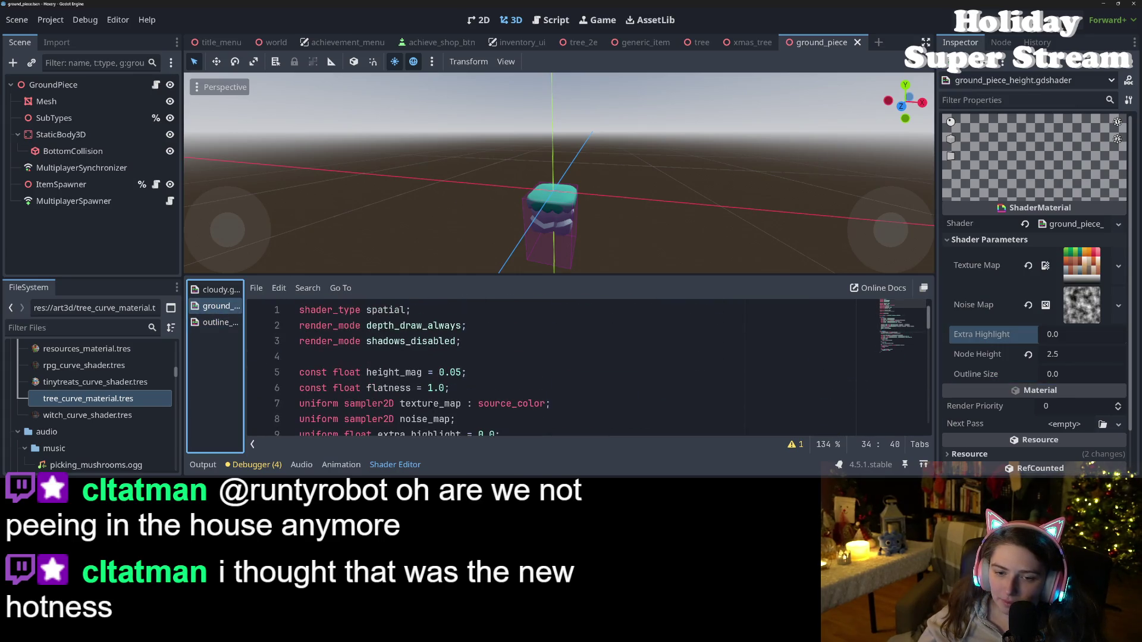
scroll(589, 368, "down", 2)
double_click(402, 388)
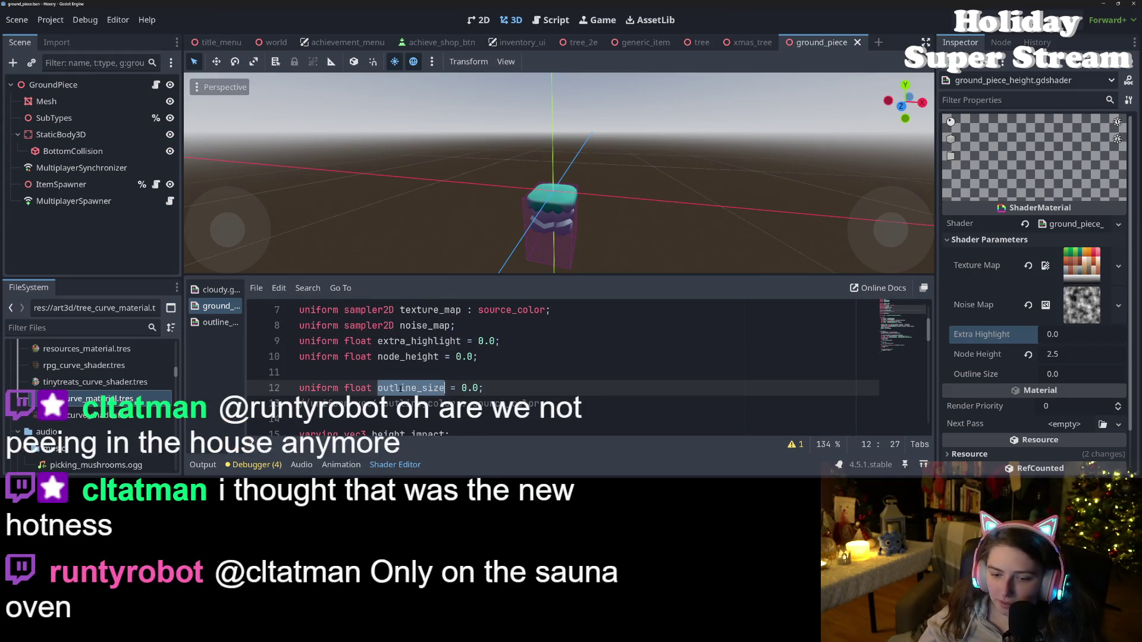
key("ctrl+f")
left_click(764, 446)
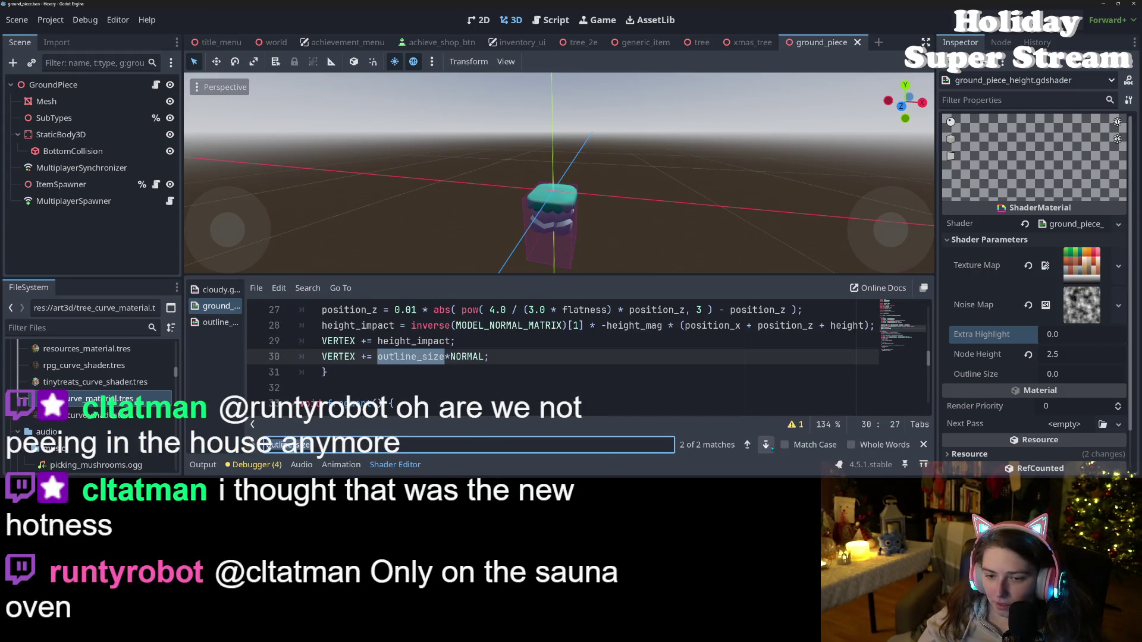
left_click(490, 356)
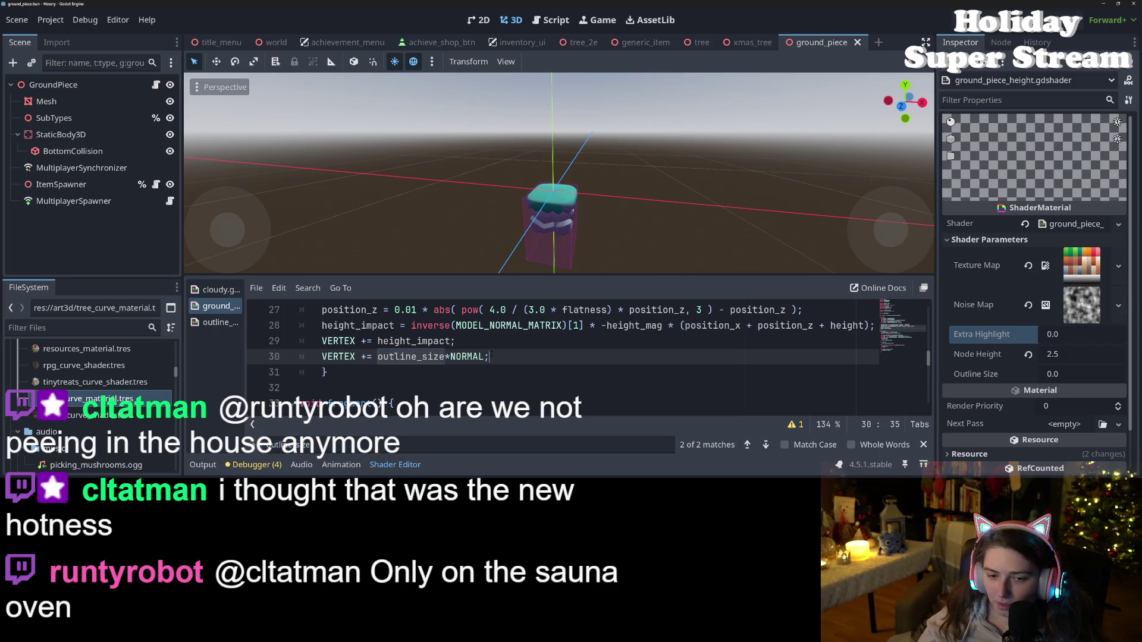
- Delete the outline_size vertex offset on line 30 and save the shader
key("ctrl+shift+Left")
key("ctrl+shift+Left")
key("ctrl+shift+Left")
key("BackSpace")
key("BackSpace")
key("ctrl+s")
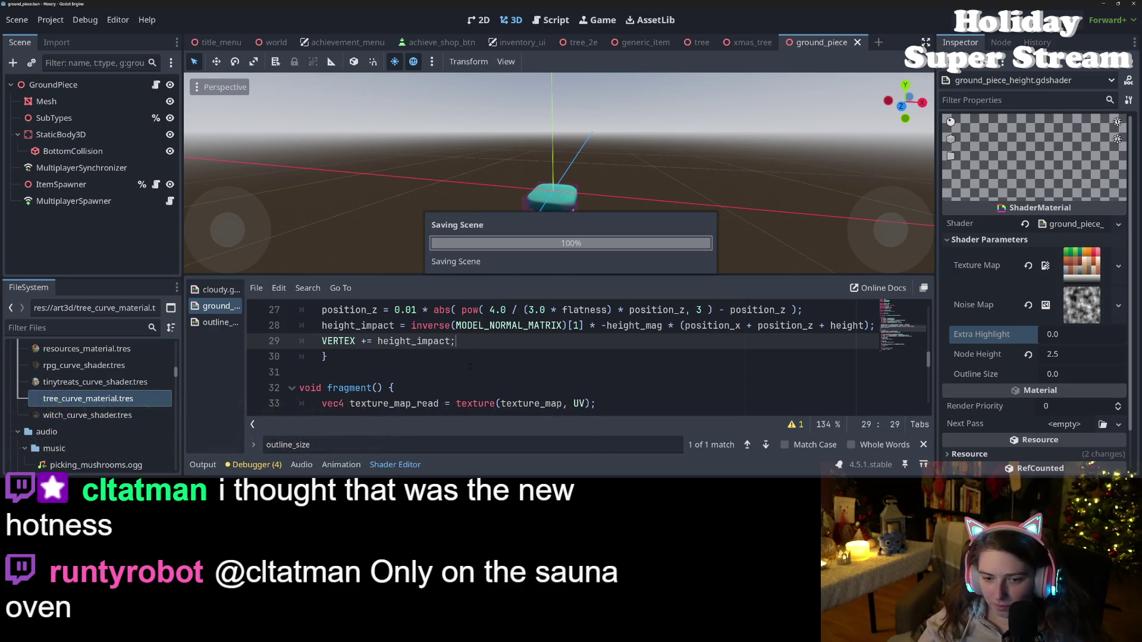
- Delete the outline_size uniform and the commented-out outline colour line, then close the search
scroll(438, 398, "up", 7)
scroll(438, 397, "down", 1)
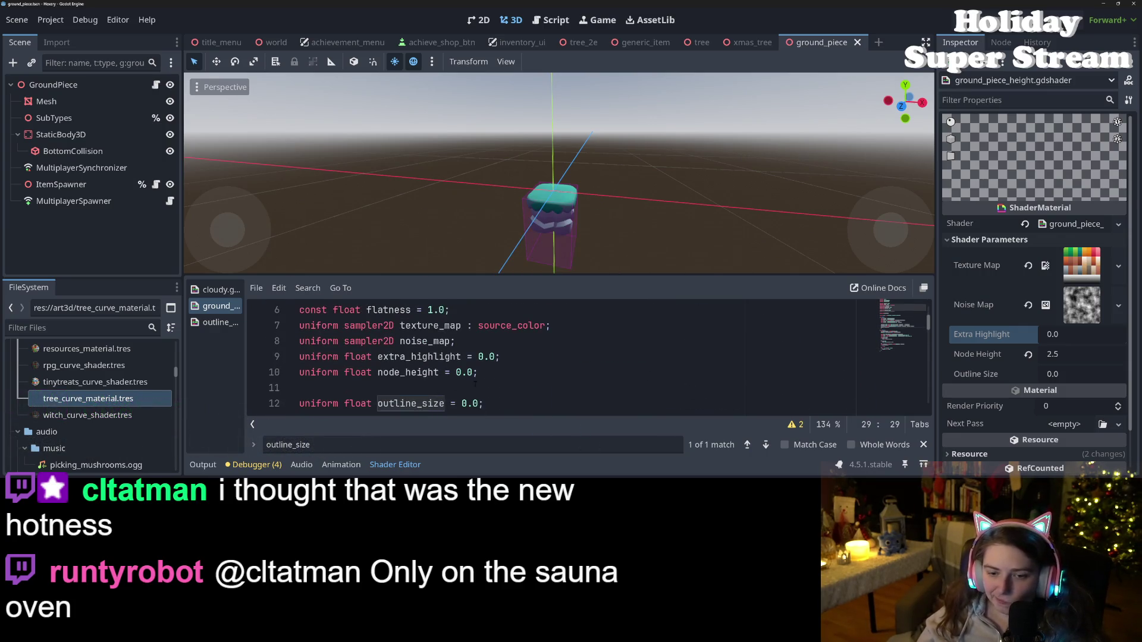
mouse_move(490, 405)
left_mouse_down()
mouse_move(479, 389)
mouse_move(299, 388)
left_mouse_up()
key("BackSpace")
key("BackSpace")
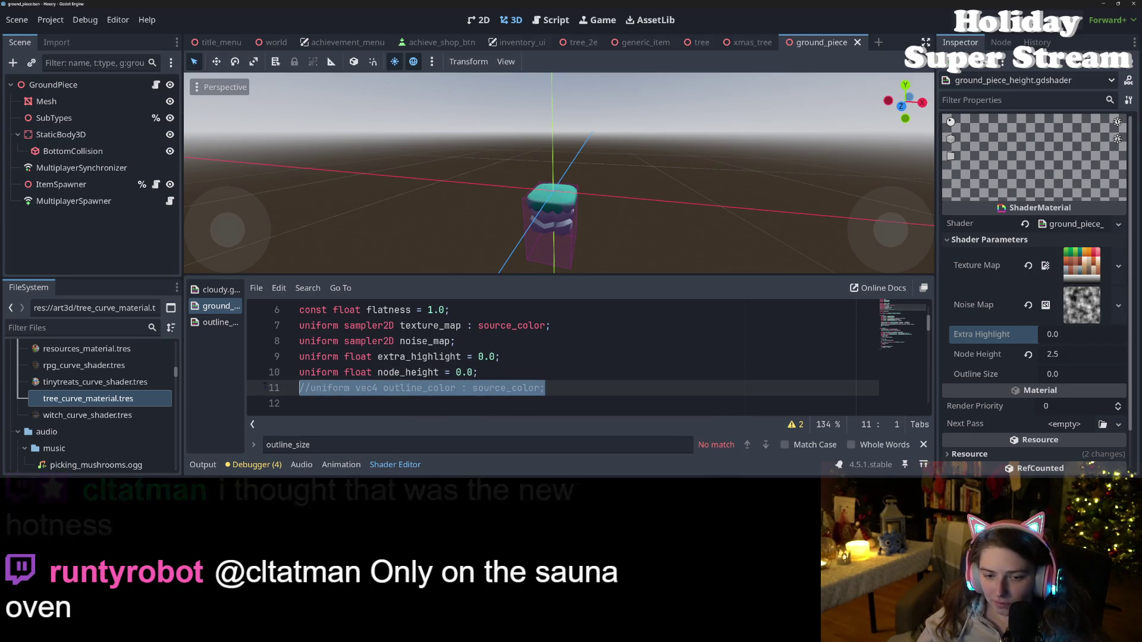
key("BackSpace")
key("BackSpace")
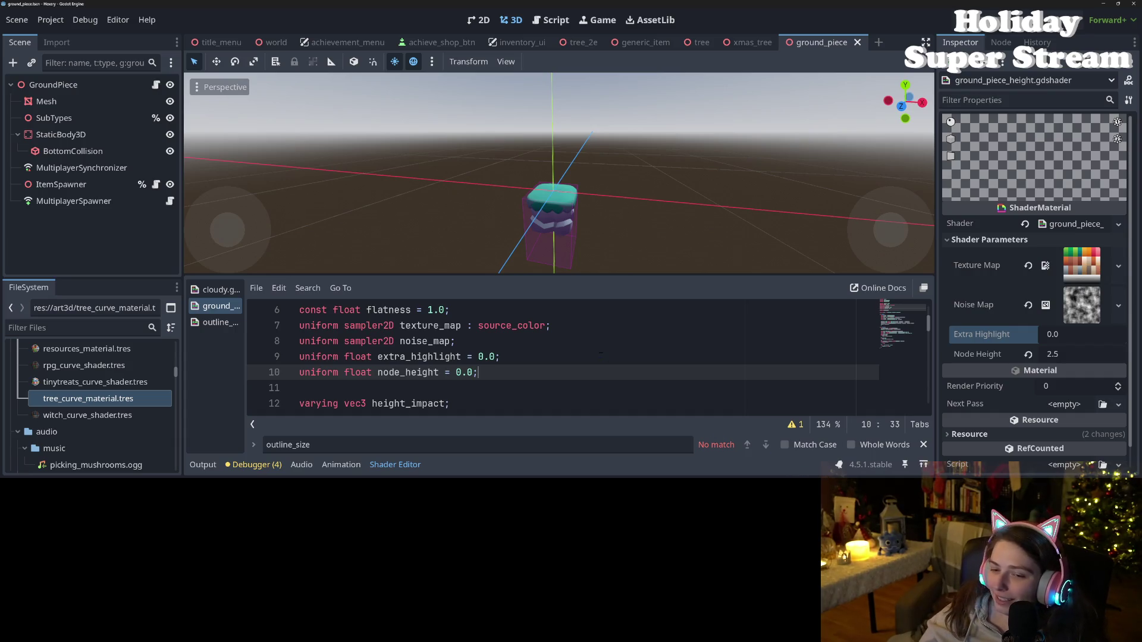
key("Up")
key("End")
left_click(924, 445)
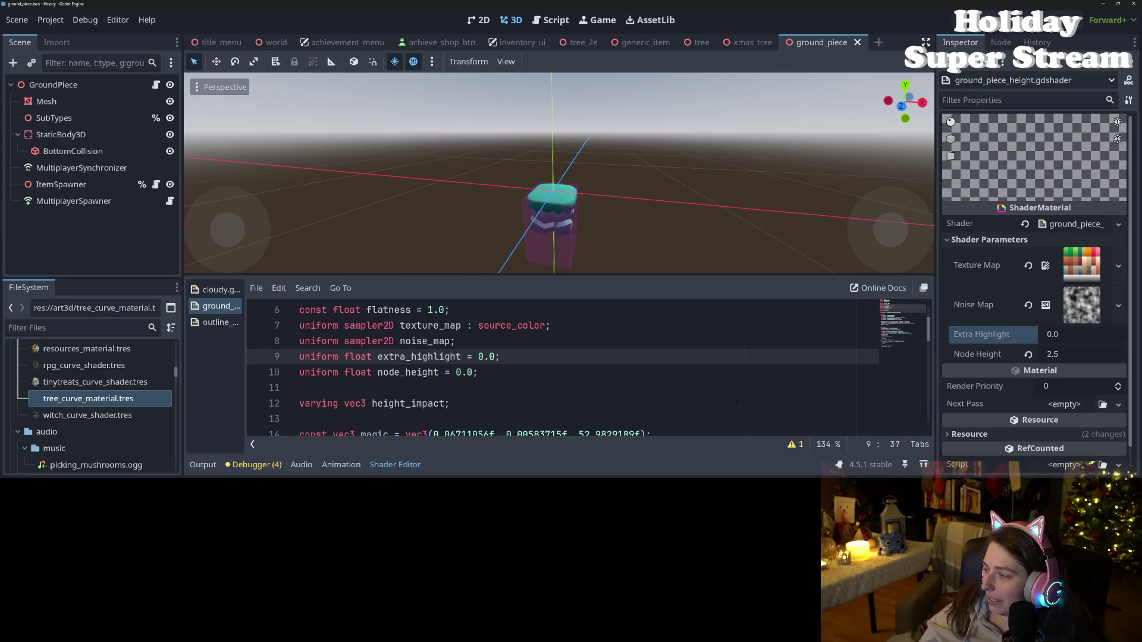
left_click(734, 403)
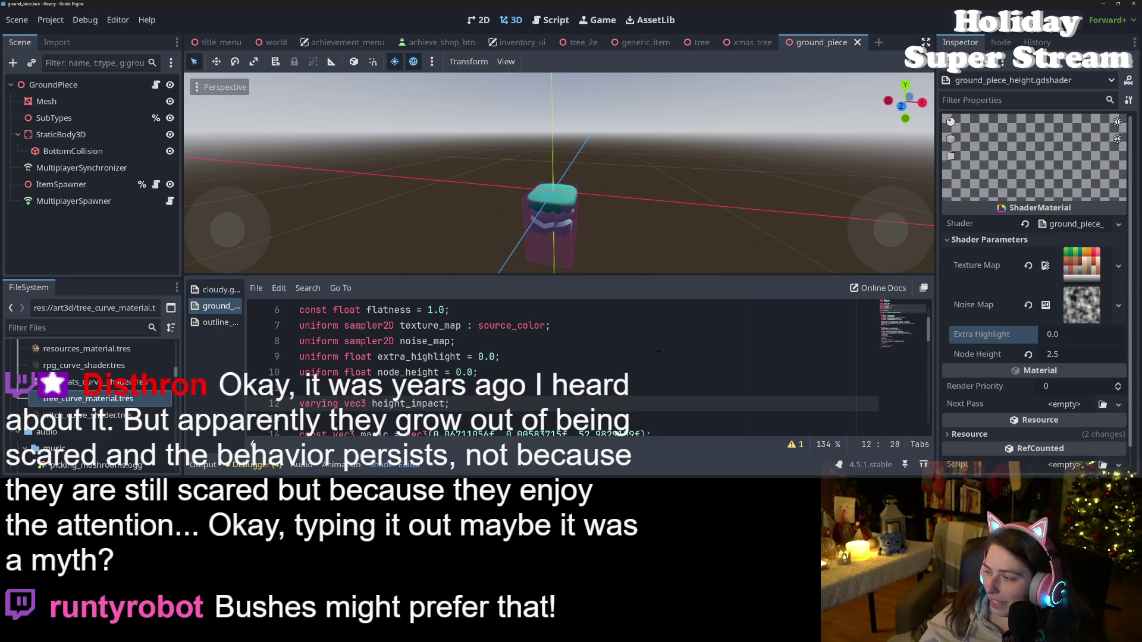
left_click(658, 353)
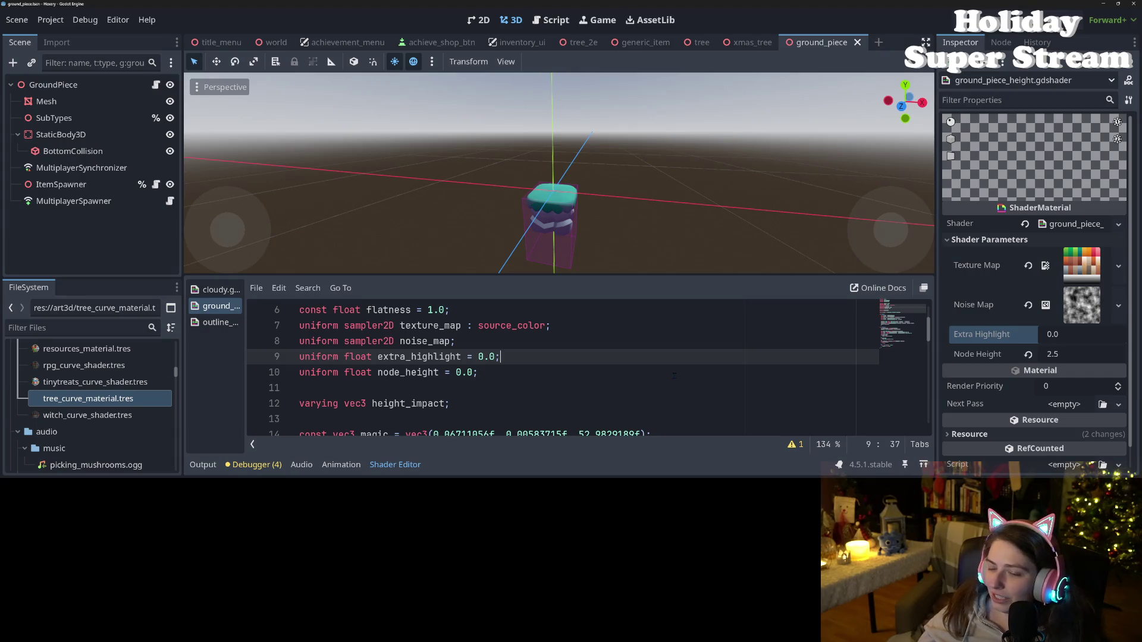
left_click(672, 375)
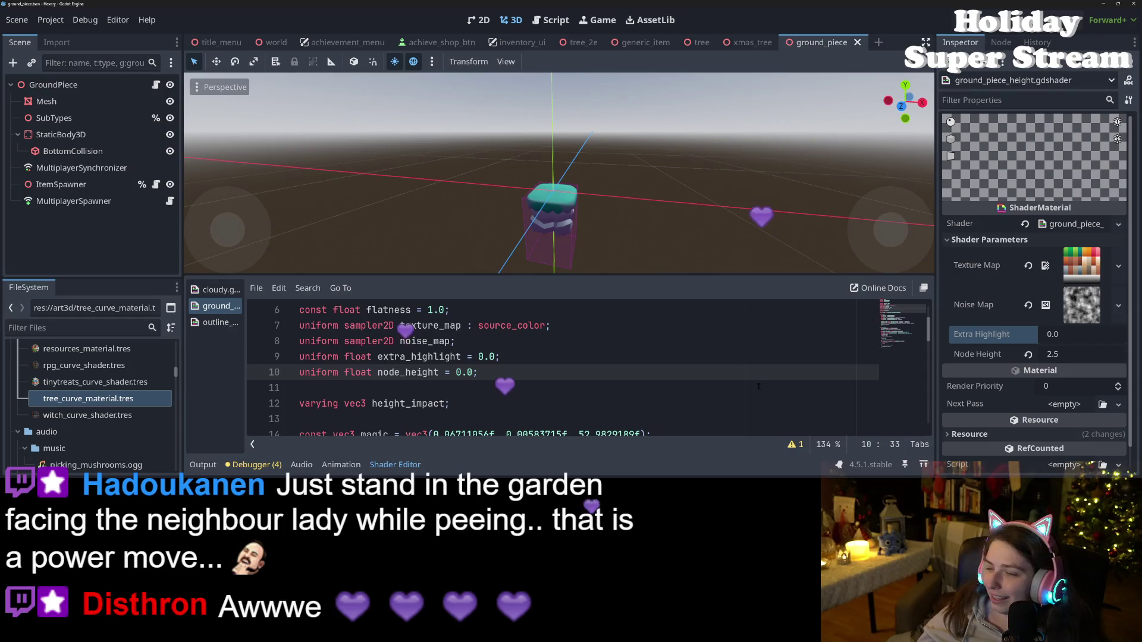
left_click(674, 363)
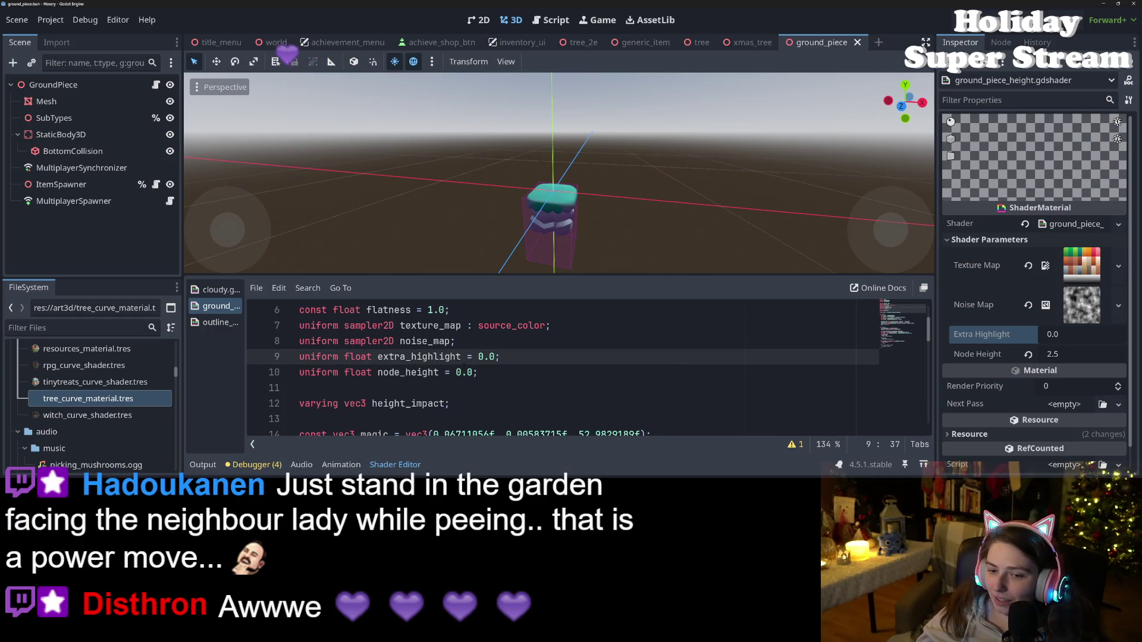
left_click(434, 356)
double_click(434, 356)
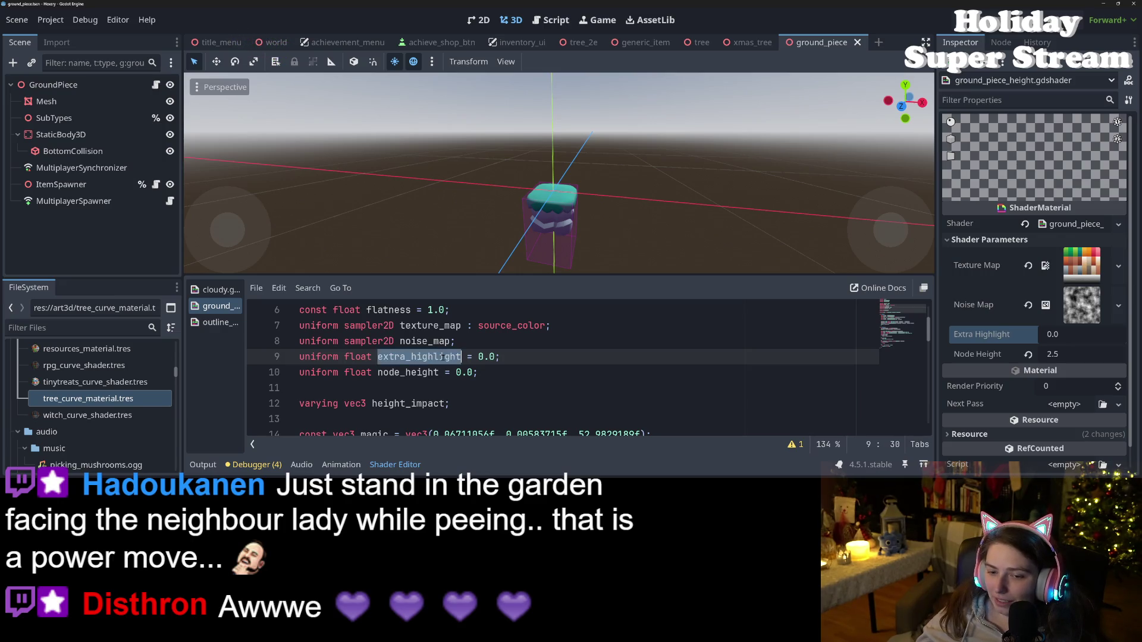
- Go to line 31 adding extra_highlight to albedo, orbit around the ground piece, then switch to GitHub Desktop
scroll(452, 393, "down", 10)
scroll(453, 406, "up", 5)
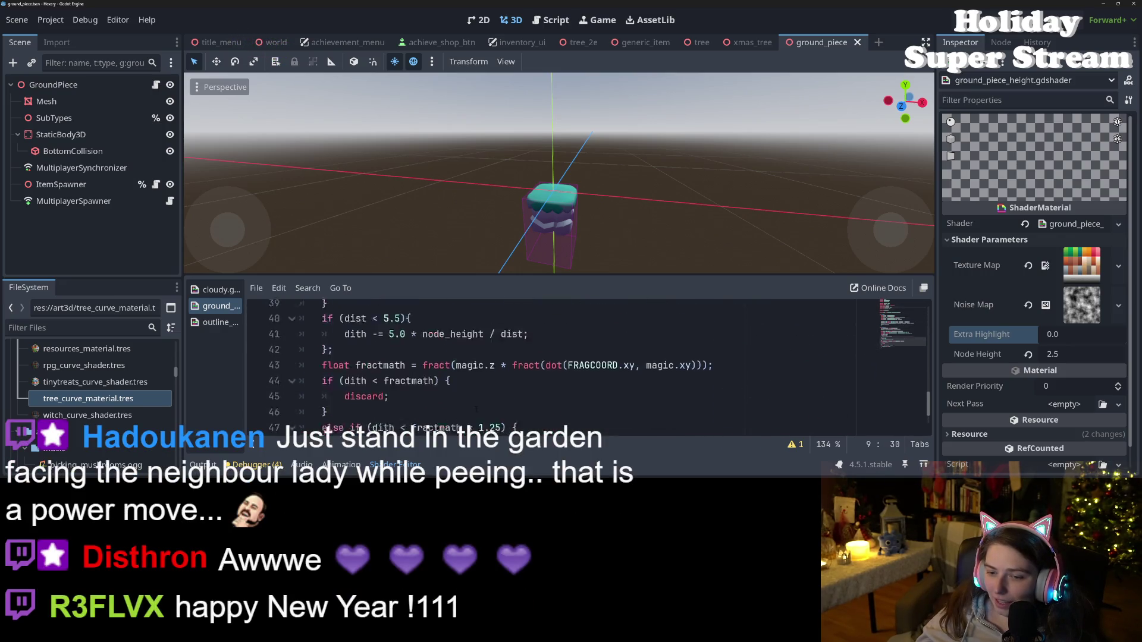
scroll(549, 415, "down", 2)
scroll(466, 416, "up", 1)
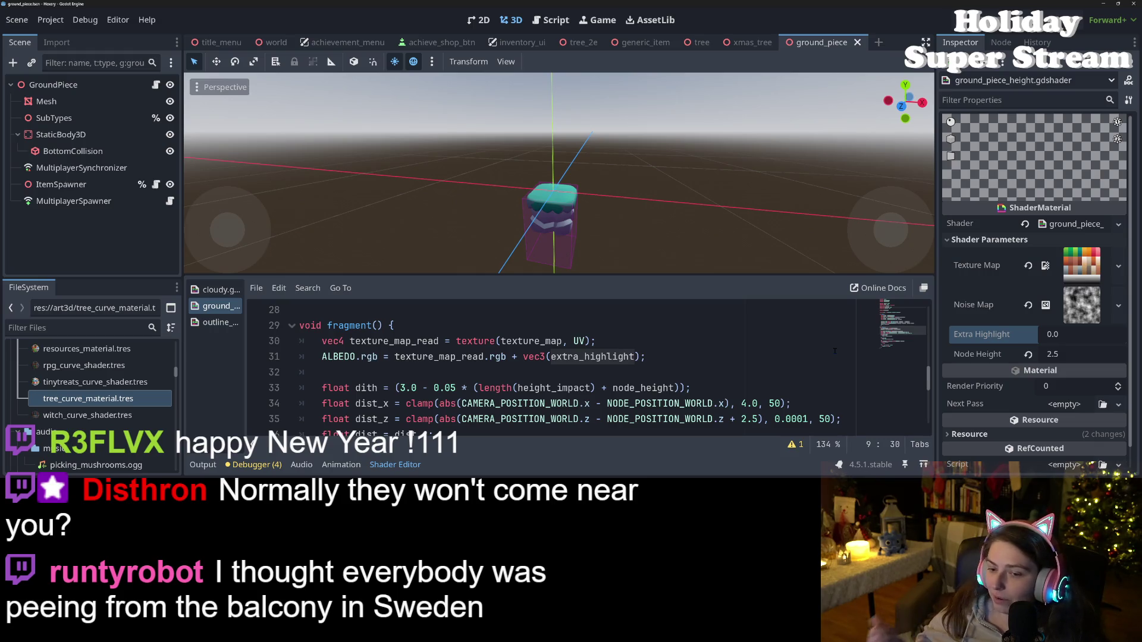
left_click(828, 365)
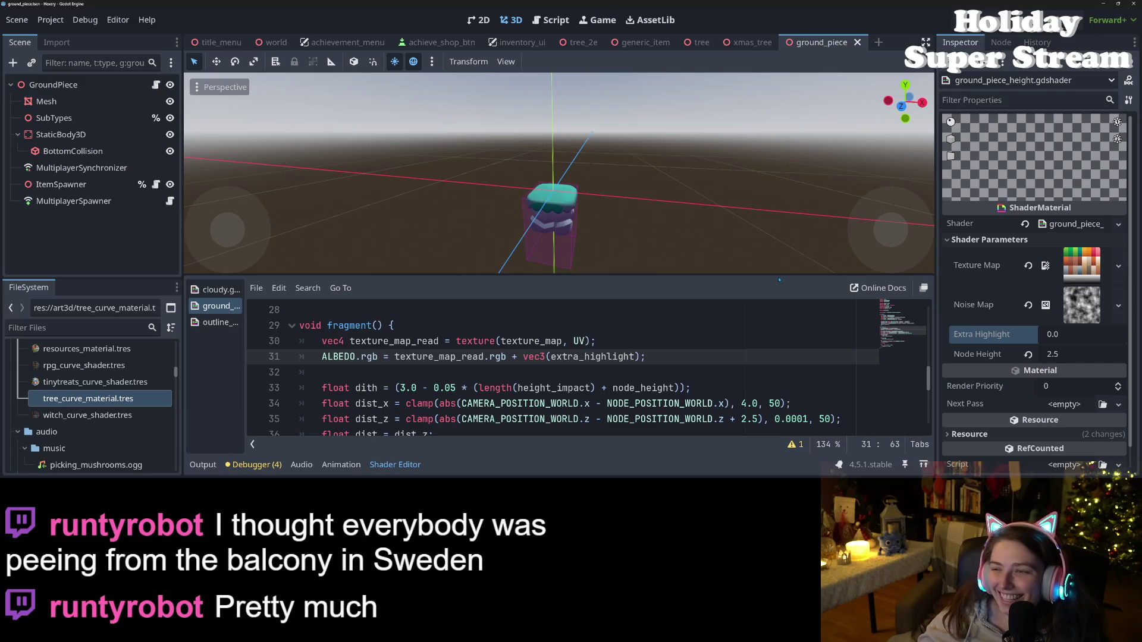
mouse_move(505, 236)
left_mouse_down()
mouse_move(637, 220)
mouse_move(621, 230)
mouse_move(734, 259)
left_mouse_up()
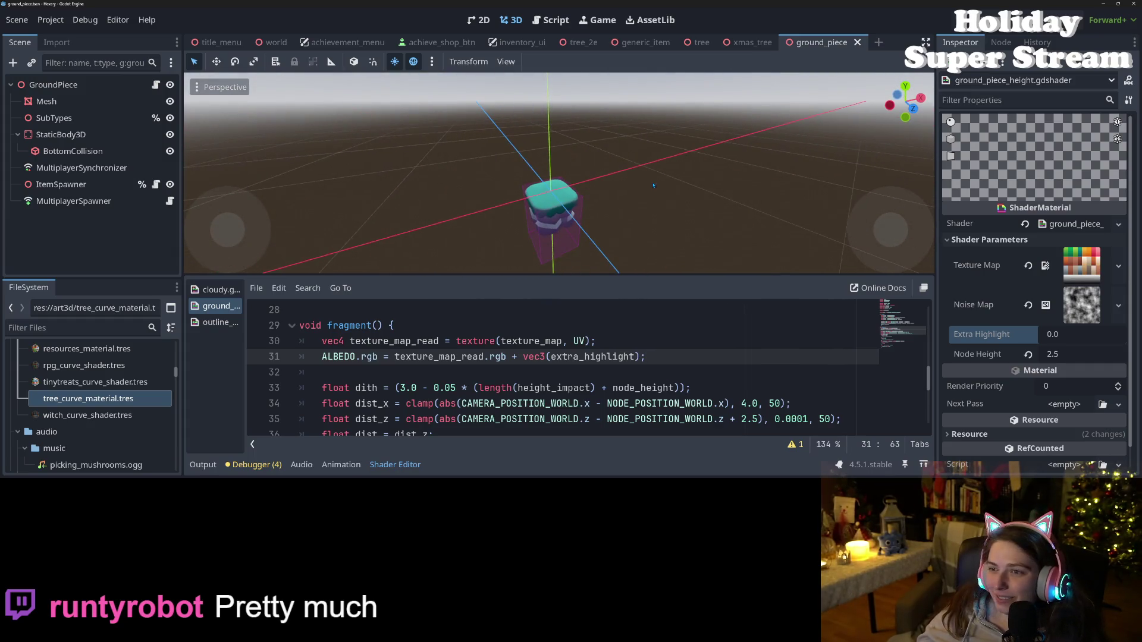
key("alt+Tab")
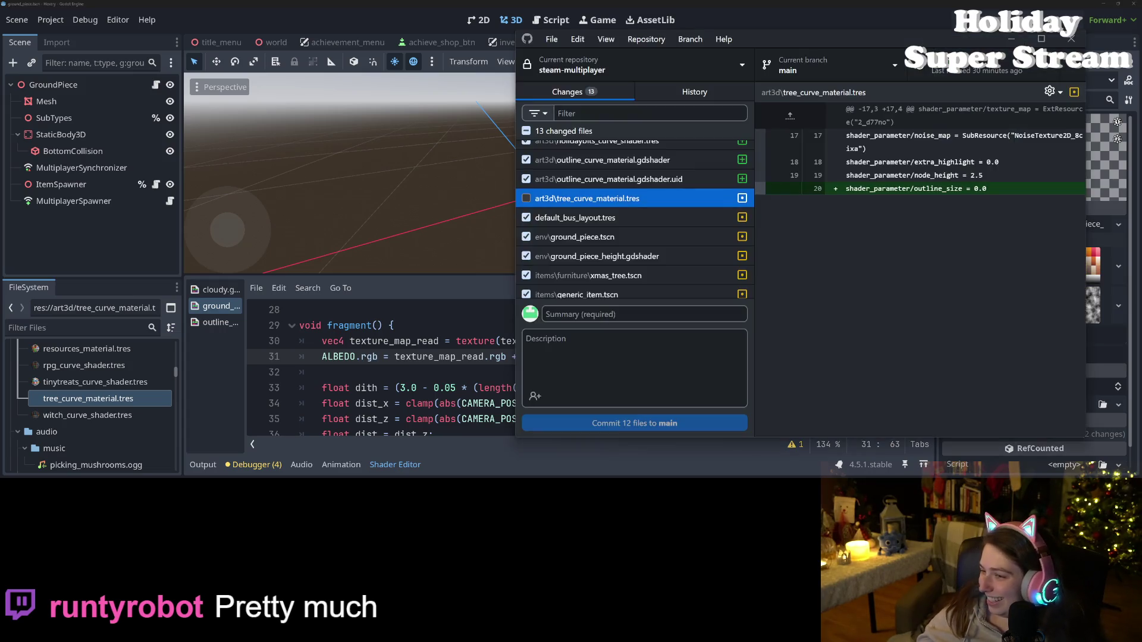
- Review diffs for curve_outline.tres, curve_outline_tree.tres, holidaybits_curve_shader.tres, outline_curve_material.gdshader and tree_curve_material.tres
scroll(691, 262, "up", 2)
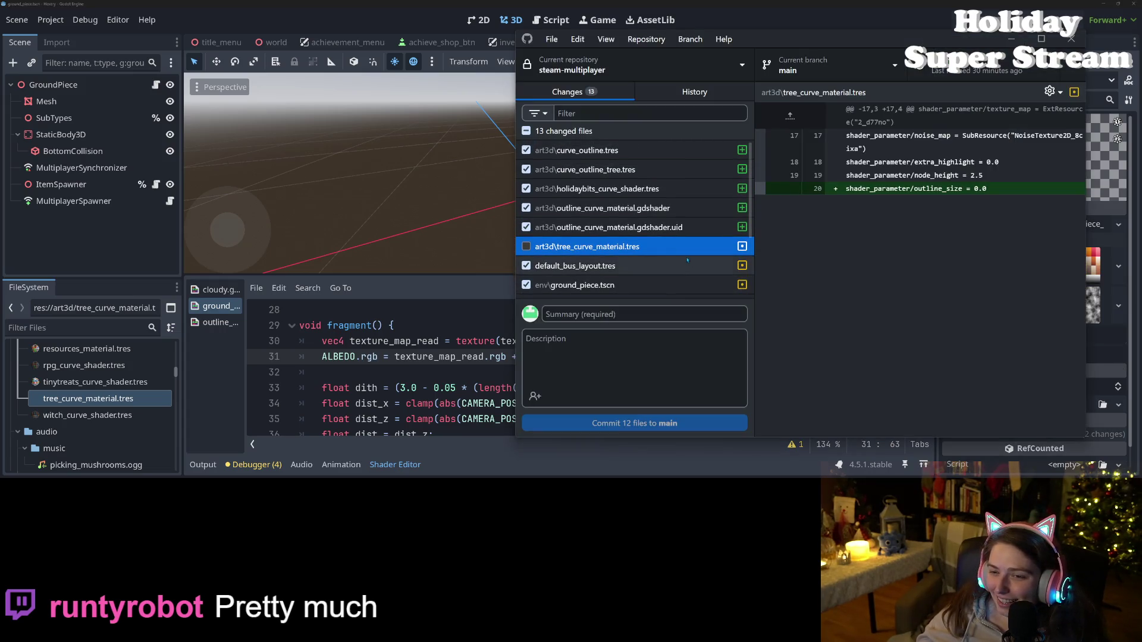
left_click(632, 152)
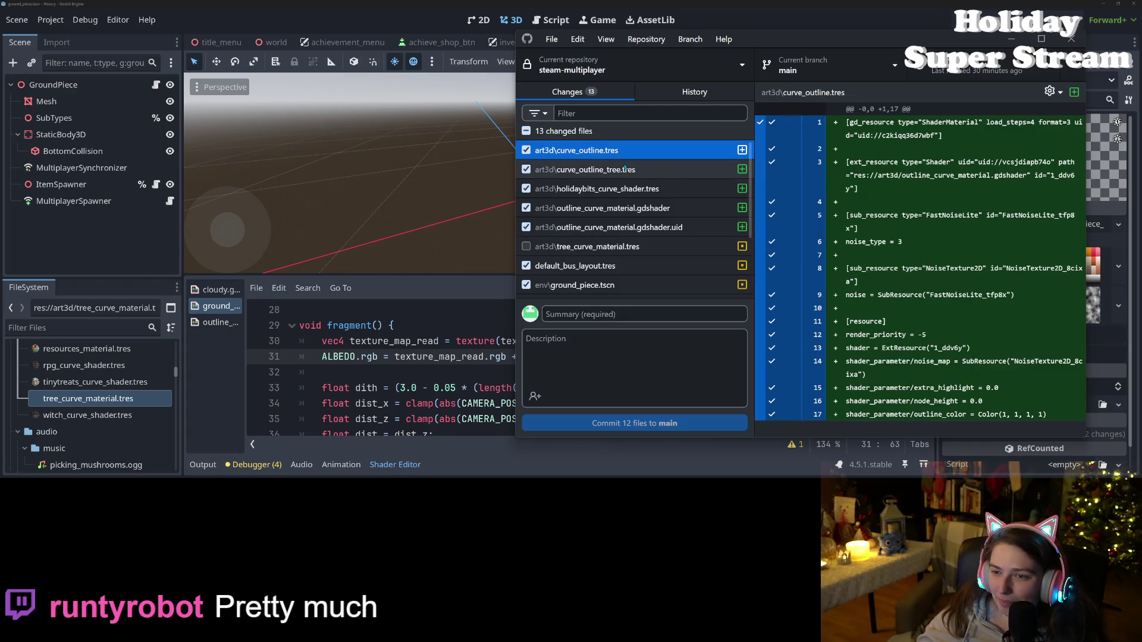
left_click(632, 170)
left_click(632, 190)
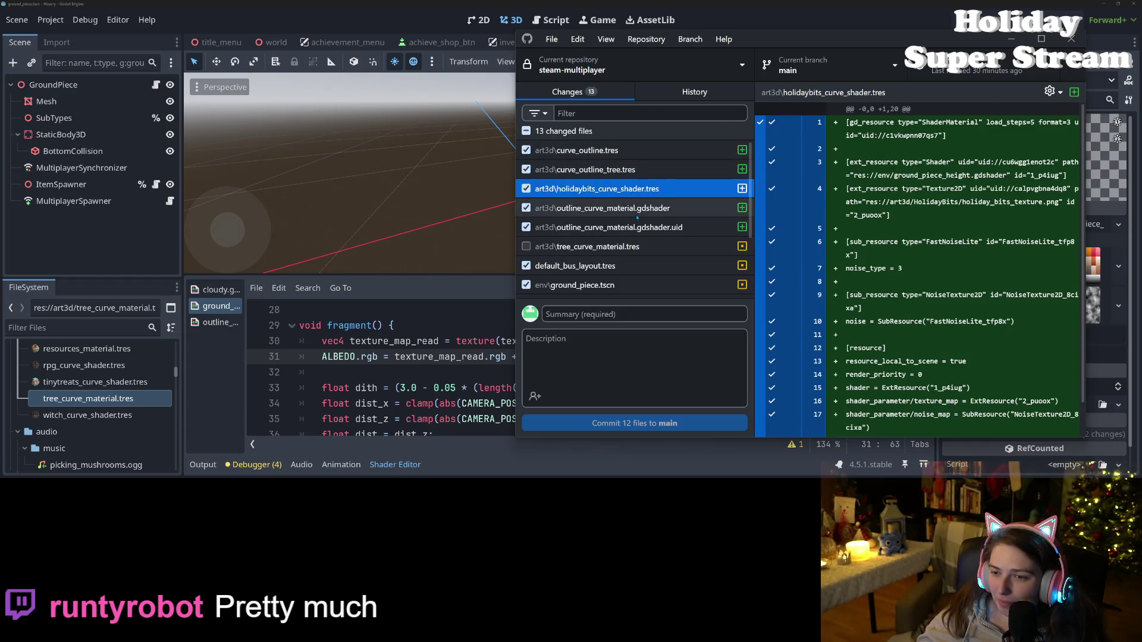
left_click(632, 208)
left_click(632, 246)
- Back in Godot, select the '+ vec3(extra_highlight)' addition on fragment line 31
left_click(395, 387)
scroll(452, 398, "up", 4)
scroll(505, 412, "down", 6)
scroll(516, 408, "down", 2)
scroll(515, 408, "up", 5)
left_click(604, 388)
left_click_drag(640, 356, 511, 356)
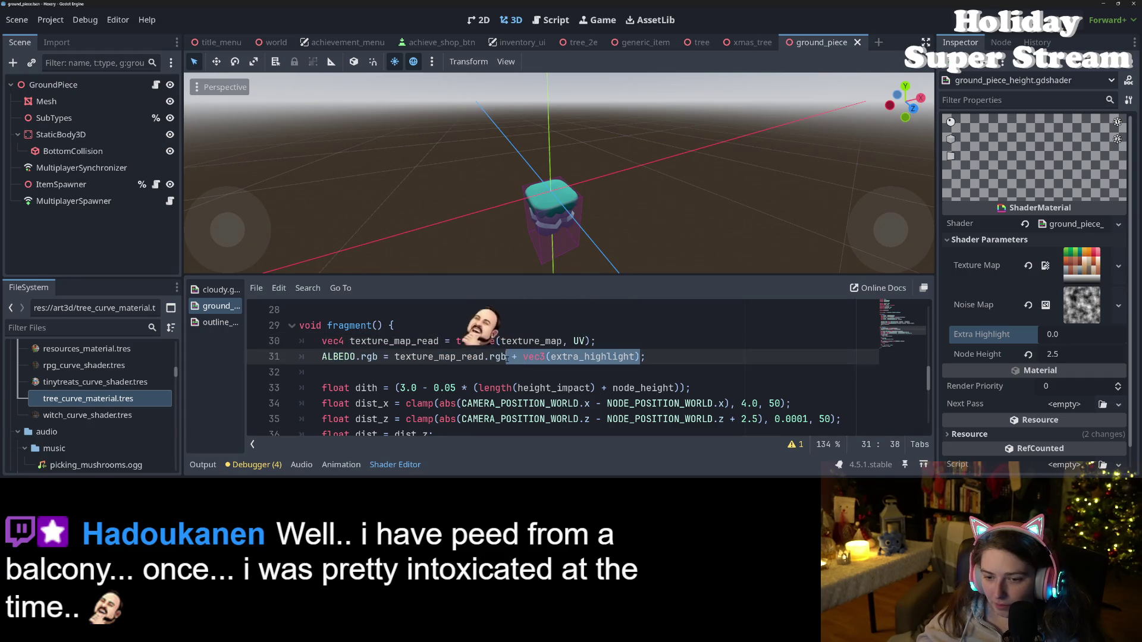
- Remove the extra_highlight albedo addition and uniform from the ground piece height shader, then save
key("BackSpace")
key("BackSpace")
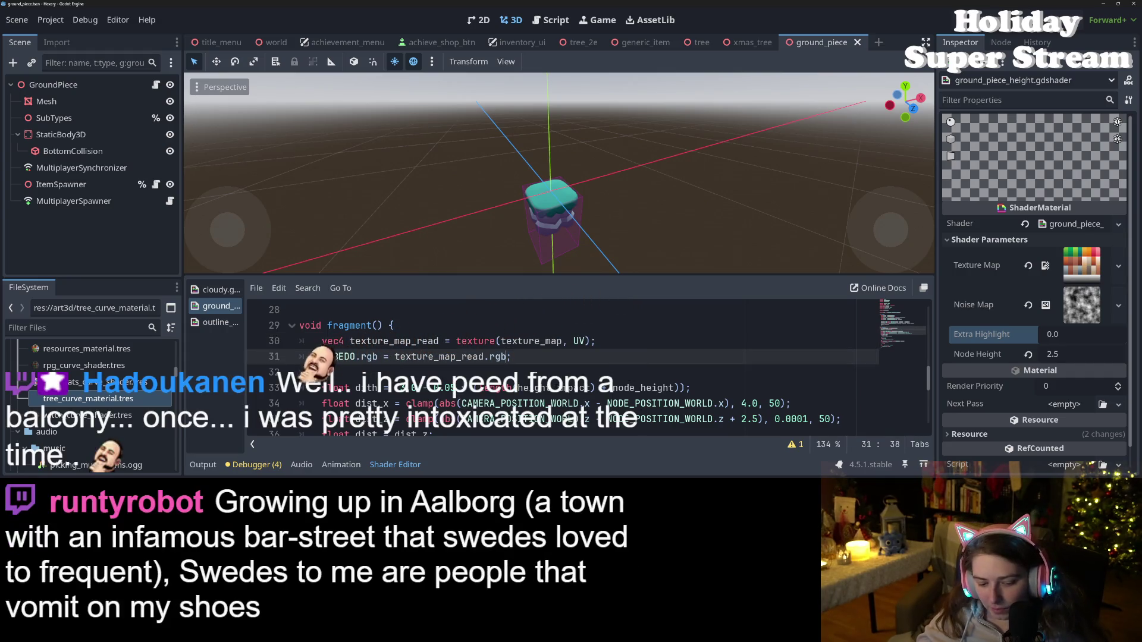
scroll(535, 369, "up", 9)
scroll(523, 369, "down", 2)
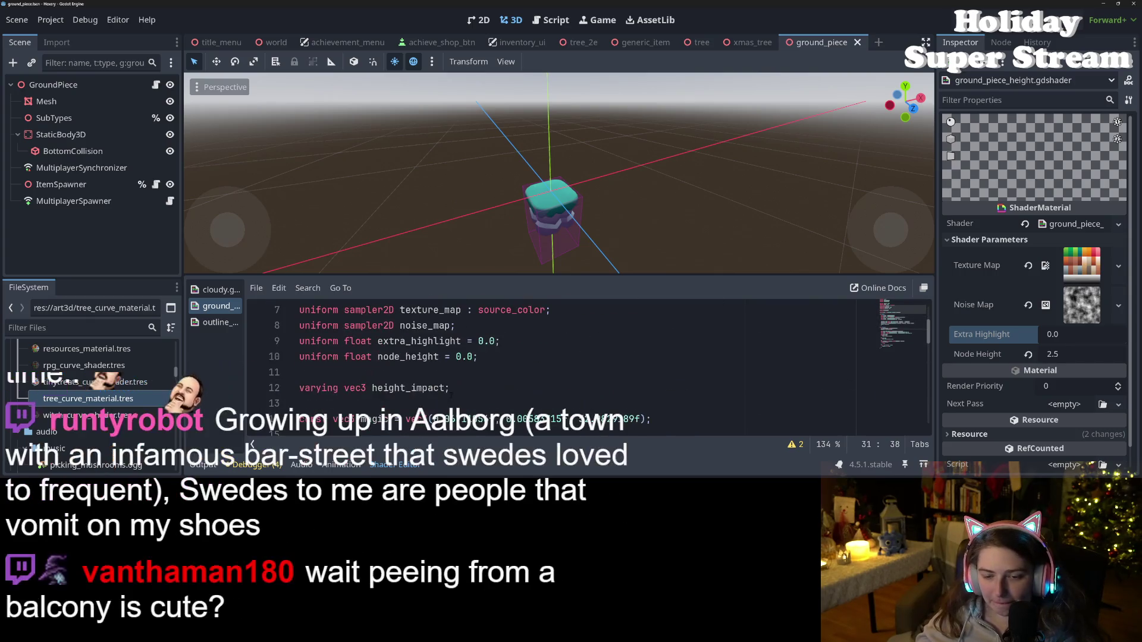
left_click(523, 387)
left_click(523, 356)
double_click(419, 340)
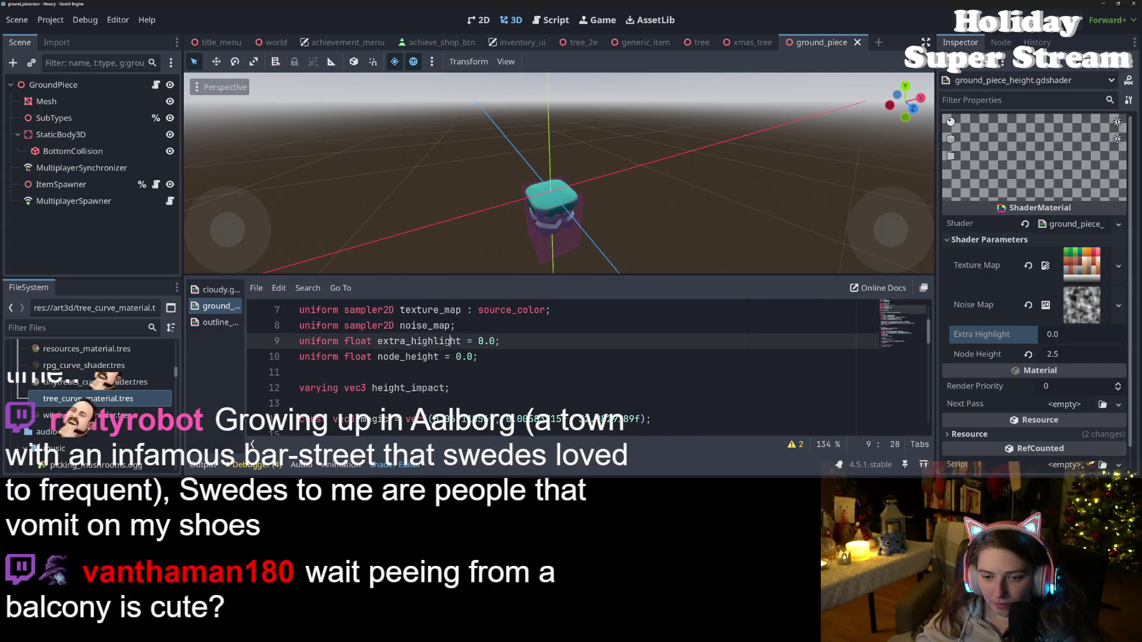
left_click_drag(500, 341, 339, 341)
key("shift+Home")
key("BackSpace")
key("BackSpace")
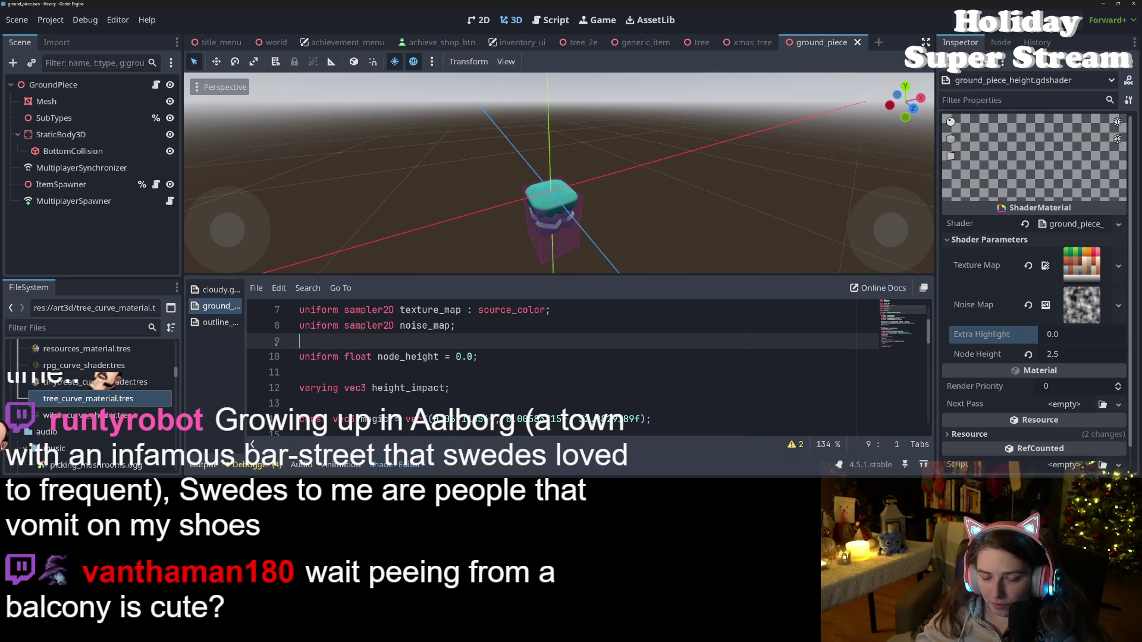
key("ctrl+s")
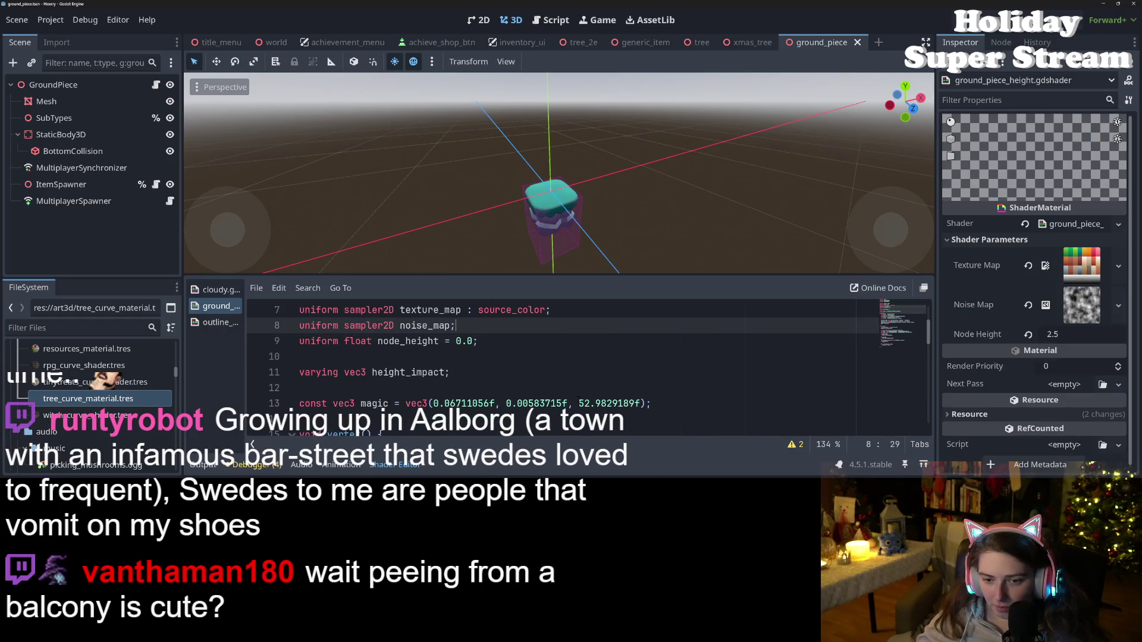
- Delete the extra_highlight uniform from outline_curve_material.gdshader and save it
scroll(576, 399, "up", 2)
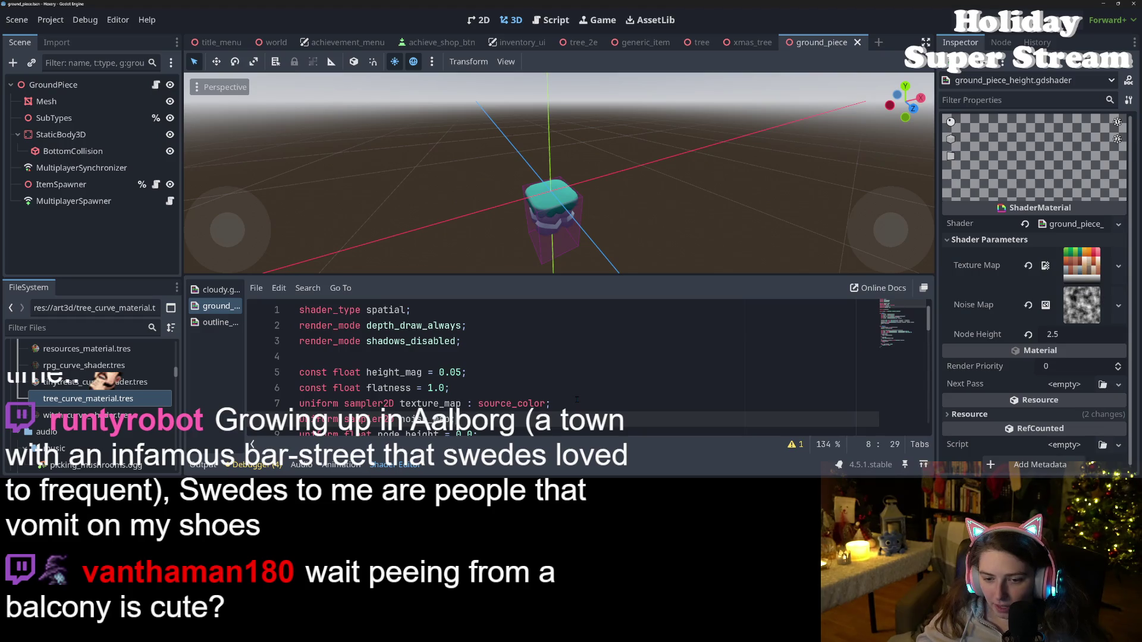
scroll(575, 399, "down", 4)
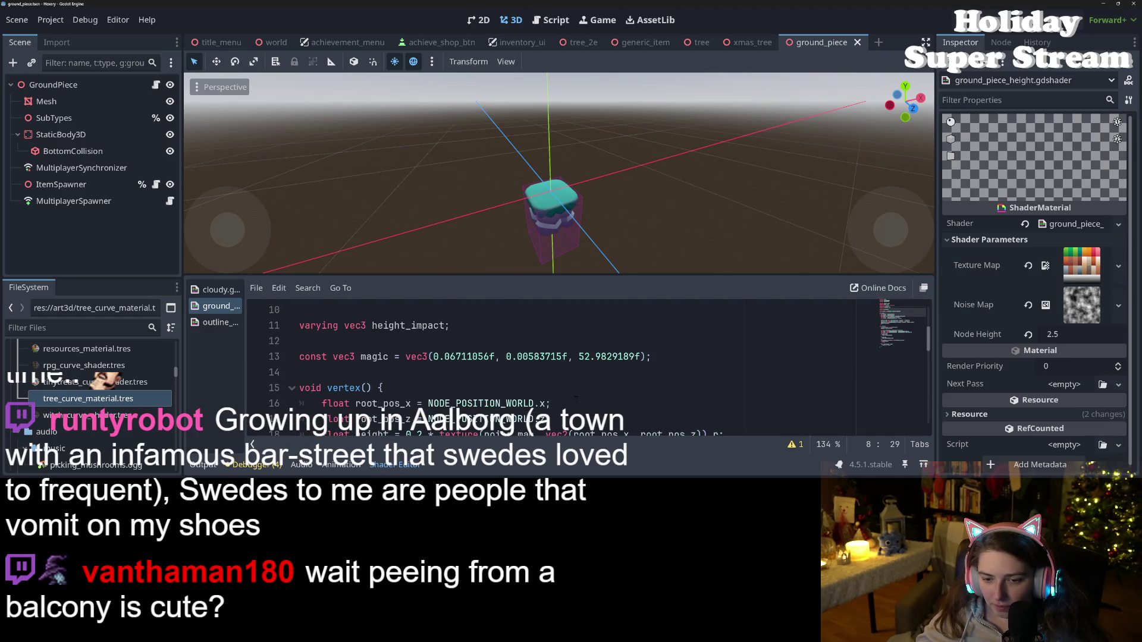
scroll(576, 399, "down", 5)
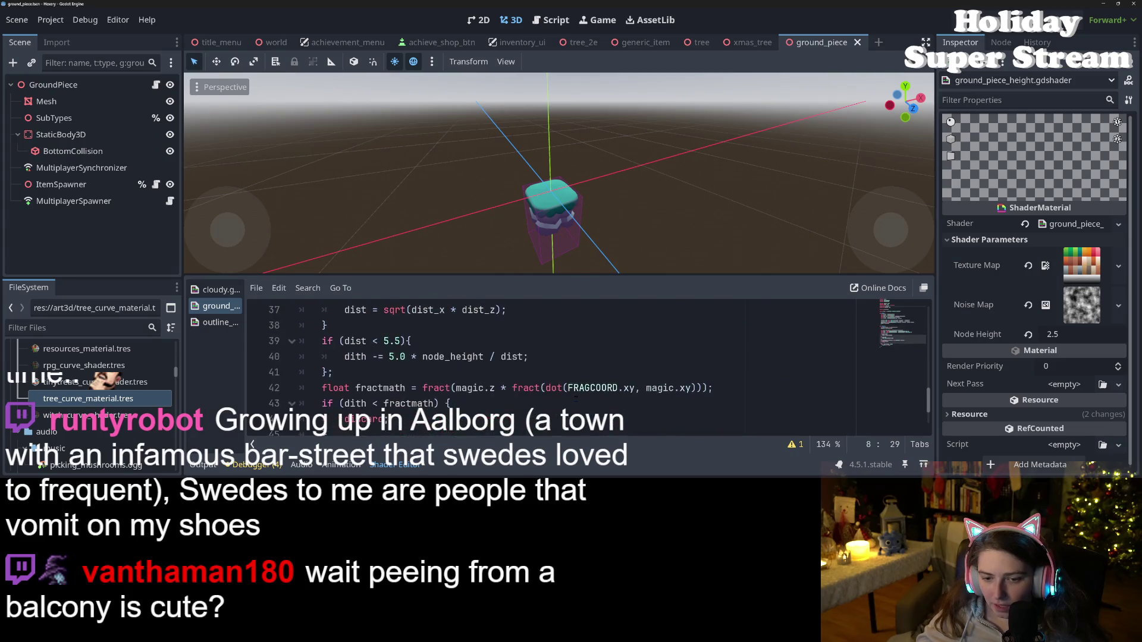
scroll(576, 399, "down", 5)
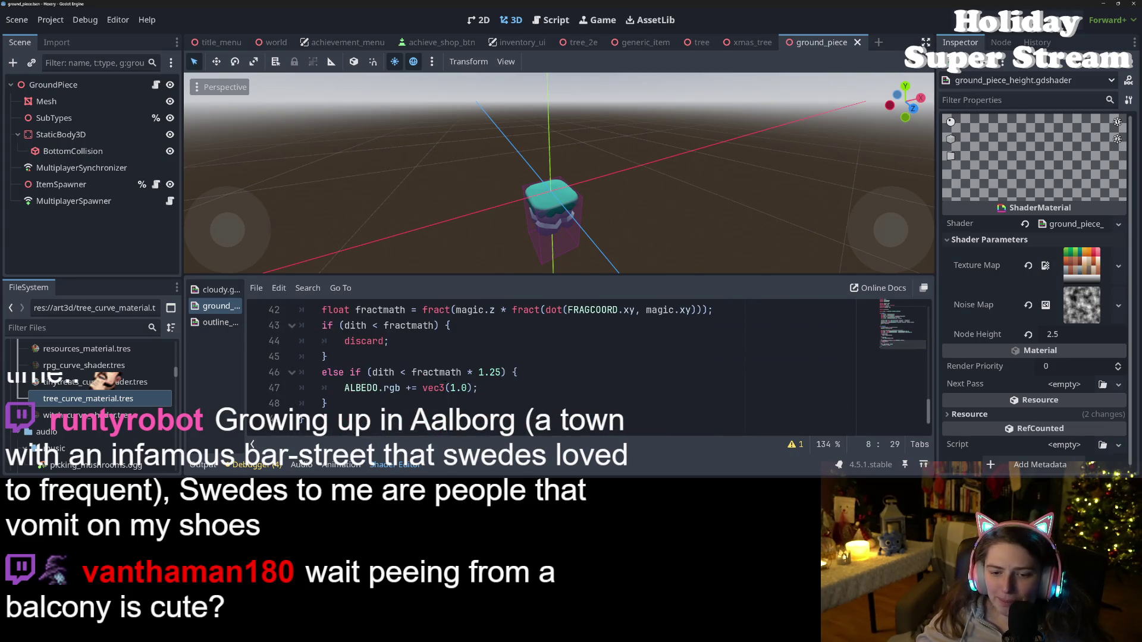
left_click(219, 322)
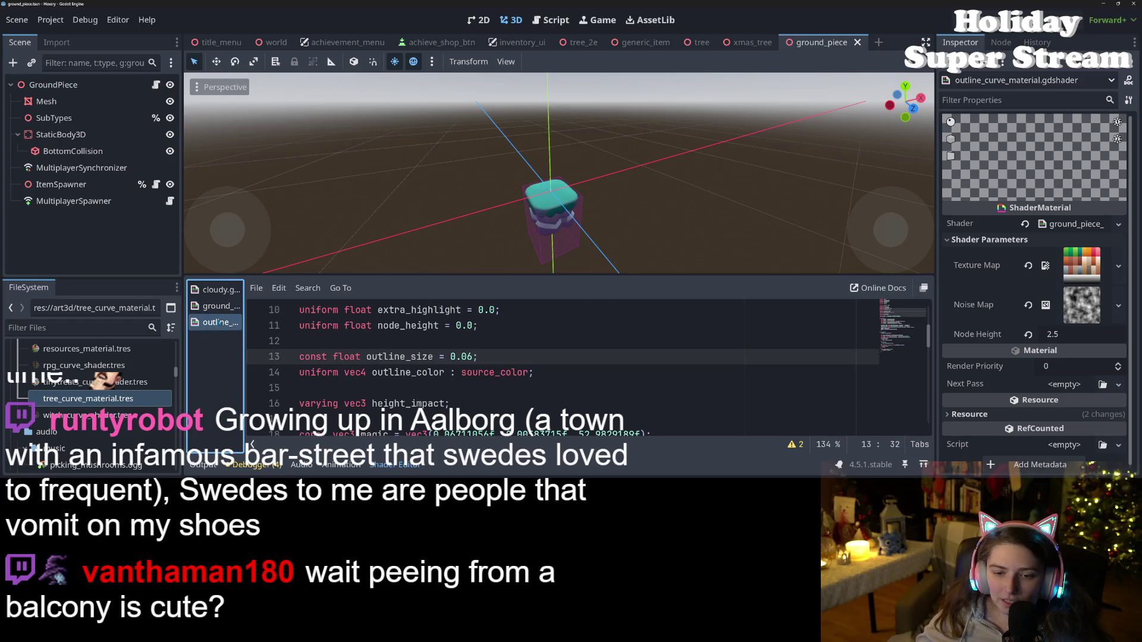
scroll(575, 369, "up", 3)
scroll(575, 369, "down", 2)
scroll(576, 368, "up", 1)
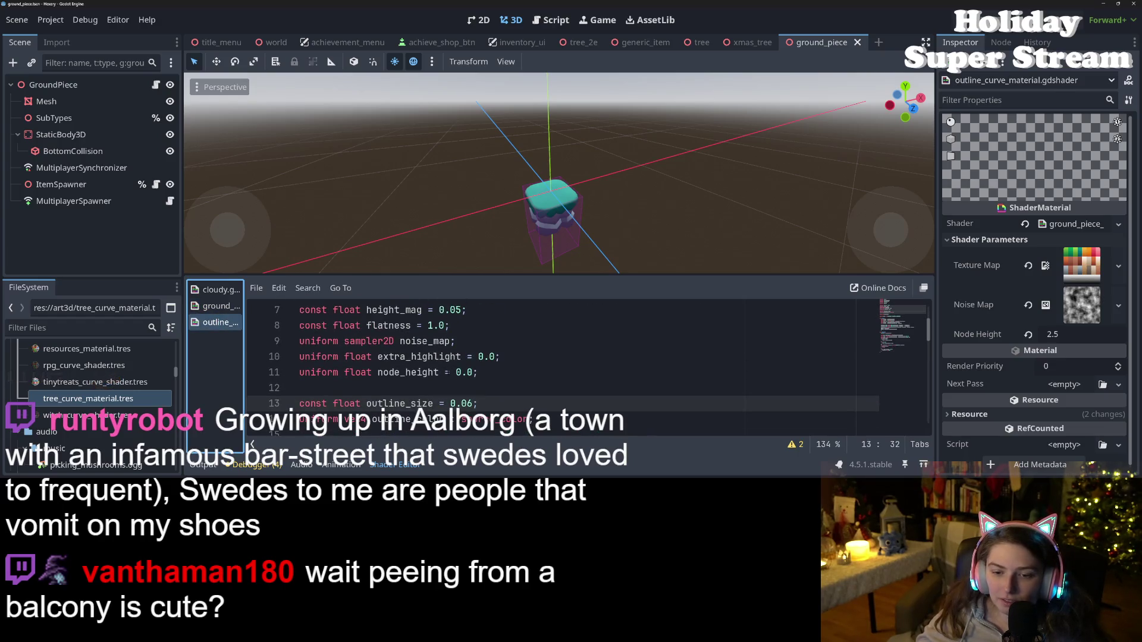
double_click(419, 357)
left_click_drag(500, 356, 286, 356)
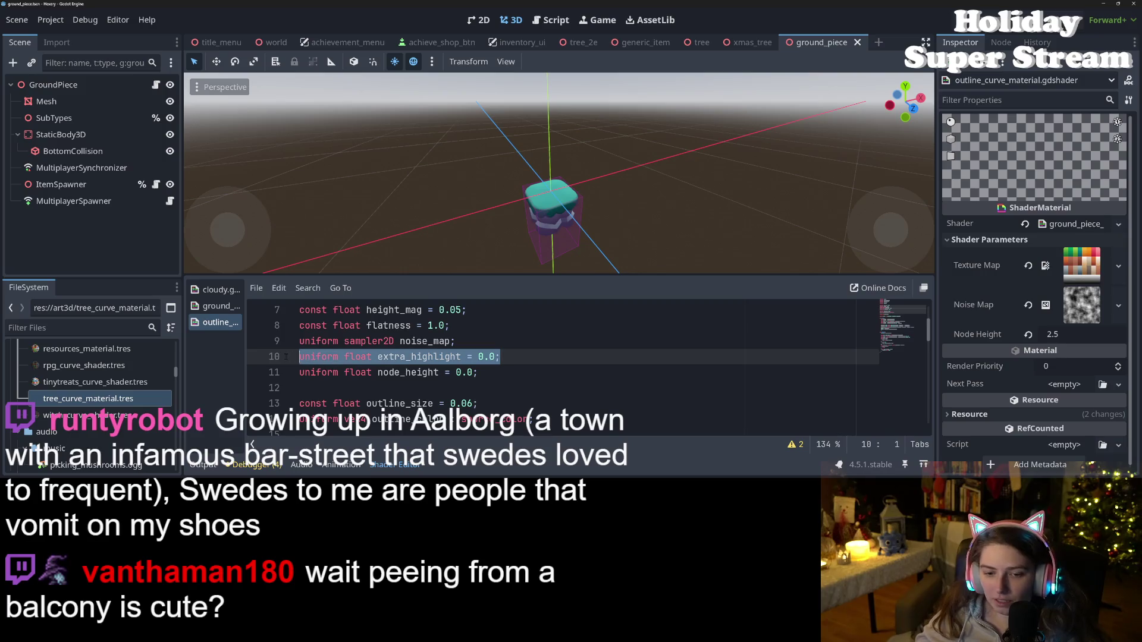
key("BackSpace")
key("BackSpace")
key("ctrl+s")
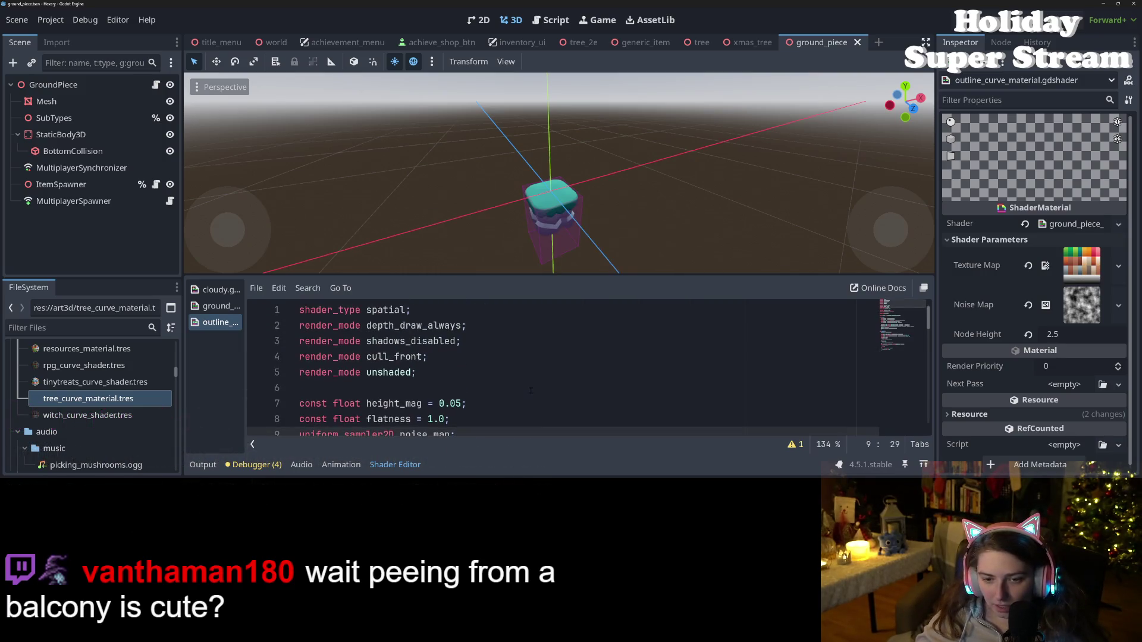
scroll(530, 390, "down", 15)
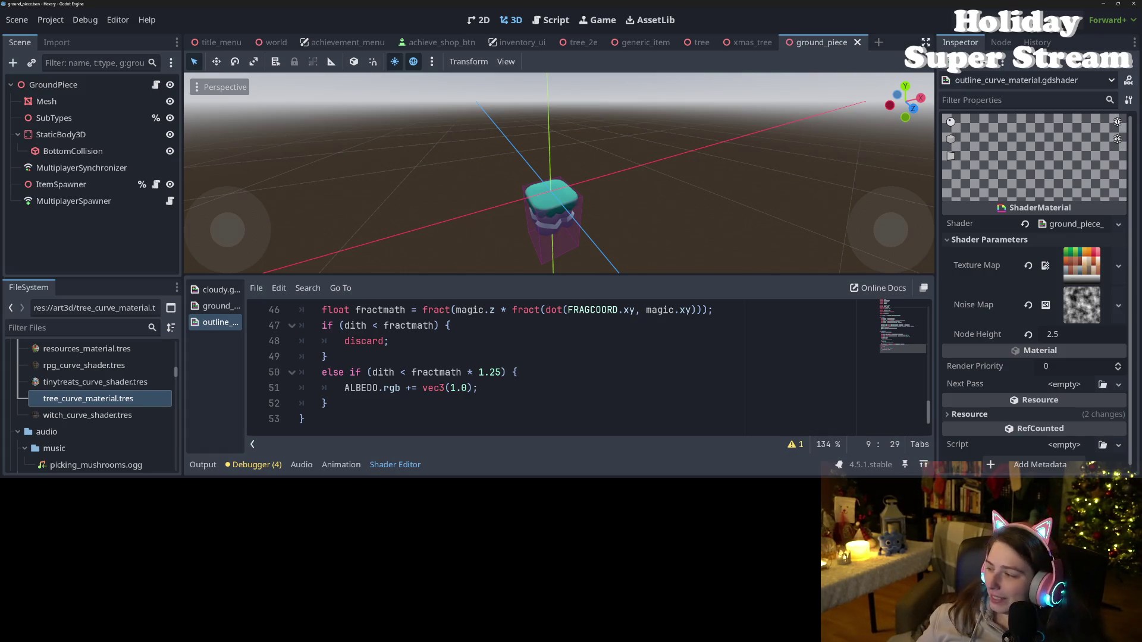
- Collapse the shader panel, orbit to a near-front view of the ground piece, then switch to GitHub Desktop
left_click(388, 464)
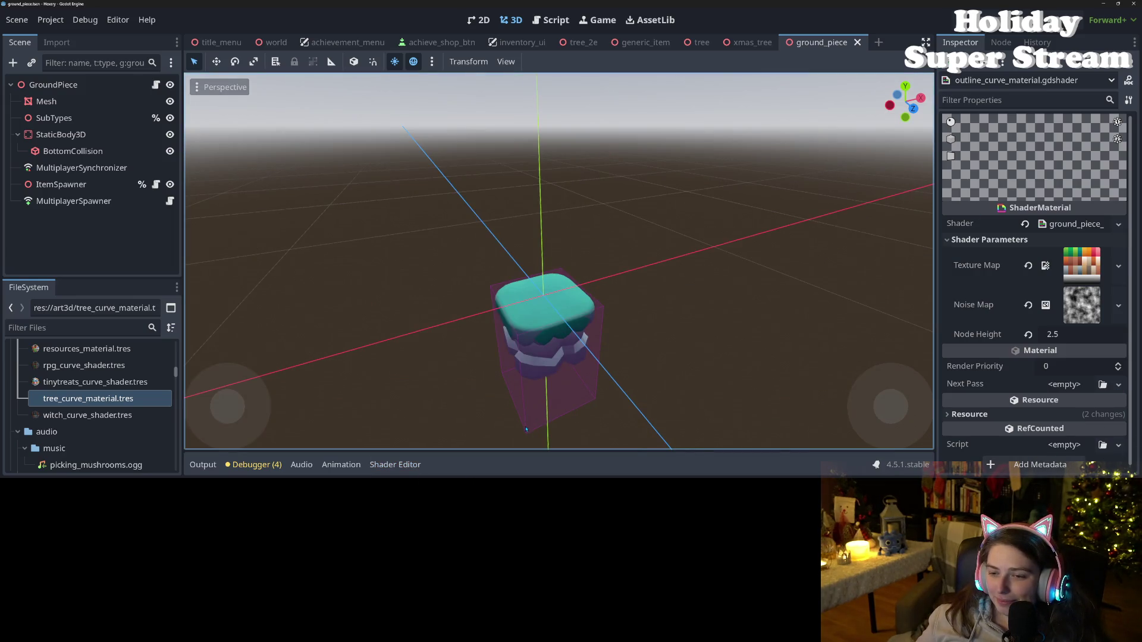
left_click_drag(525, 428, 780, 423)
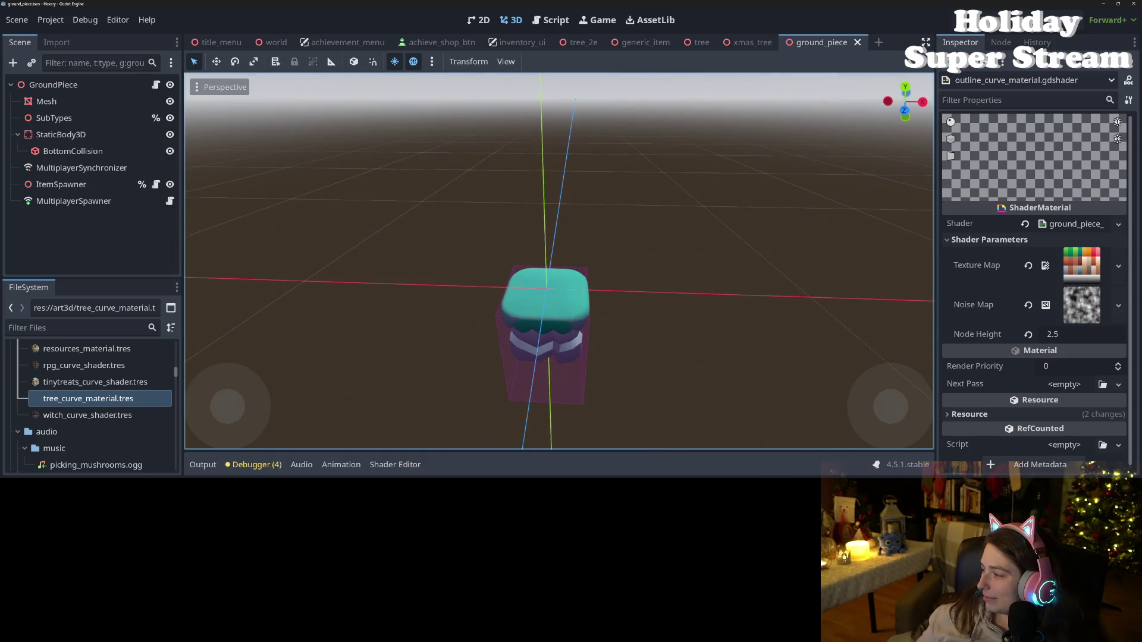
key("alt+Tab")
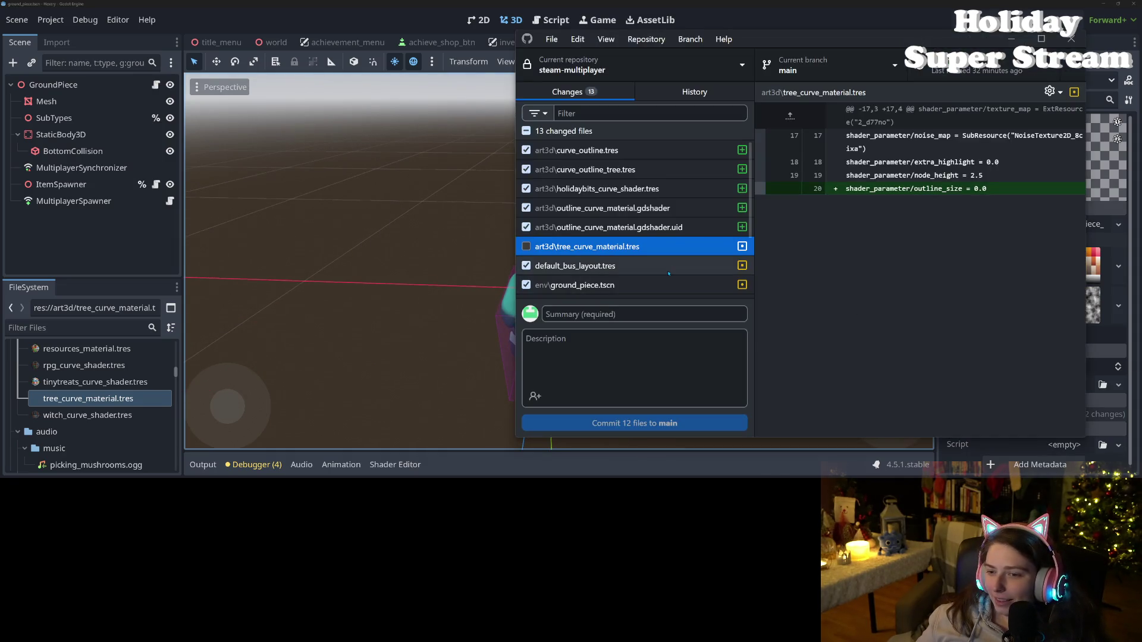
- Tick art3d\tree_curve_material.tres so all 13 files are included, then return to Godot
left_click(526, 246)
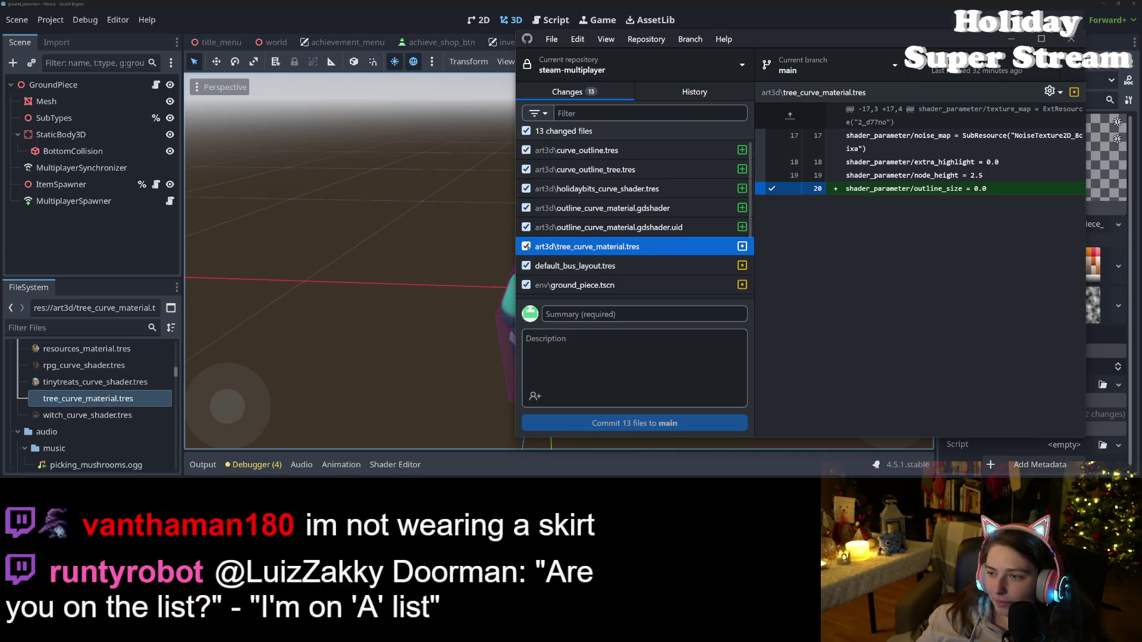
left_click(1001, 185)
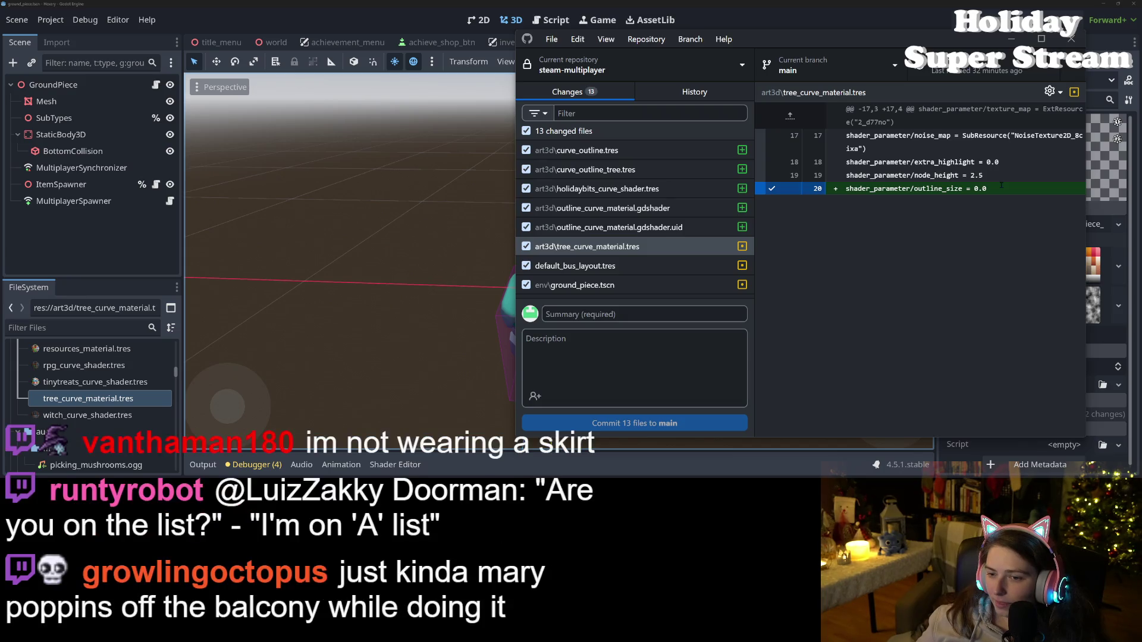
key("alt+Tab")
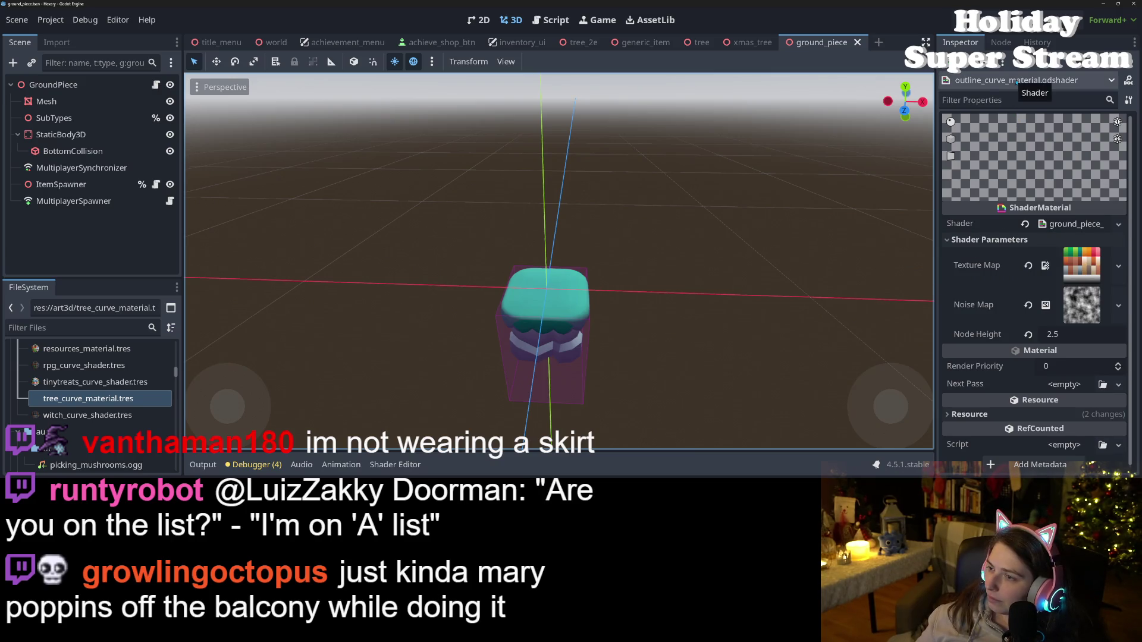
- Load art3d/tree_curve_material.tres from the FileSystem dock to inspect its shader parameters
scroll(70, 416, "up", 4)
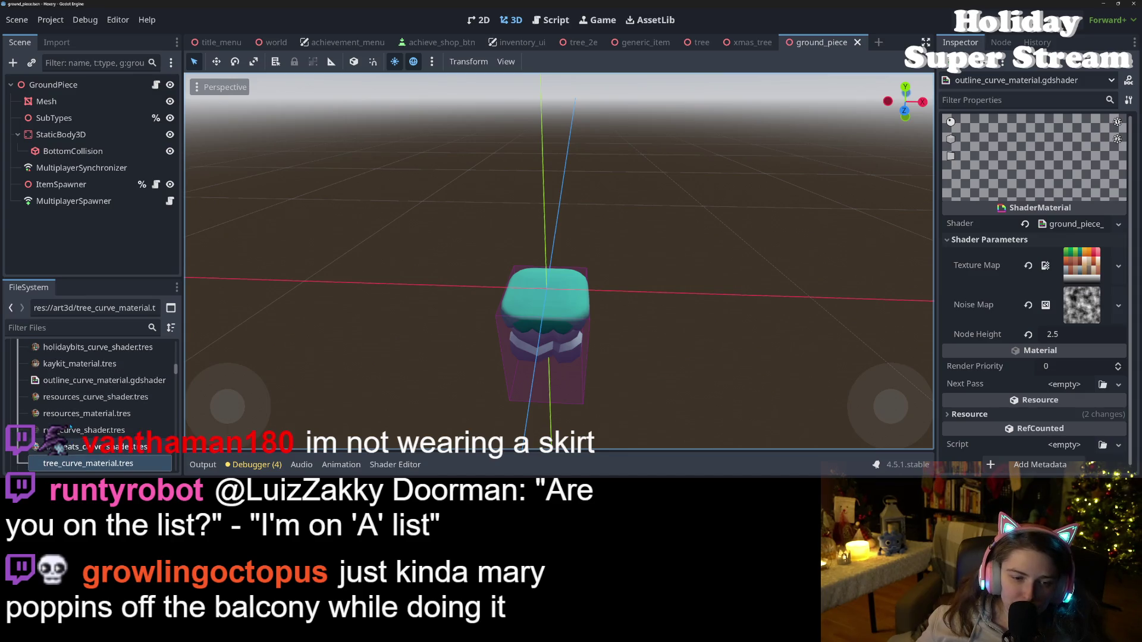
scroll(70, 427, "up", 8)
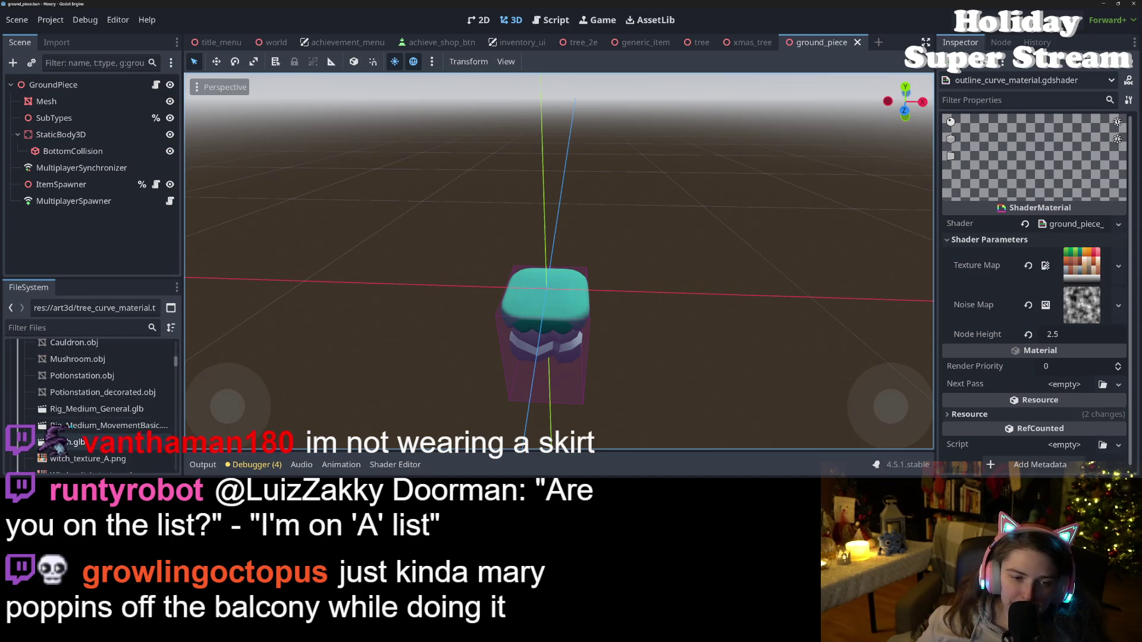
scroll(83, 432, "down", 4)
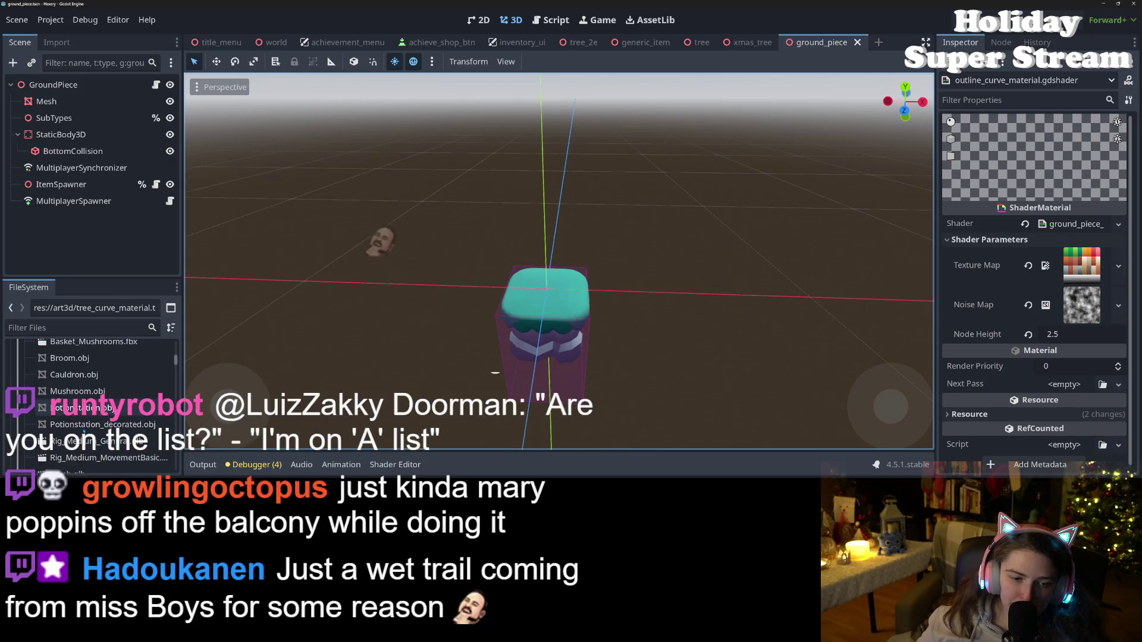
scroll(79, 431, "down", 6)
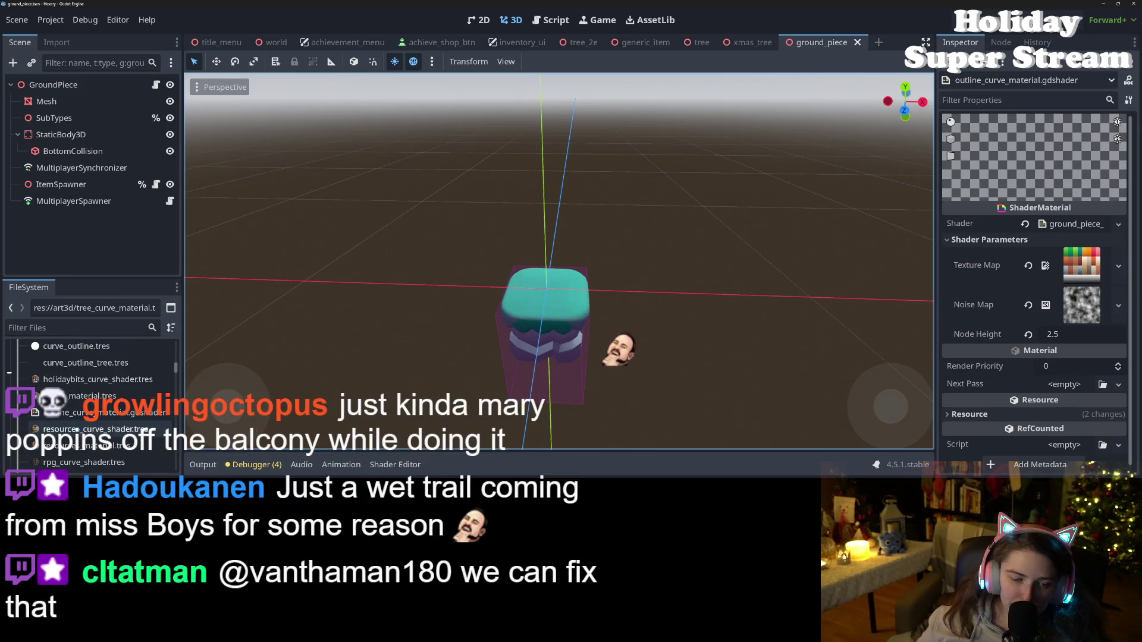
scroll(77, 430, "down", 2)
double_click(77, 414)
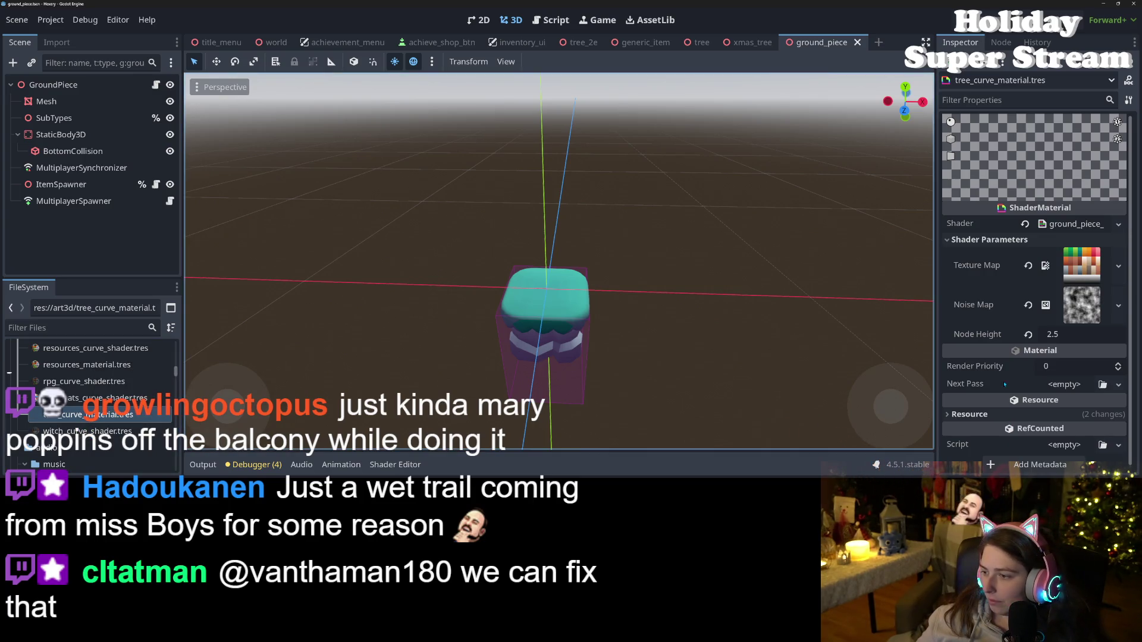
scroll(1004, 382, "down", 1)
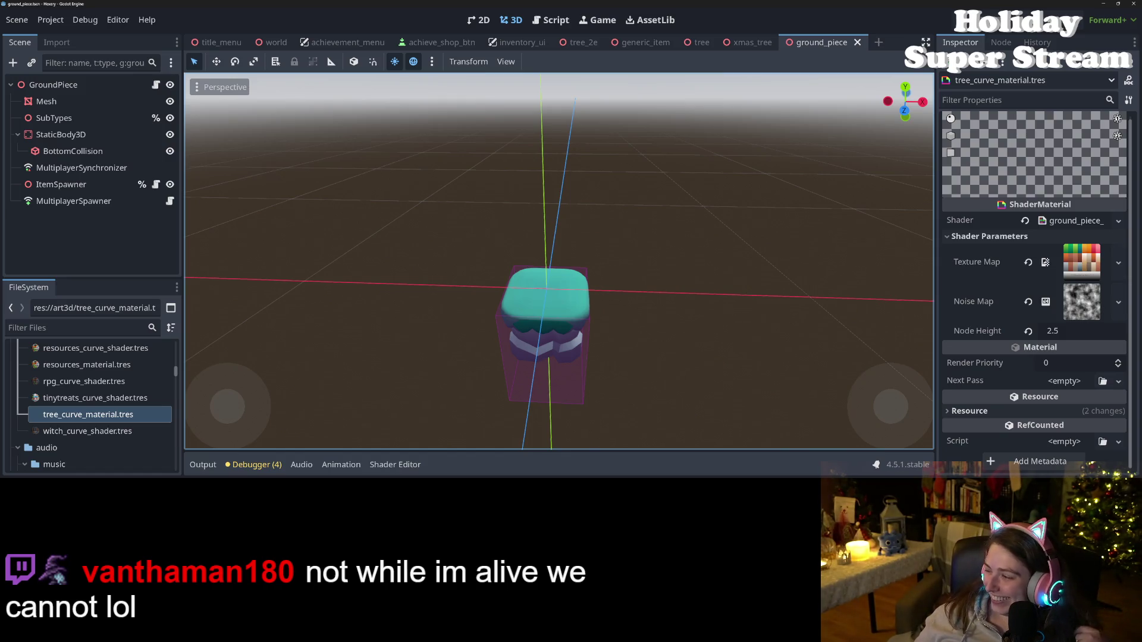
key("alt+Tab")
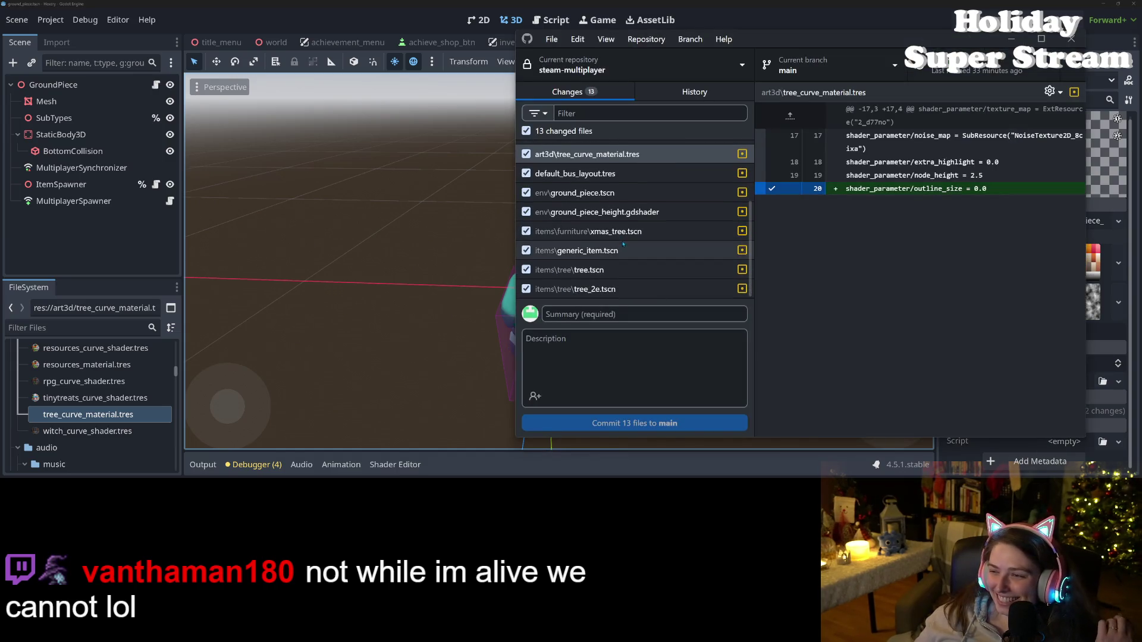
- Check the added outline_size line in tree_curve_material.tres, then discard that file's changes
scroll(622, 244, "up", 3)
scroll(624, 244, "up", 2)
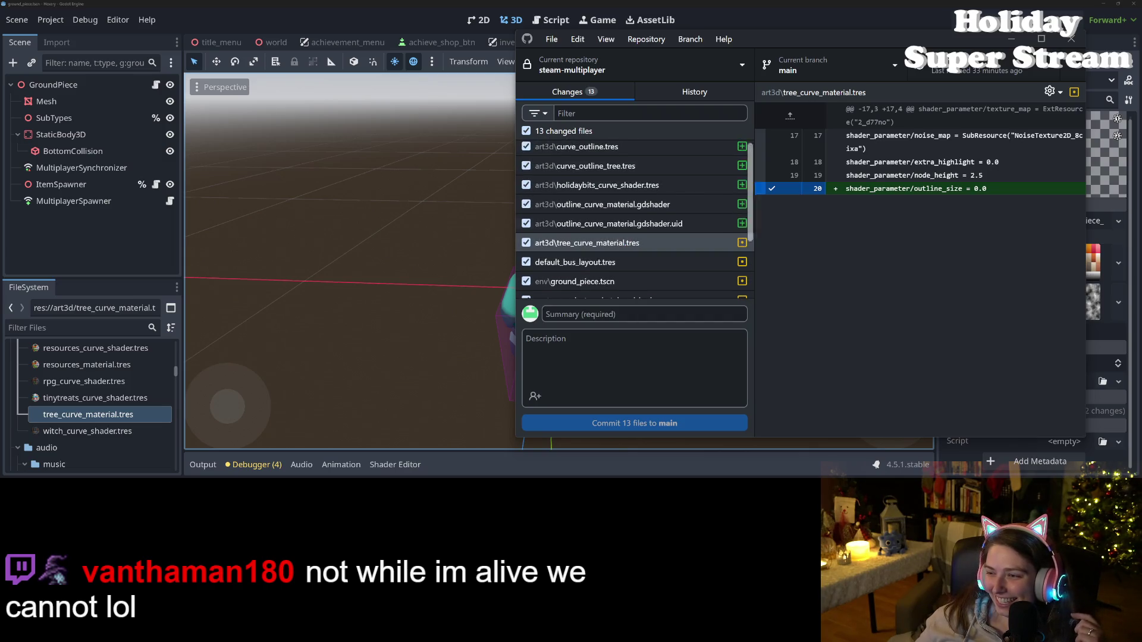
triple_click(939, 188)
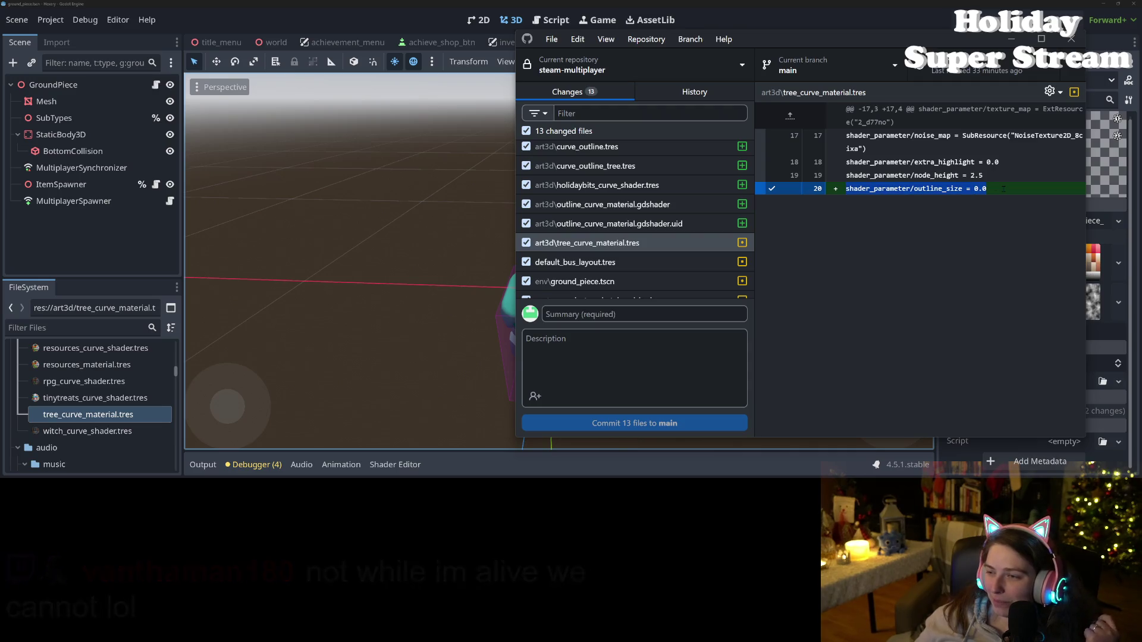
left_click(595, 262)
left_click(595, 242)
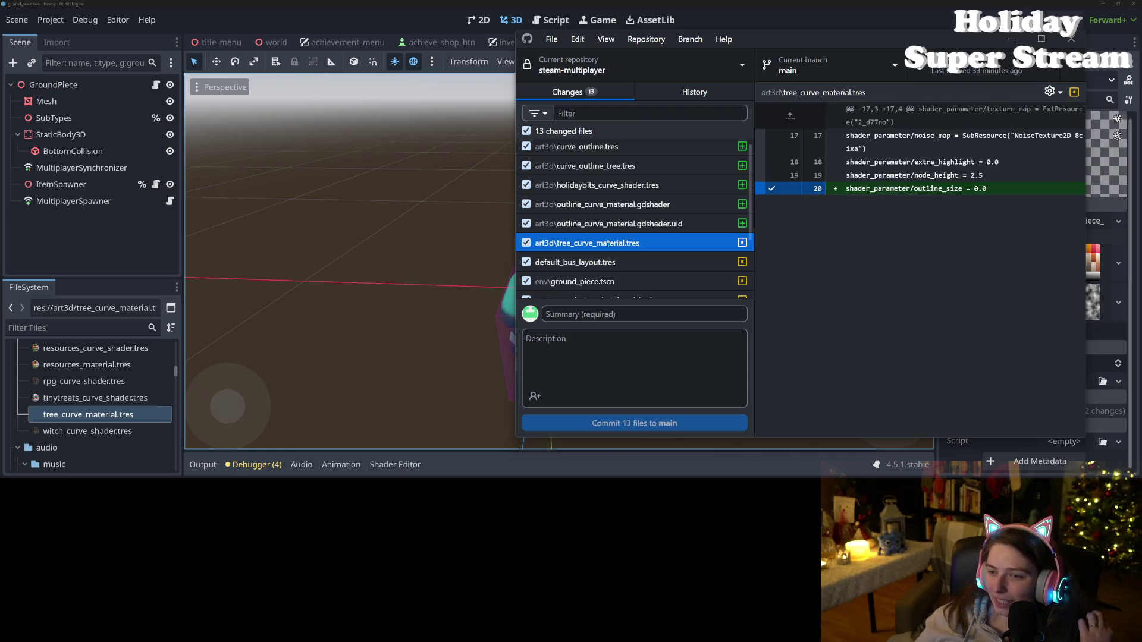
double_click(937, 188)
double_click(937, 161)
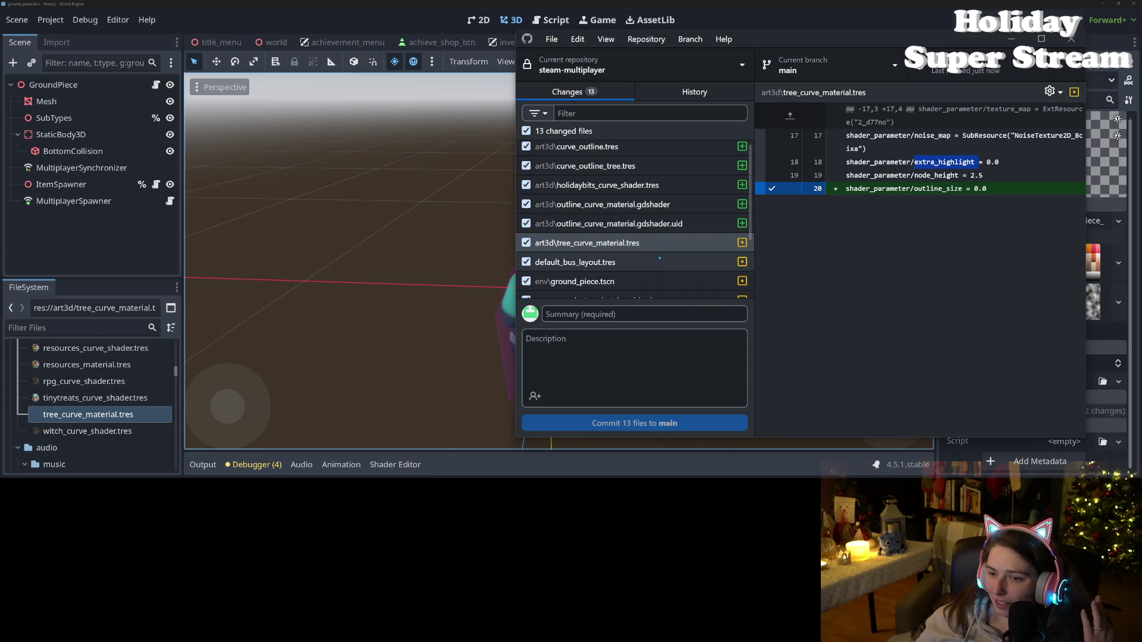
right_click(647, 242)
left_click(688, 254)
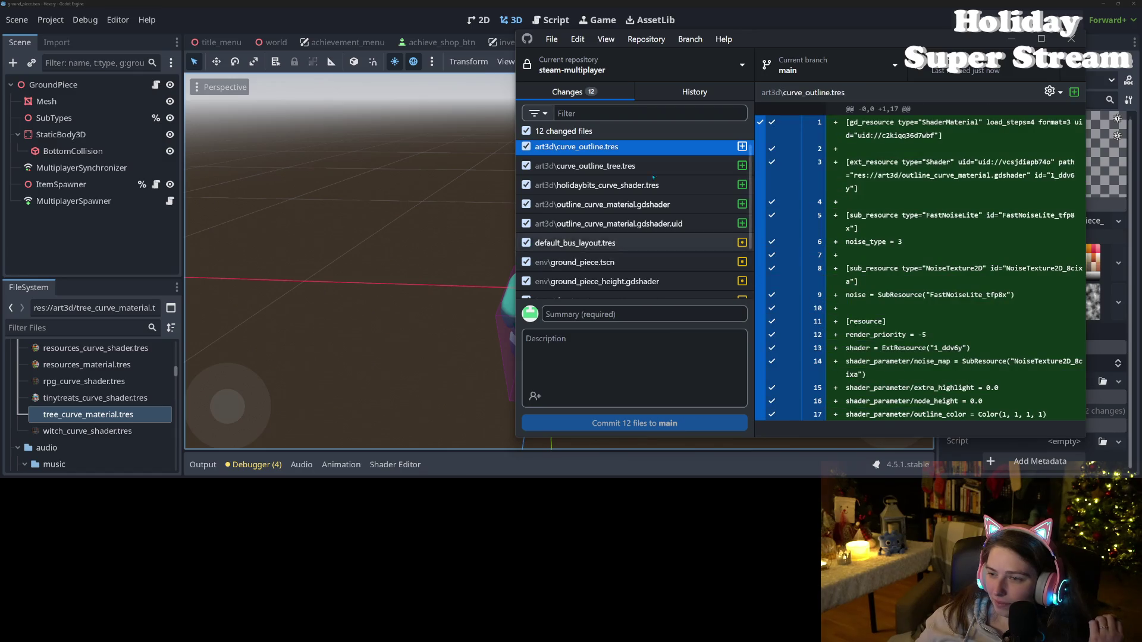
key("alt+Tab")
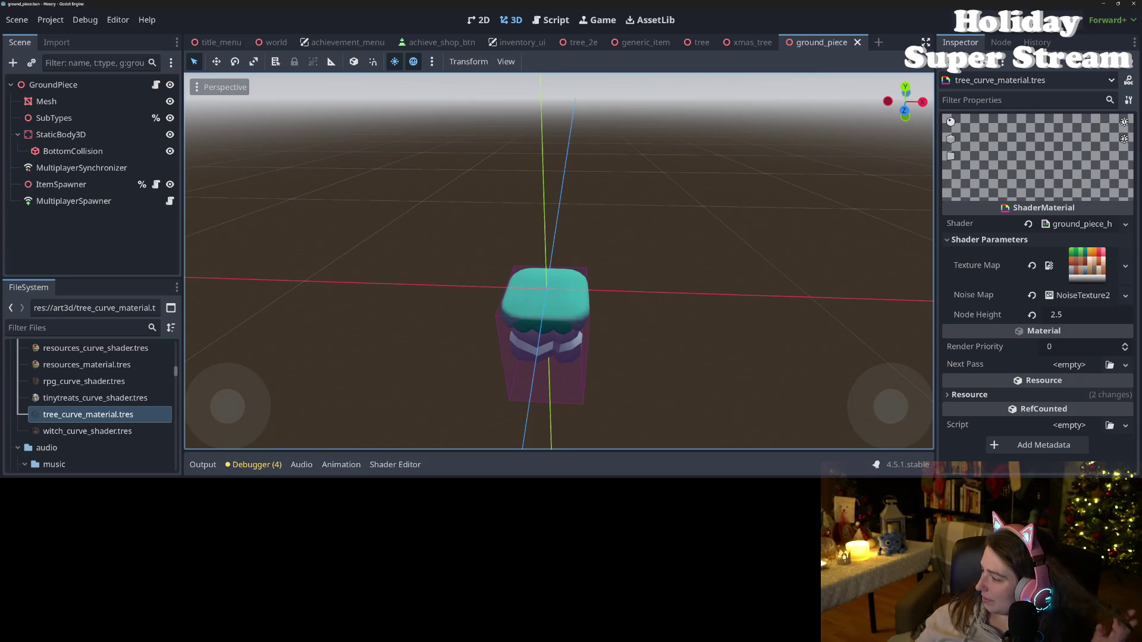
key("alt+Tab")
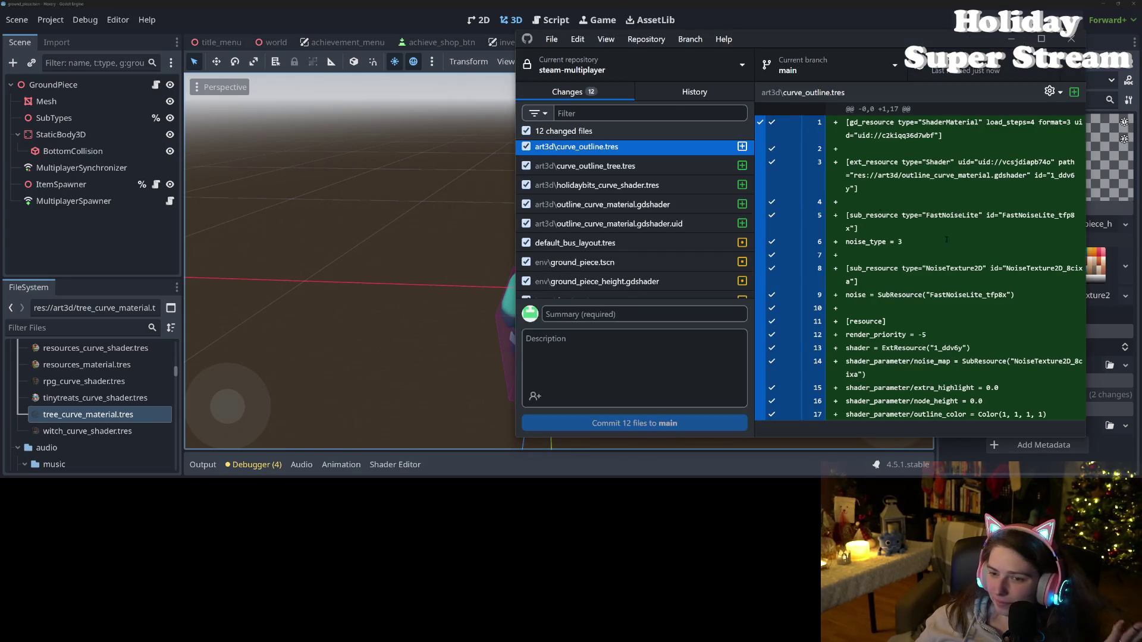
- Review the curve_outline_tree, holidaybits_curve_shader, outline_curve_material.gdshader and default_bus_layout diffs
scroll(654, 191, "up", 1)
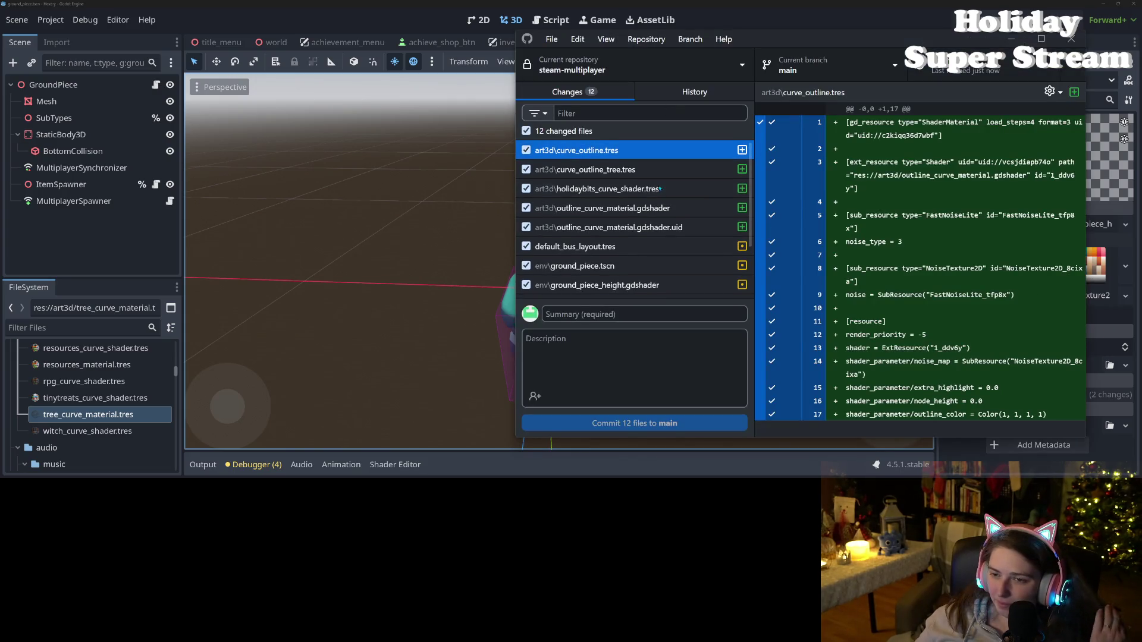
left_click(641, 170)
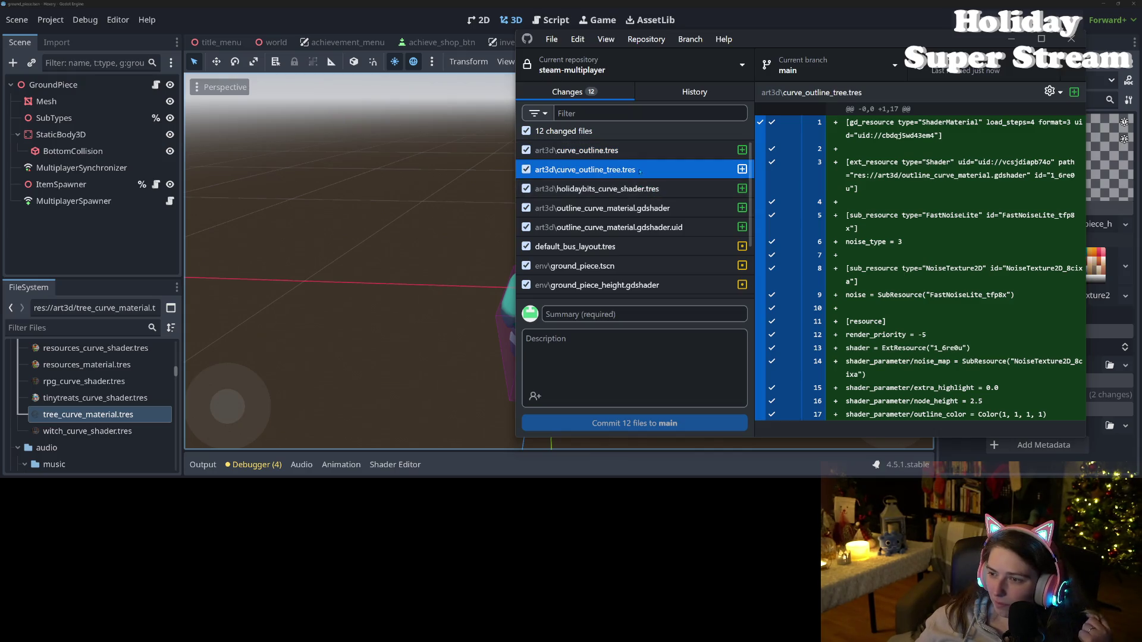
left_click(637, 189)
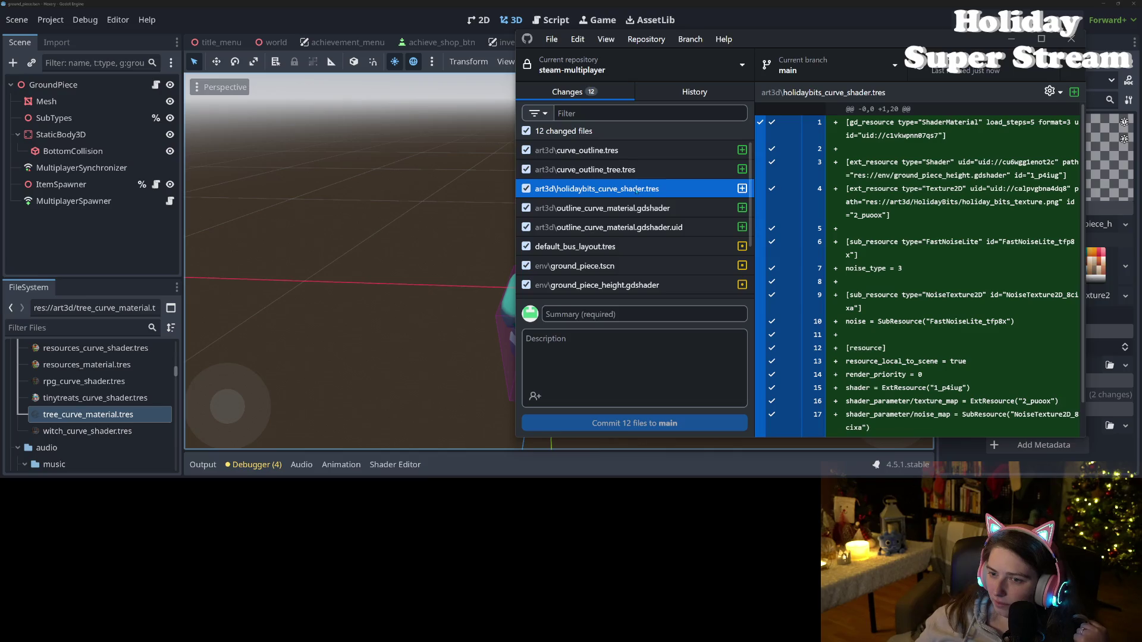
left_click(642, 172)
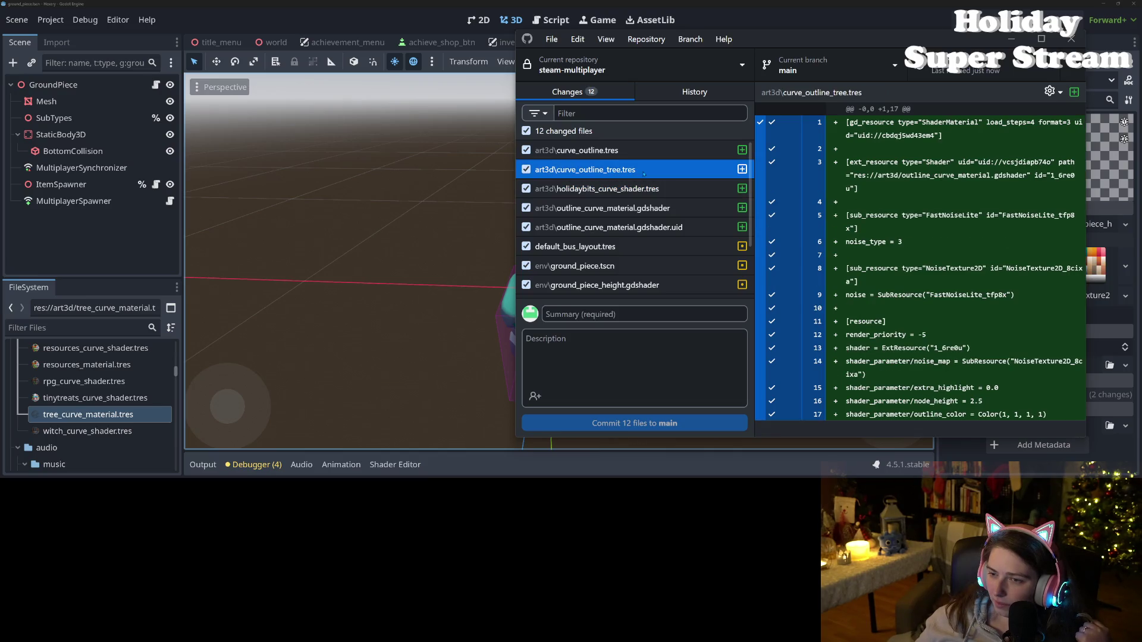
left_click(645, 190)
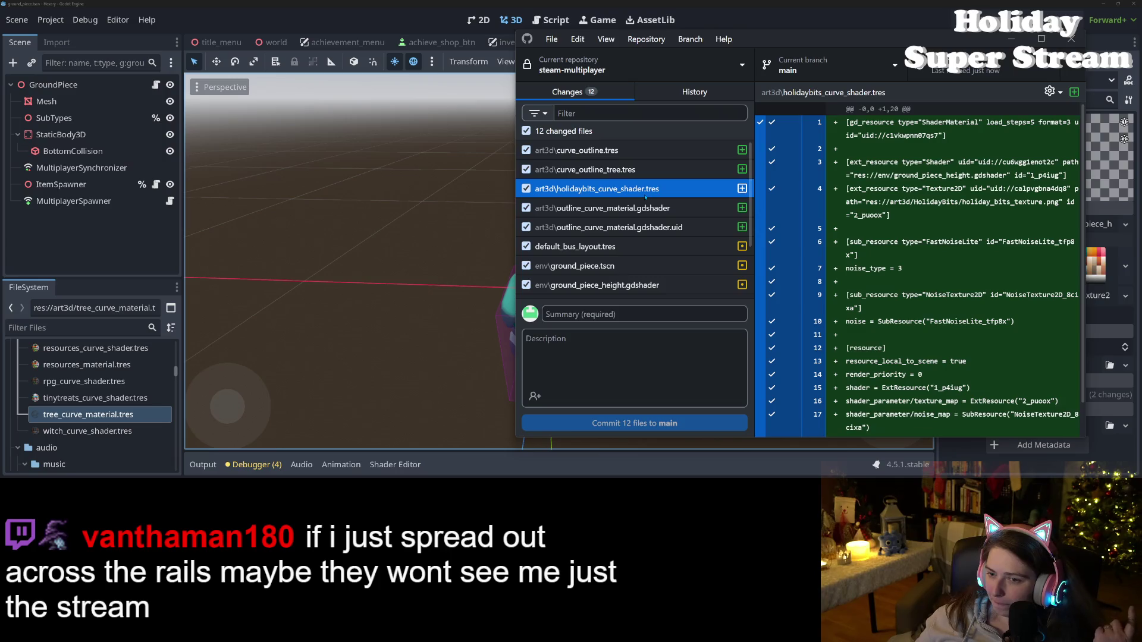
left_click(621, 206)
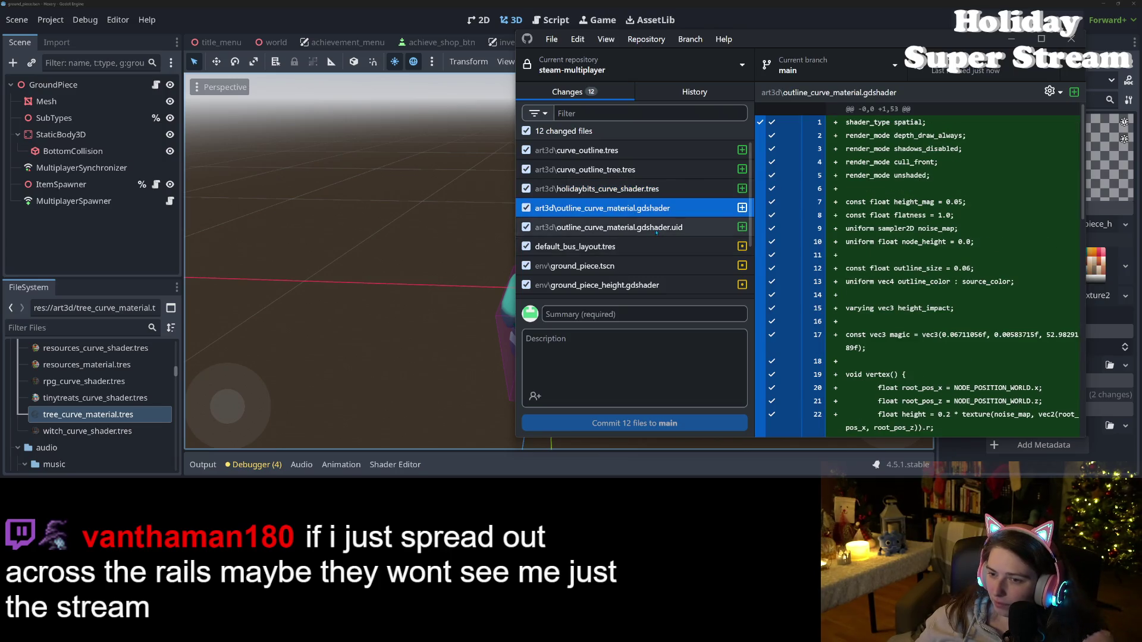
left_click(648, 226)
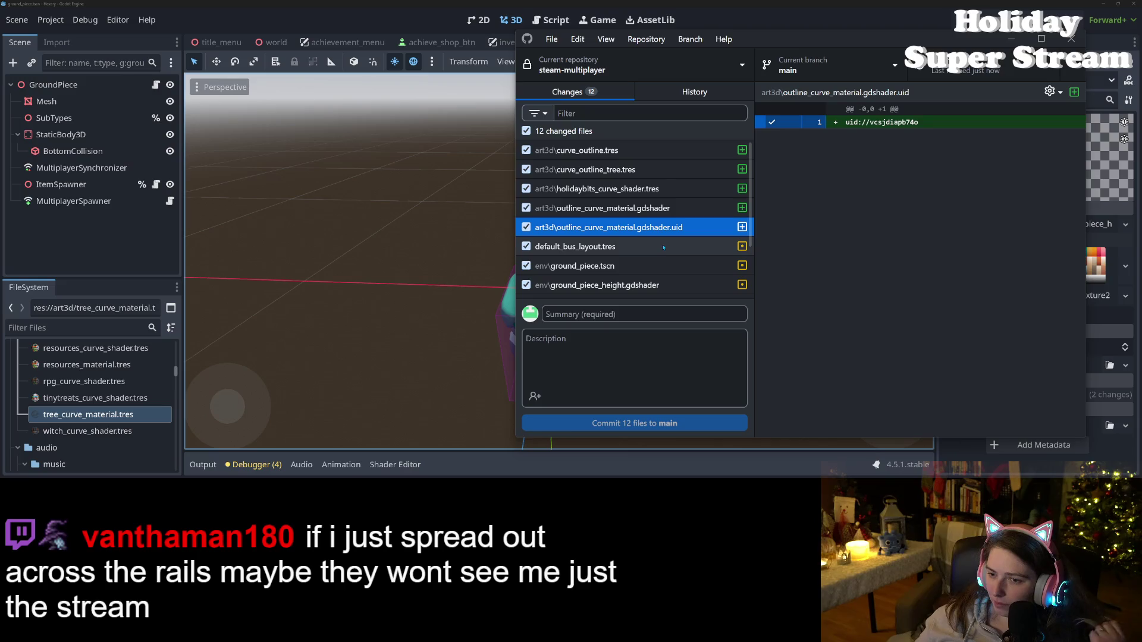
left_click(663, 247)
scroll(657, 265, "down", 2)
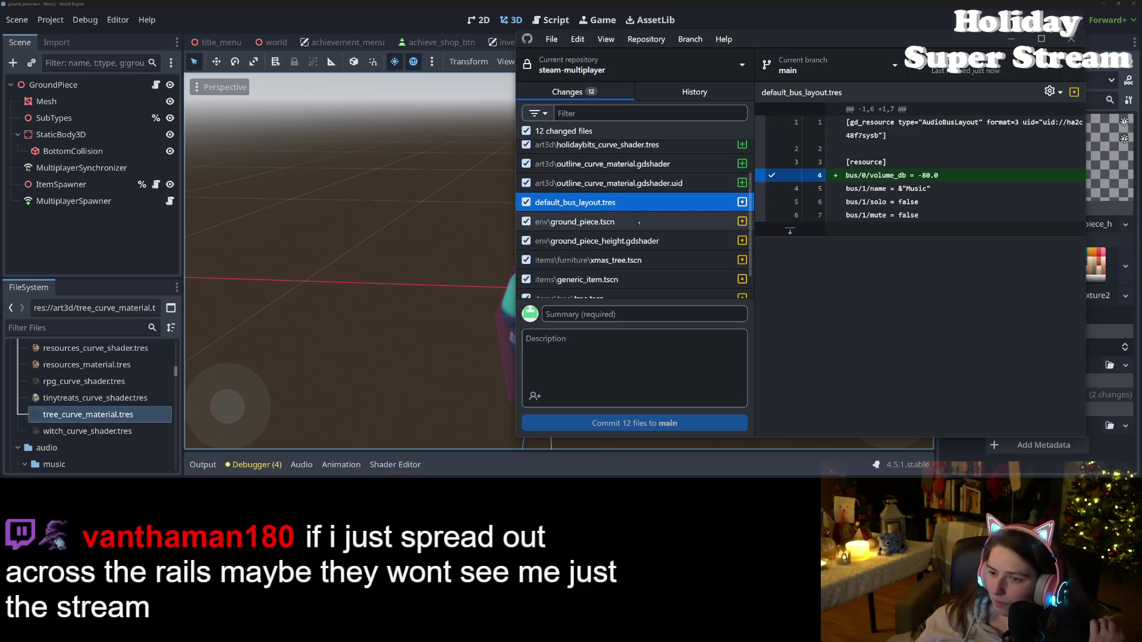
- Exclude default_bus_layout.tres from the commit; review ground_piece.tscn and ground_piece_height.gdshader diffs
left_click(526, 202)
left_click(602, 223)
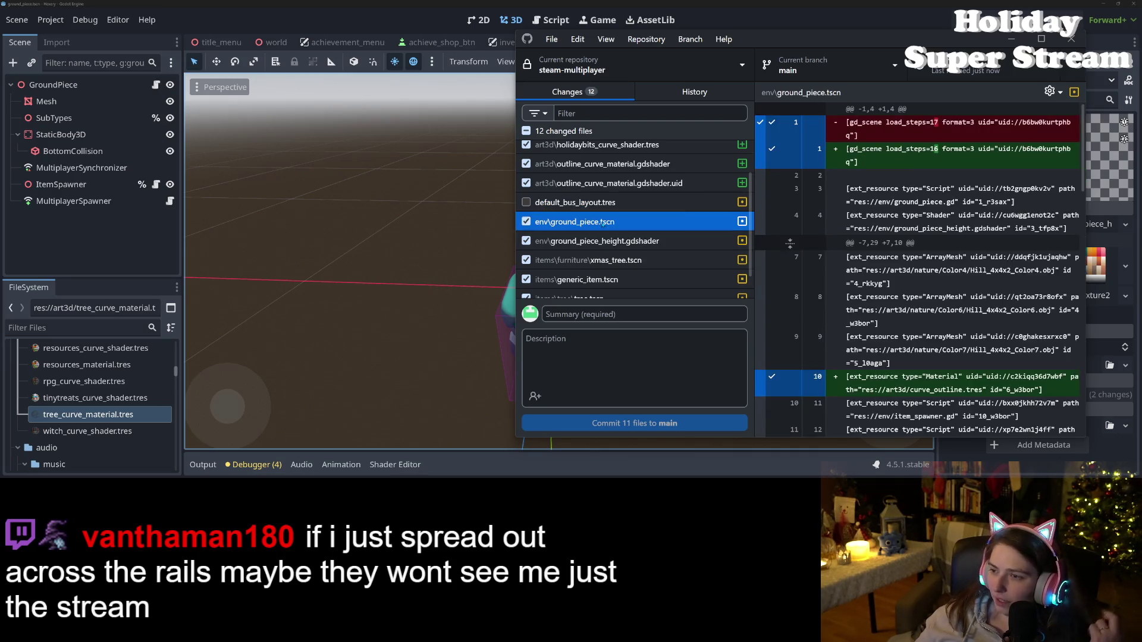
scroll(916, 269, "down", 5)
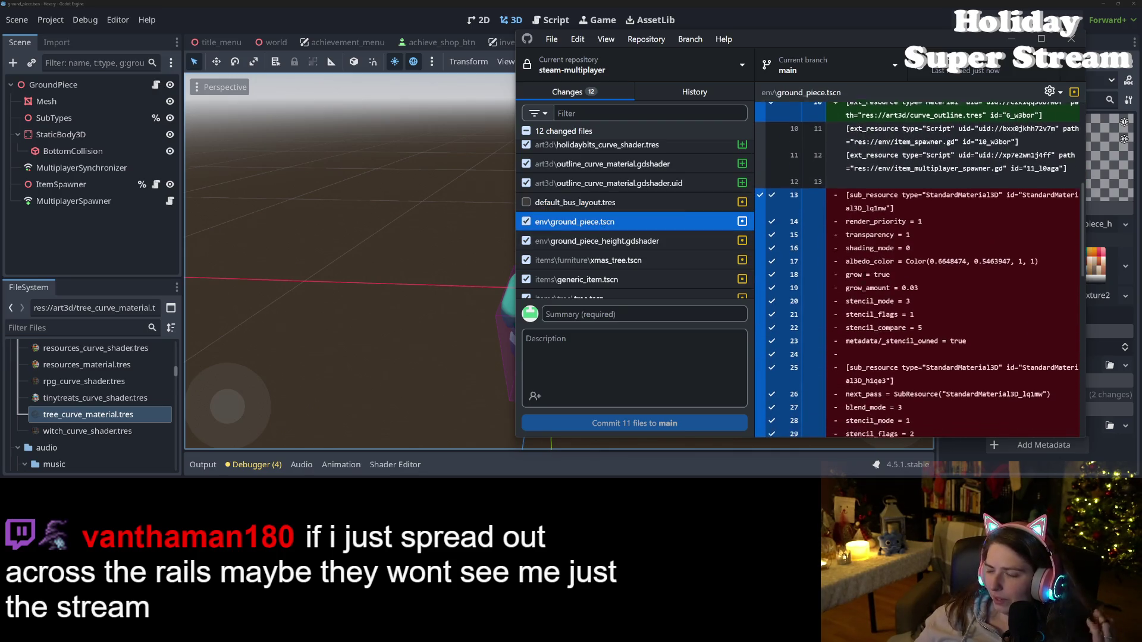
scroll(916, 269, "down", 10)
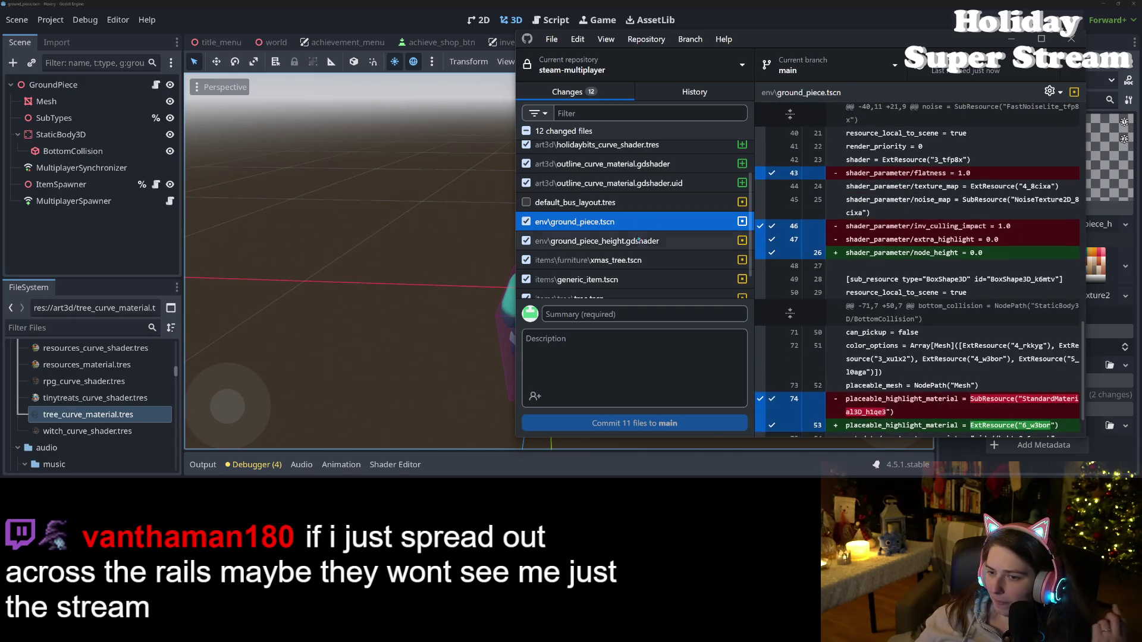
left_click(638, 240)
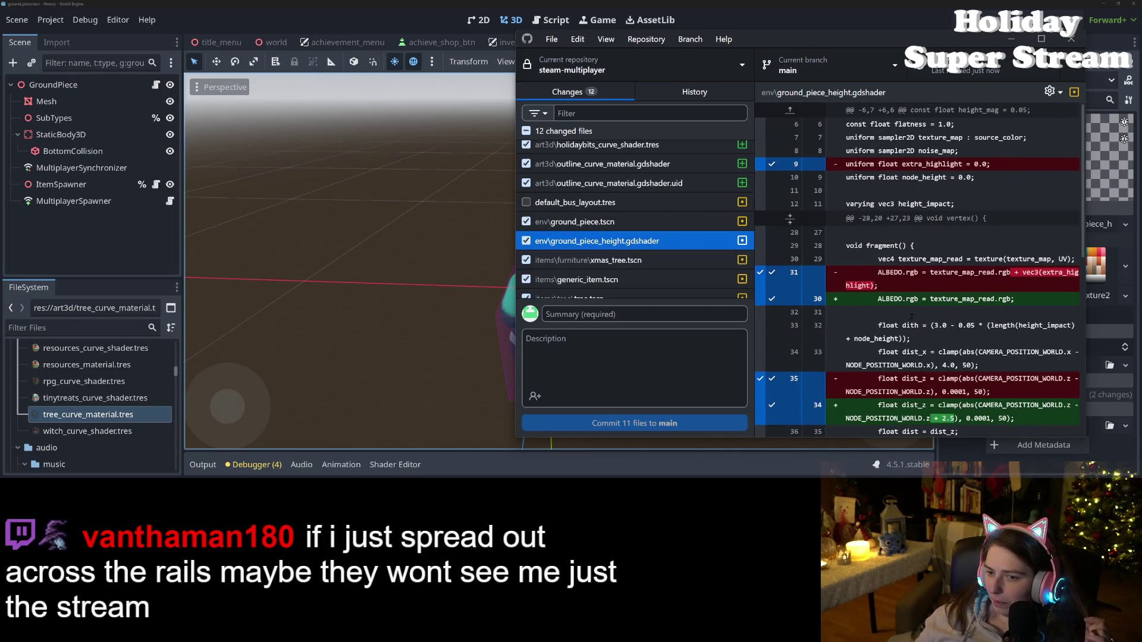
scroll(917, 269, "down", 5)
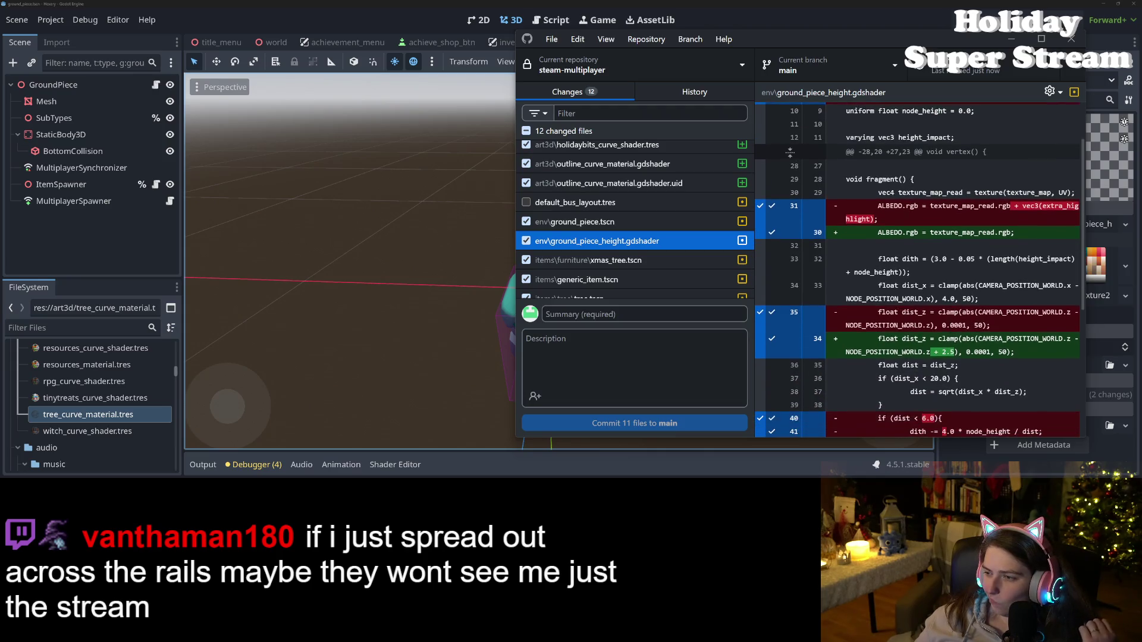
scroll(949, 331, "down", 3)
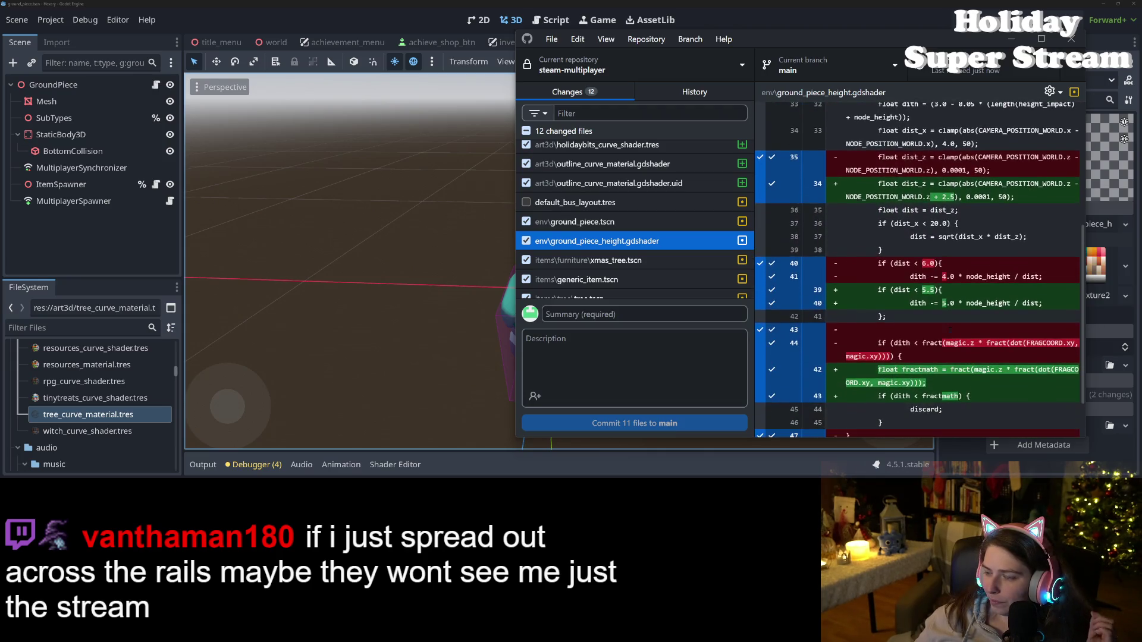
scroll(949, 331, "down", 1)
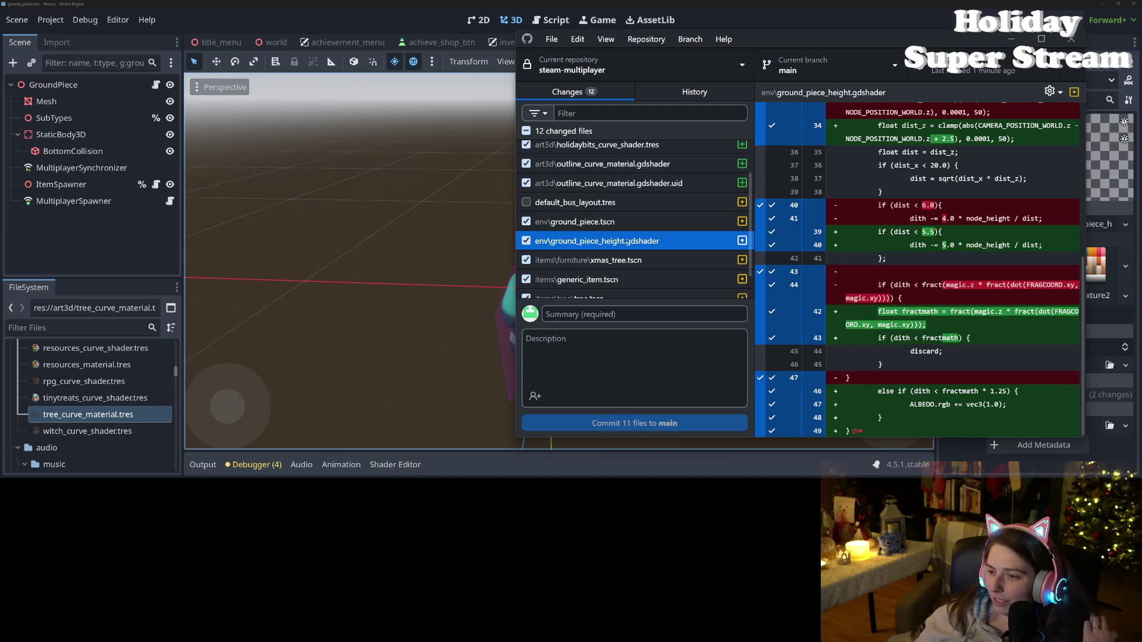
scroll(926, 365, "up", 1)
- Scroll through the xmas_tree.tscn, generic_item.tscn, tree.tscn and tree_2e.tscn diffs
left_click(645, 260)
scroll(645, 261, "down", 1)
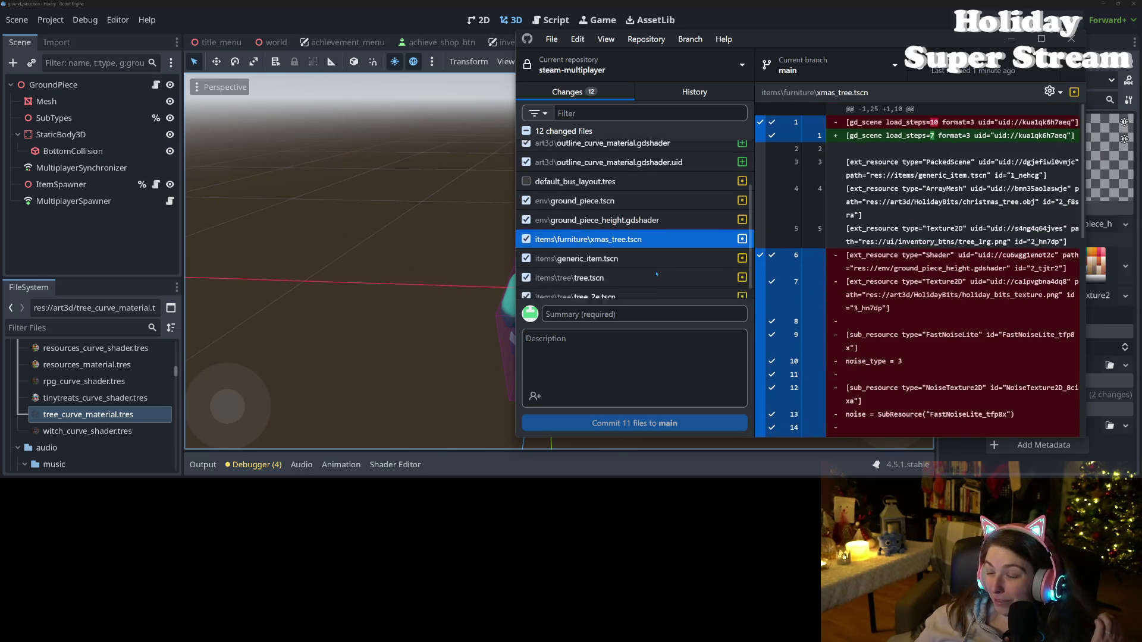
scroll(814, 320, "down", 3)
scroll(814, 320, "down", 5)
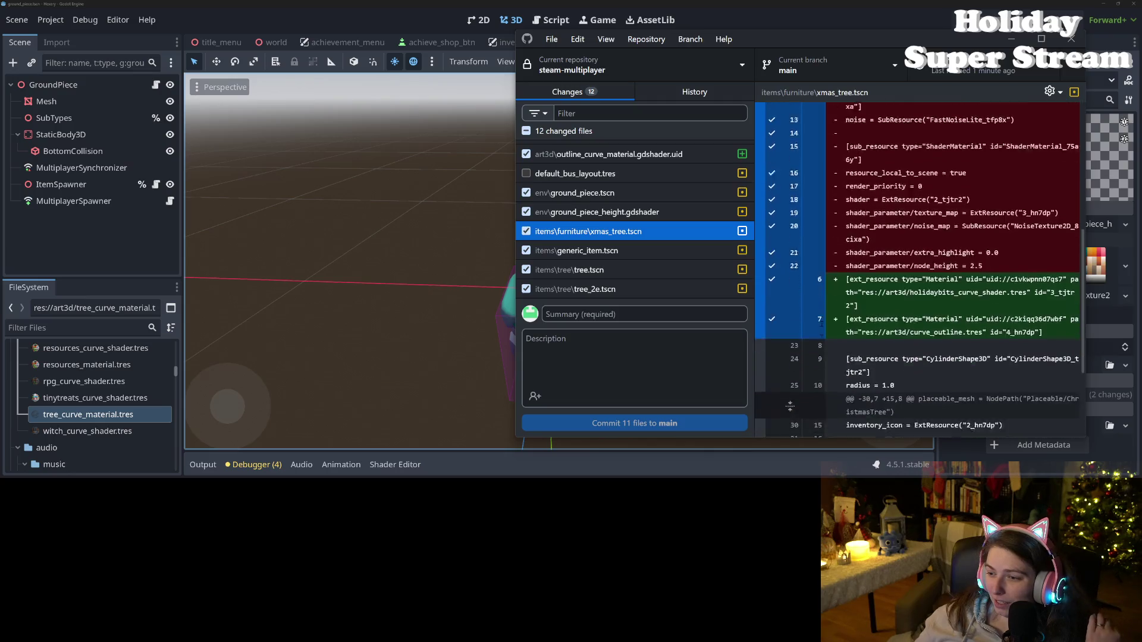
left_click(628, 251)
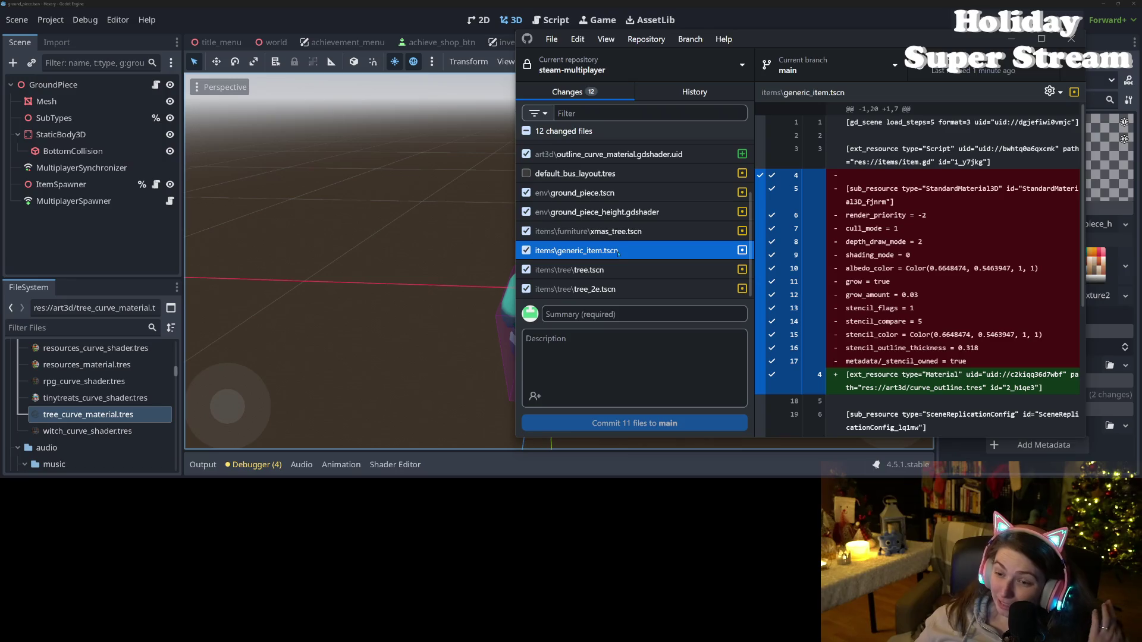
left_click(611, 270)
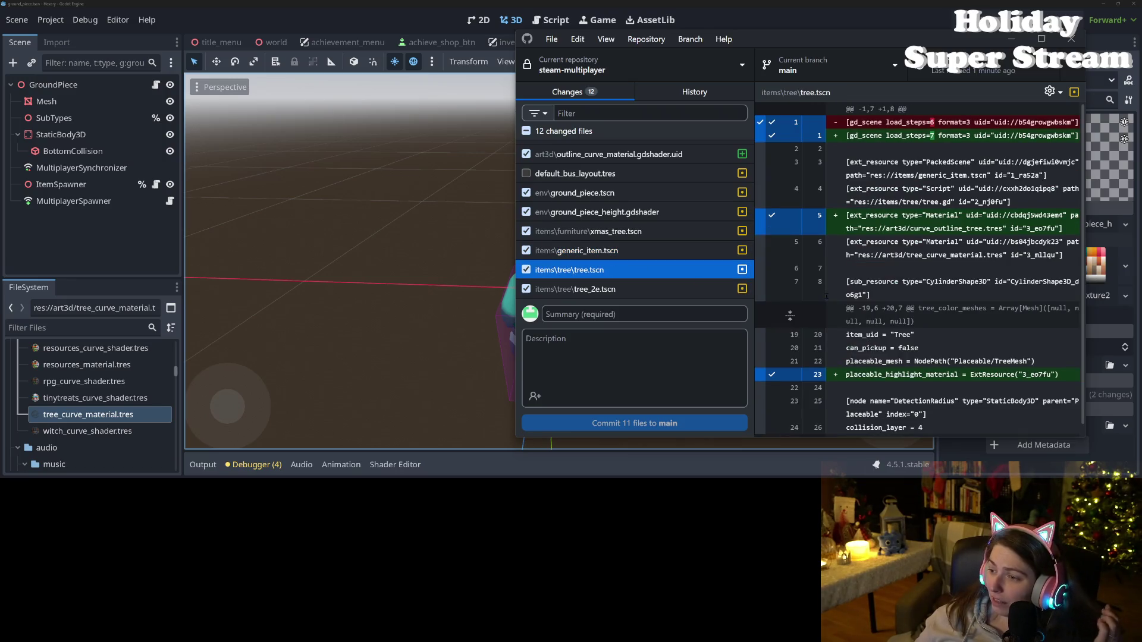
scroll(835, 297, "down", 1)
key("Down")
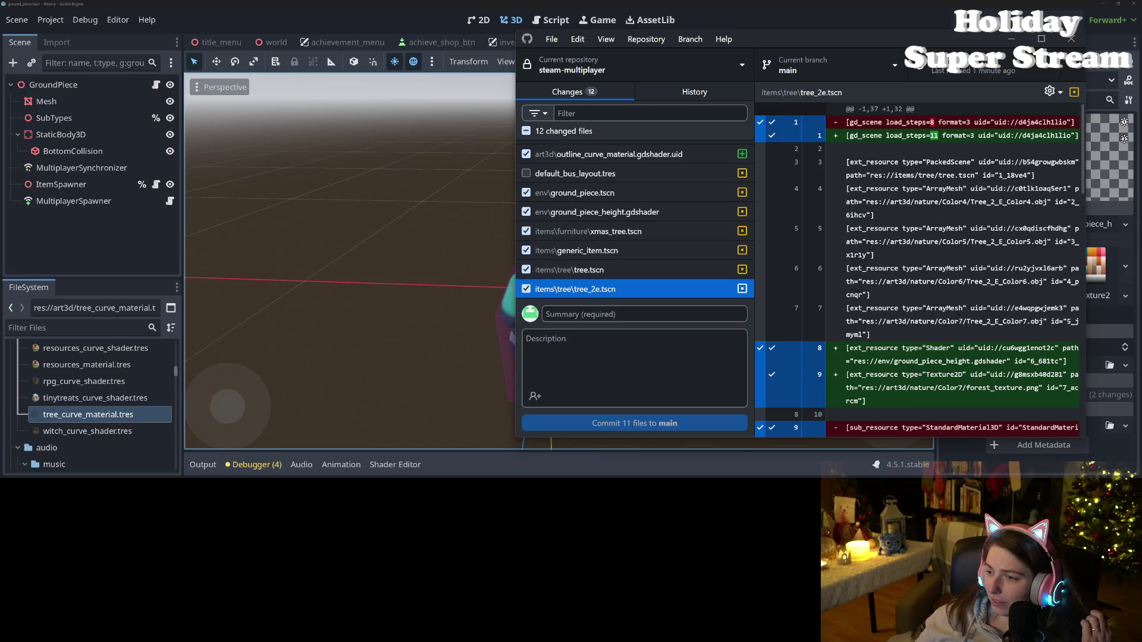
scroll(812, 304, "down", 2)
scroll(982, 364, "down", 6)
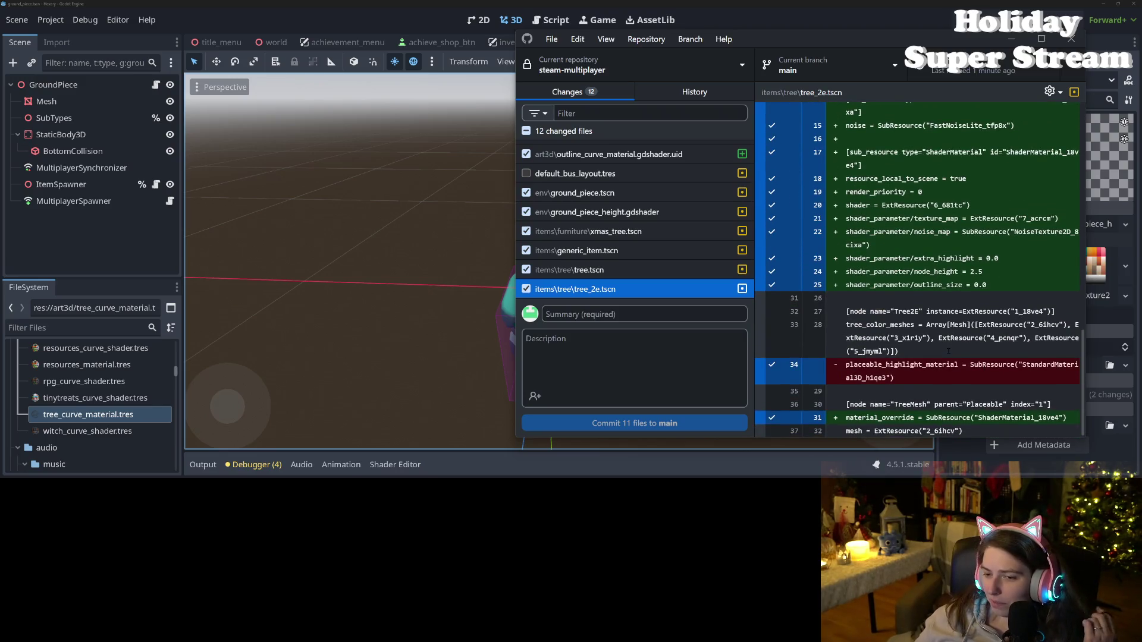
scroll(949, 351, "up", 8)
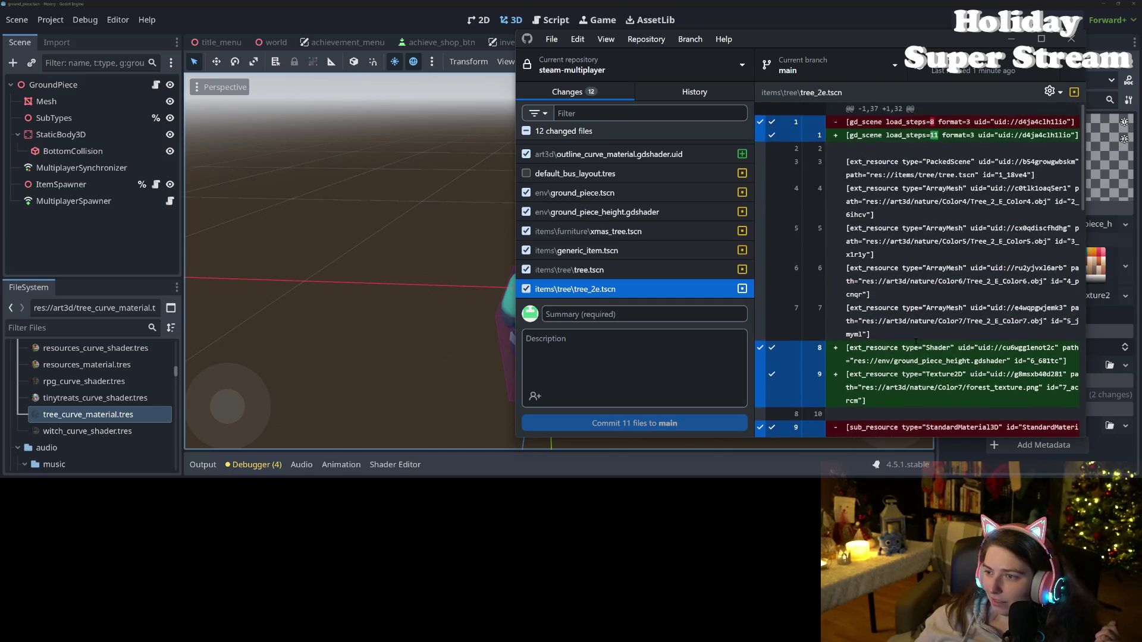
scroll(622, 231, "up", 3)
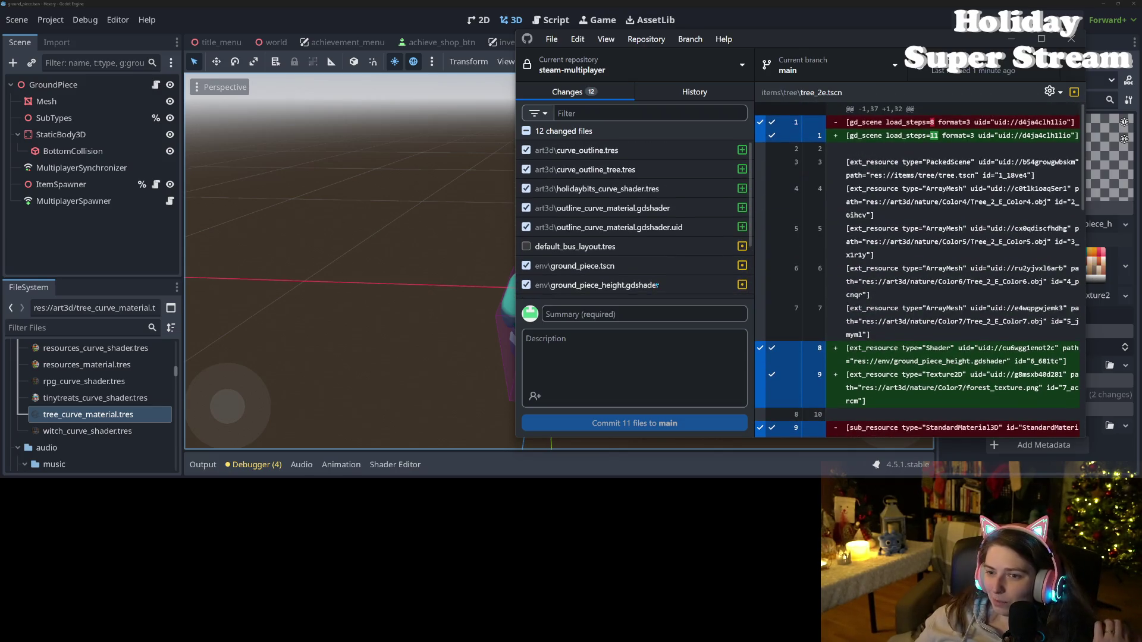
- Commit the 11 files to main with summary 'updates outline shade to be using heights and some cool effects'
left_click(631, 314)
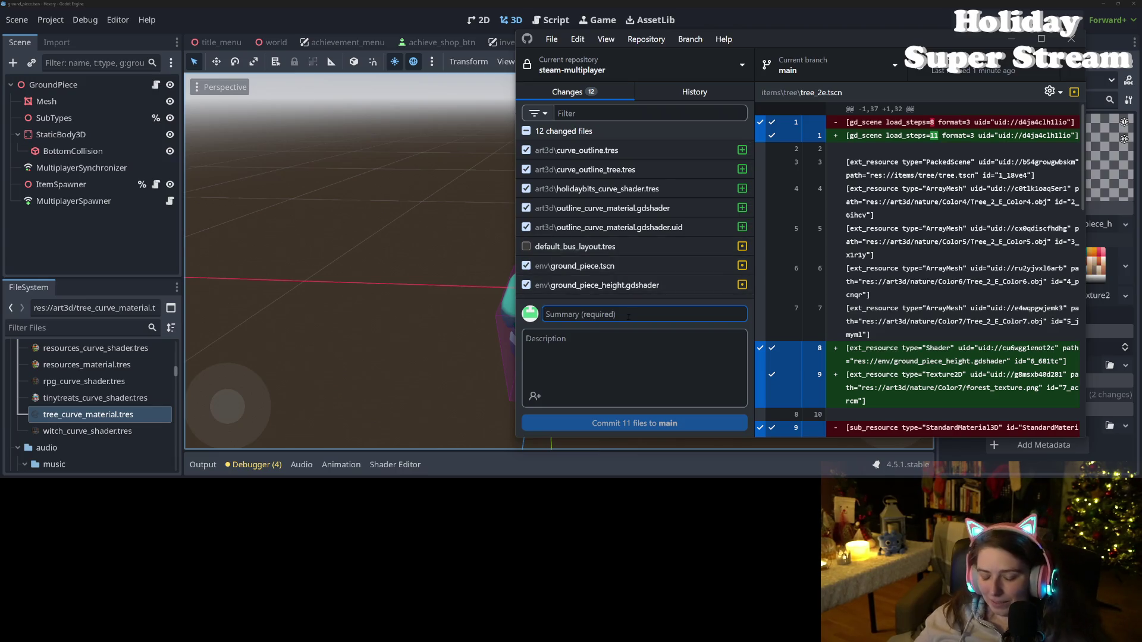
type("updates outline shader to be using heights and some c")
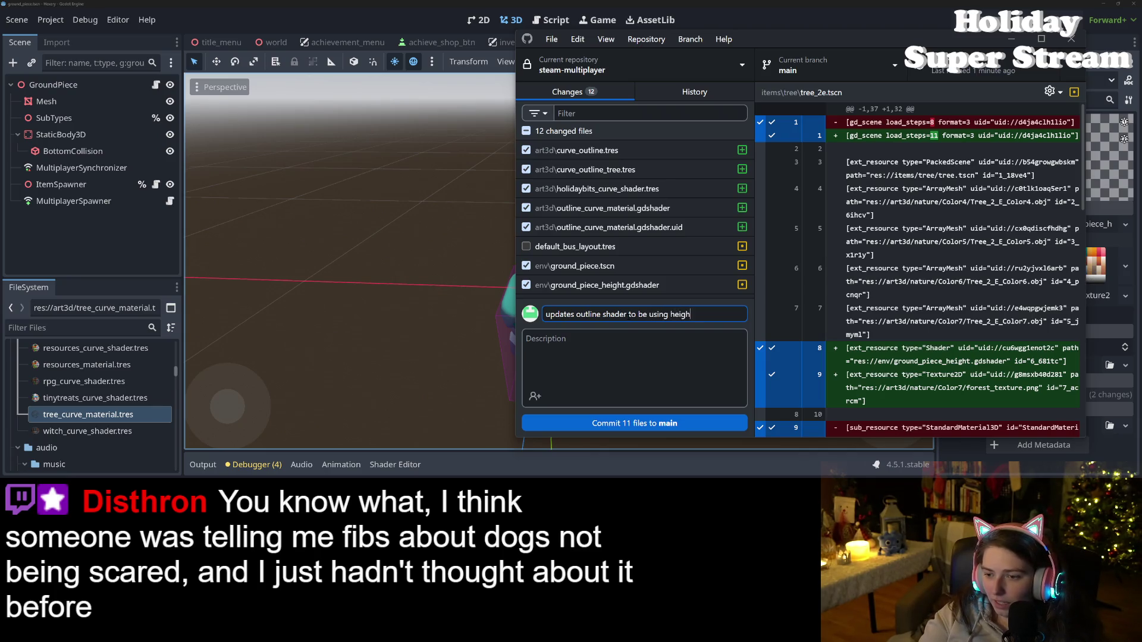
type("ool effects")
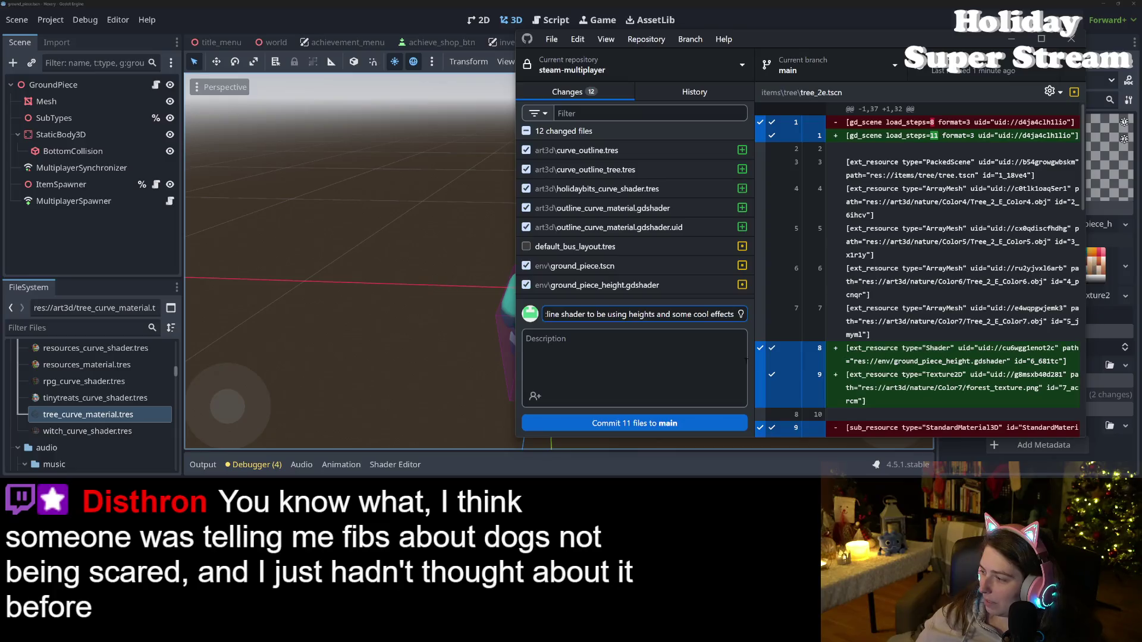
left_click(671, 422)
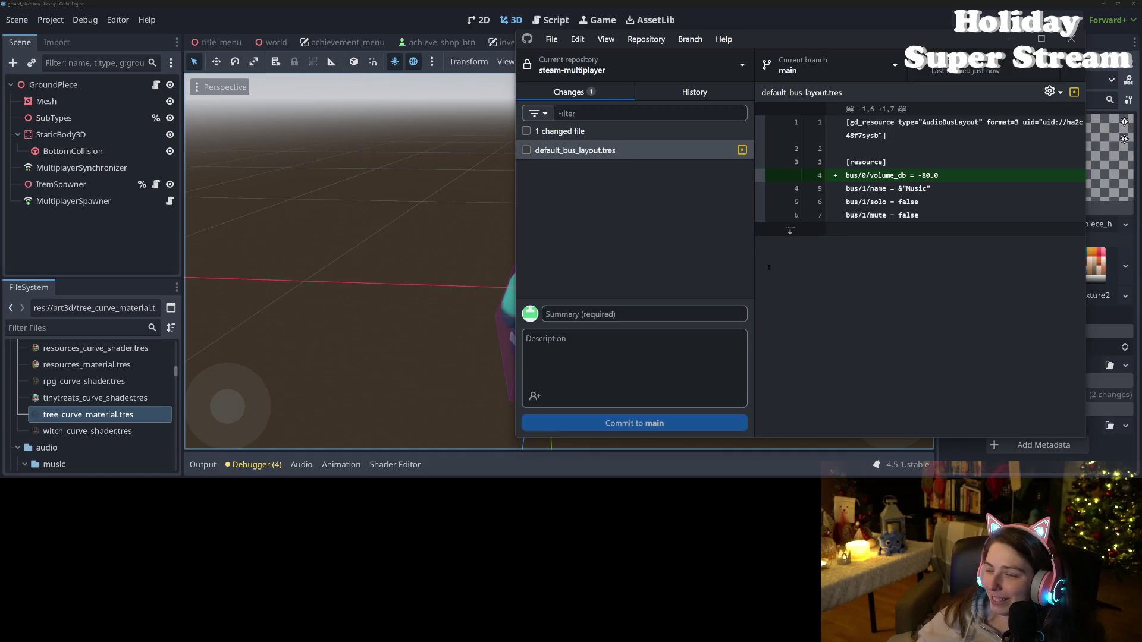
- Glance at the leftover bus layout change, then orbit and zoom around the outlined ground piece
left_click(679, 224)
key("alt+Tab")
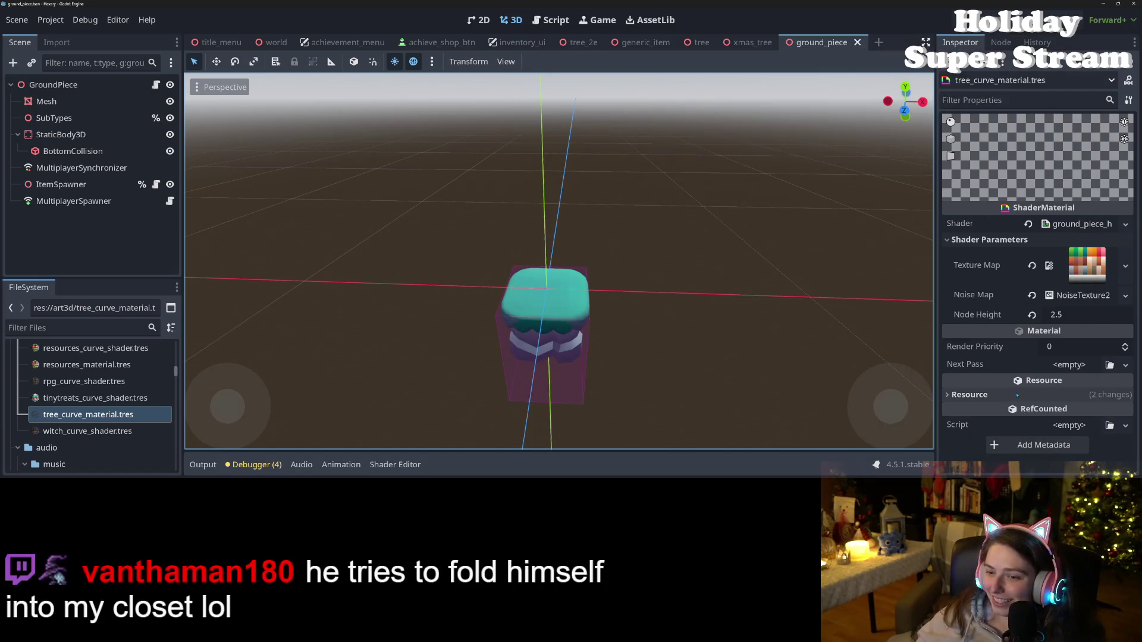
scroll(584, 350, "down", 2)
mouse_move(584, 350)
left_mouse_down()
mouse_move(598, 324)
mouse_move(662, 334)
mouse_move(563, 356)
mouse_move(636, 384)
left_mouse_up()
scroll(564, 355, "up", 1)
scroll(564, 355, "up", 4)
scroll(636, 384, "down", 4)
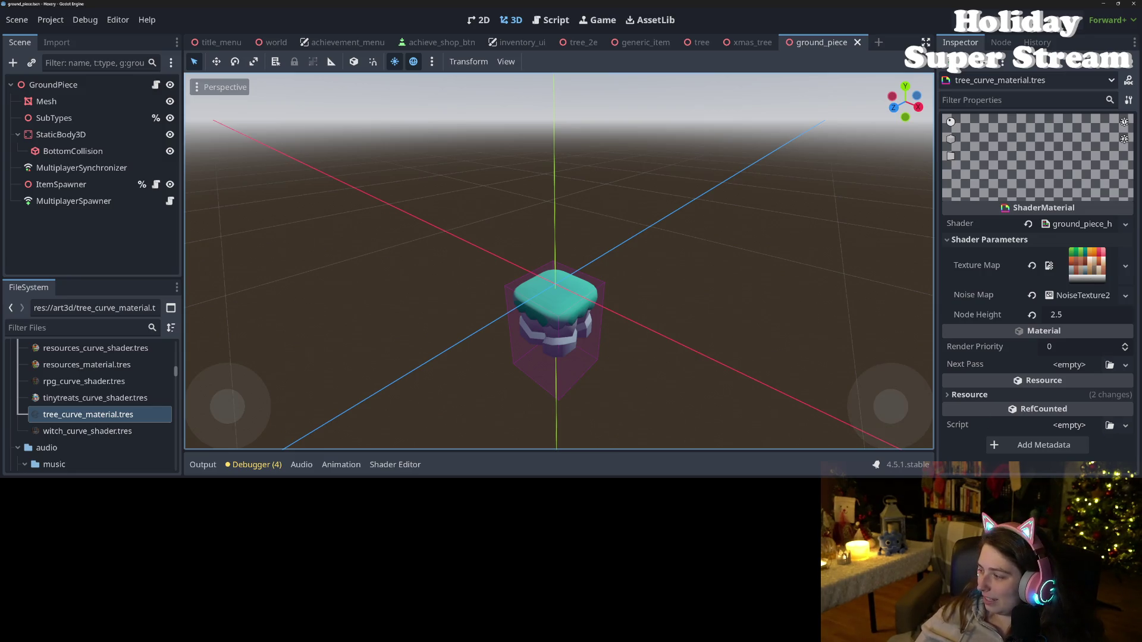
- Bring up the Godot spatial shader documentation in the browser
key("alt+Tab")
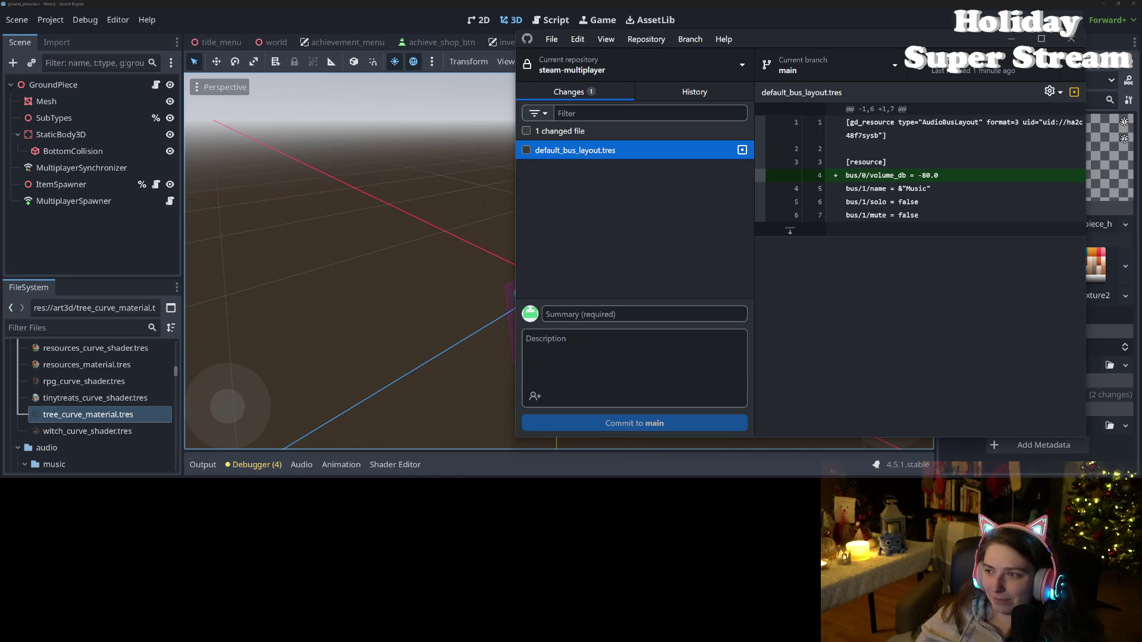
key("alt+Tab")
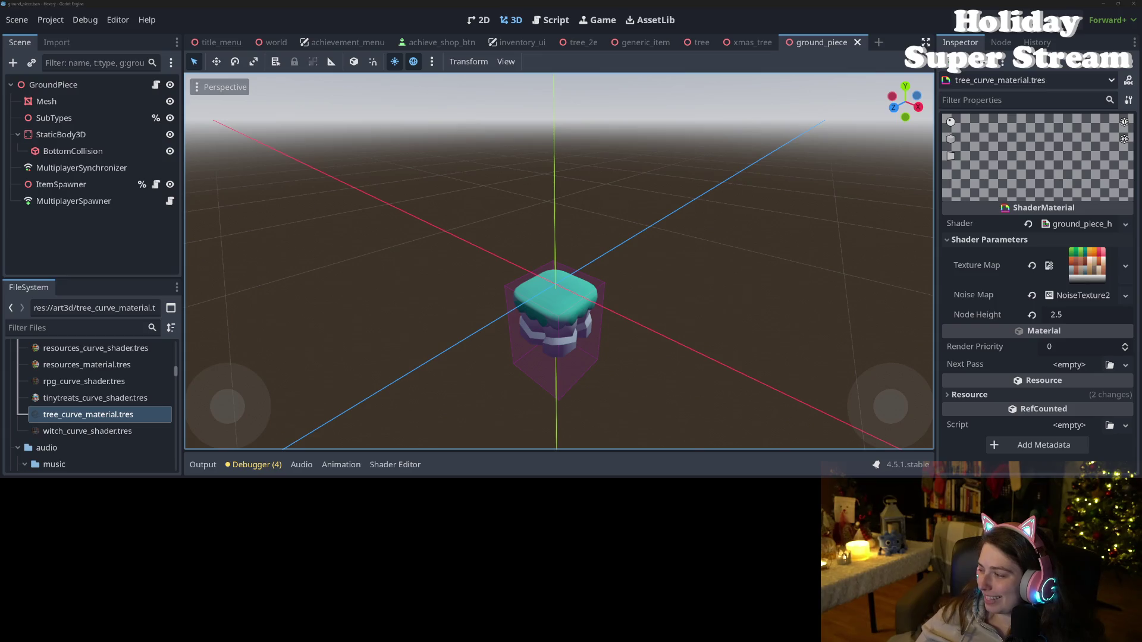
key("alt+Tab")
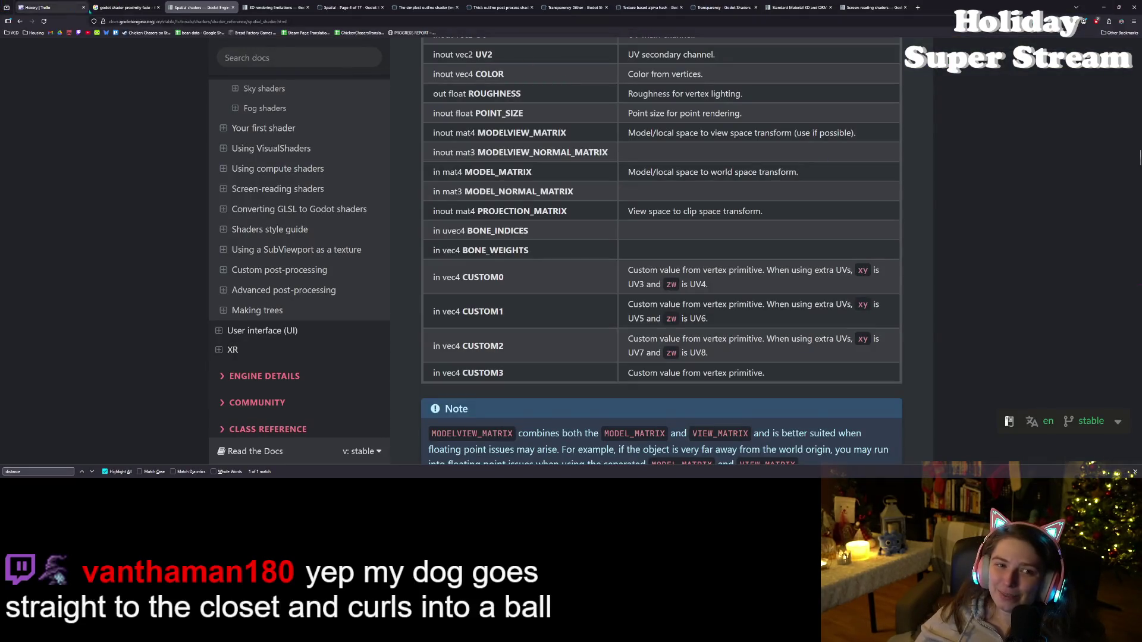
- Drag 'Near object culling on camera' and both ground outline BUG cards into Done
left_click(41, 7)
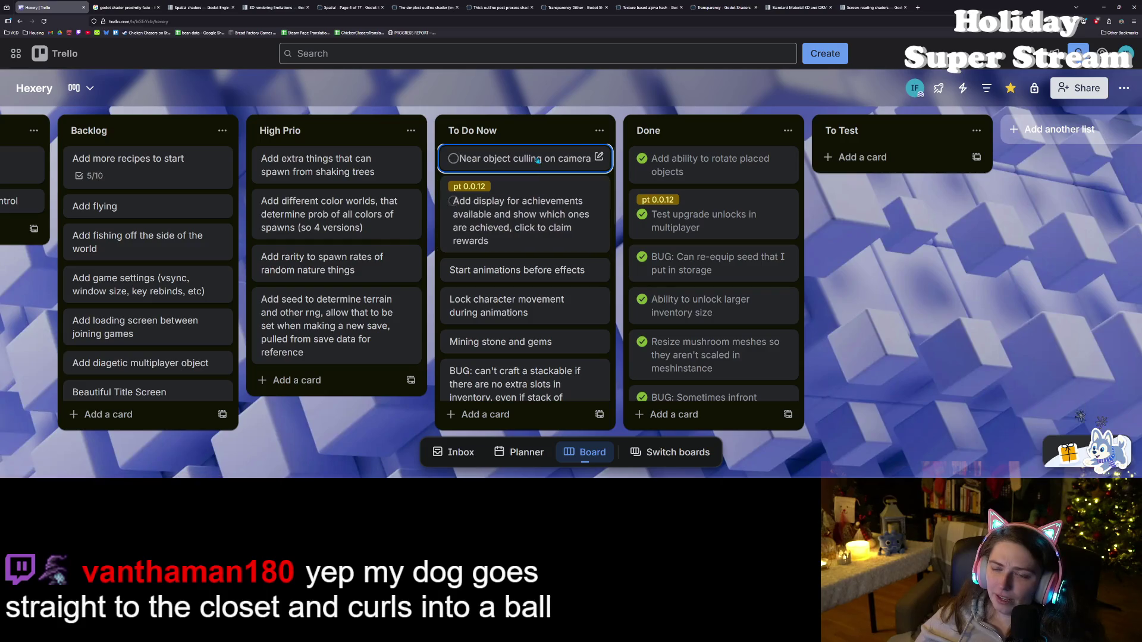
left_click_drag(517, 158, 704, 159)
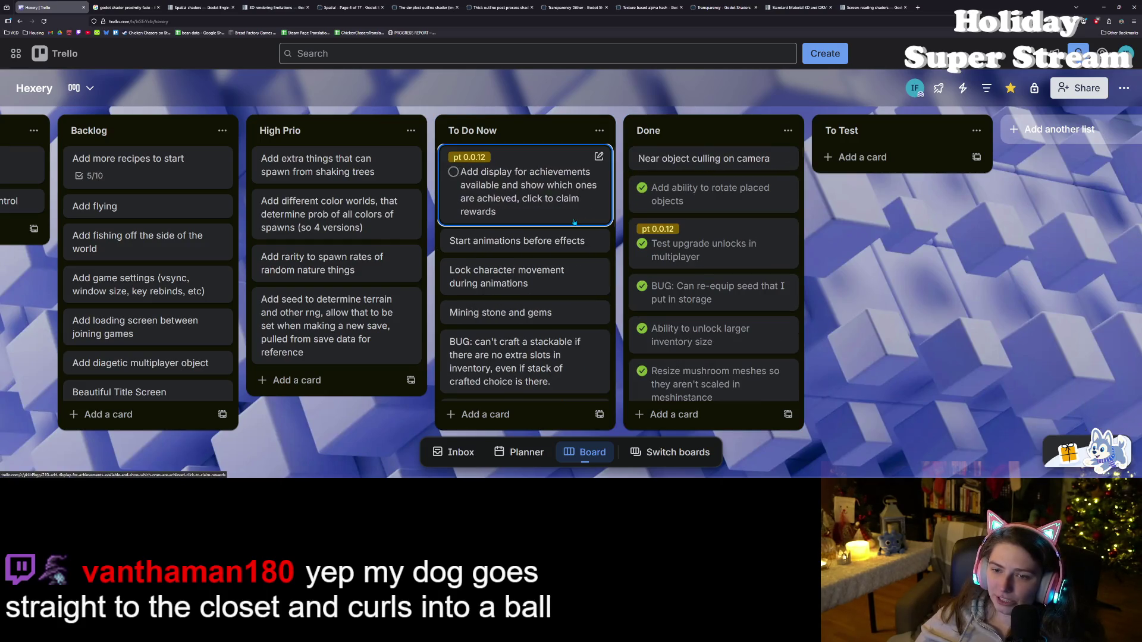
scroll(568, 305, "down", 2)
scroll(568, 305, "down", 1)
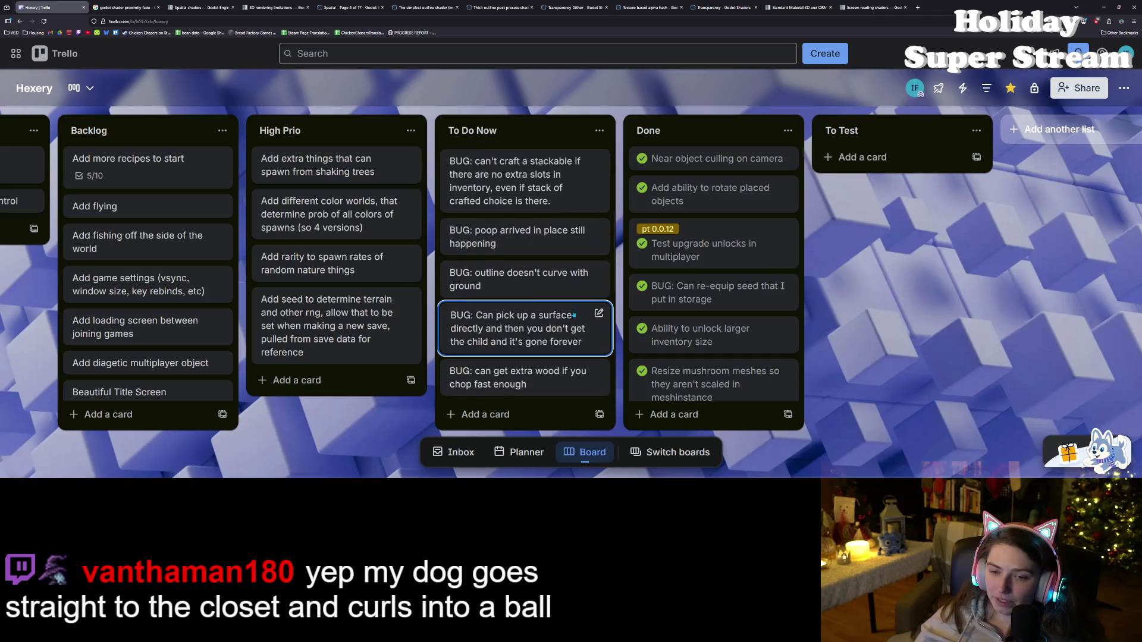
mouse_move(568, 285)
left_mouse_down()
mouse_move(653, 229)
mouse_move(708, 160)
left_mouse_up()
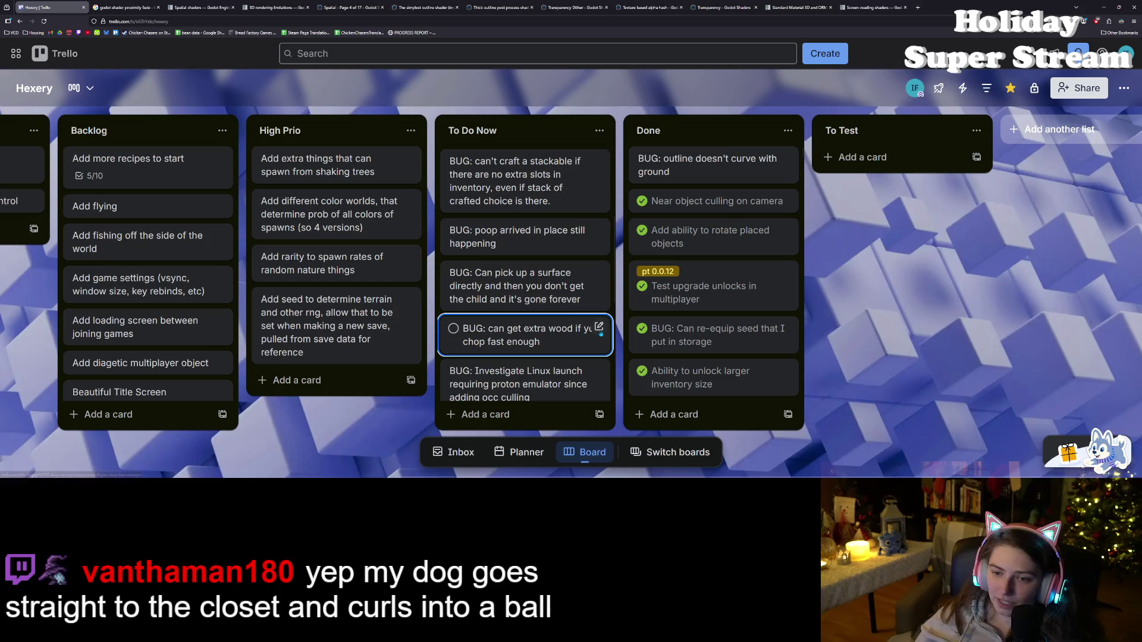
scroll(571, 336, "down", 3)
scroll(557, 343, "down", 1)
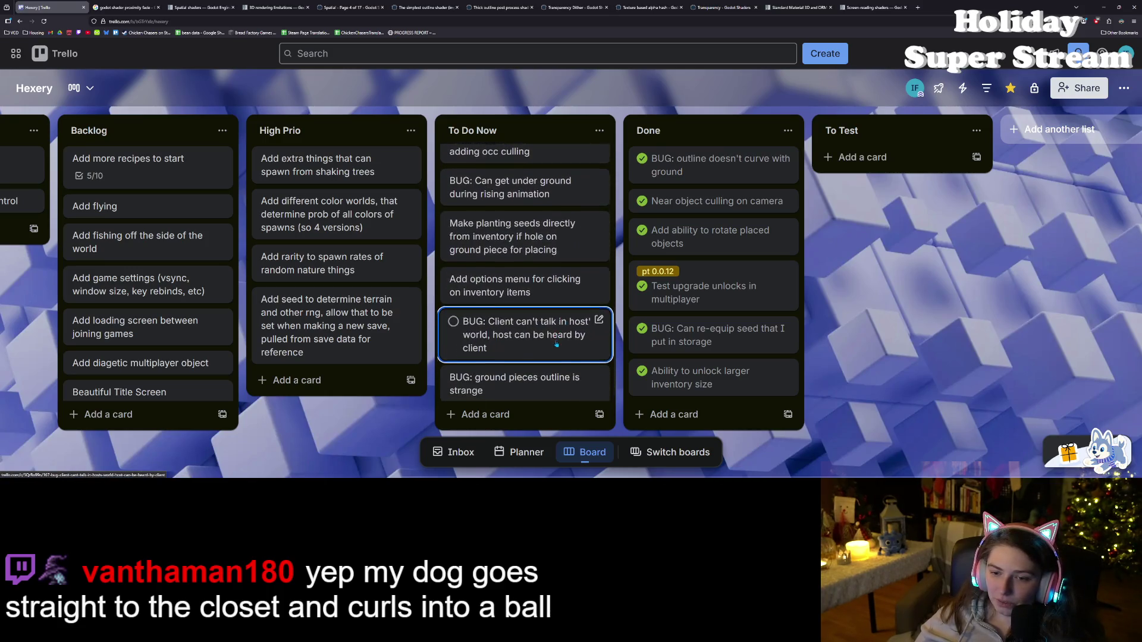
mouse_move(511, 381)
left_mouse_down()
mouse_move(684, 172)
mouse_move(672, 167)
left_mouse_up()
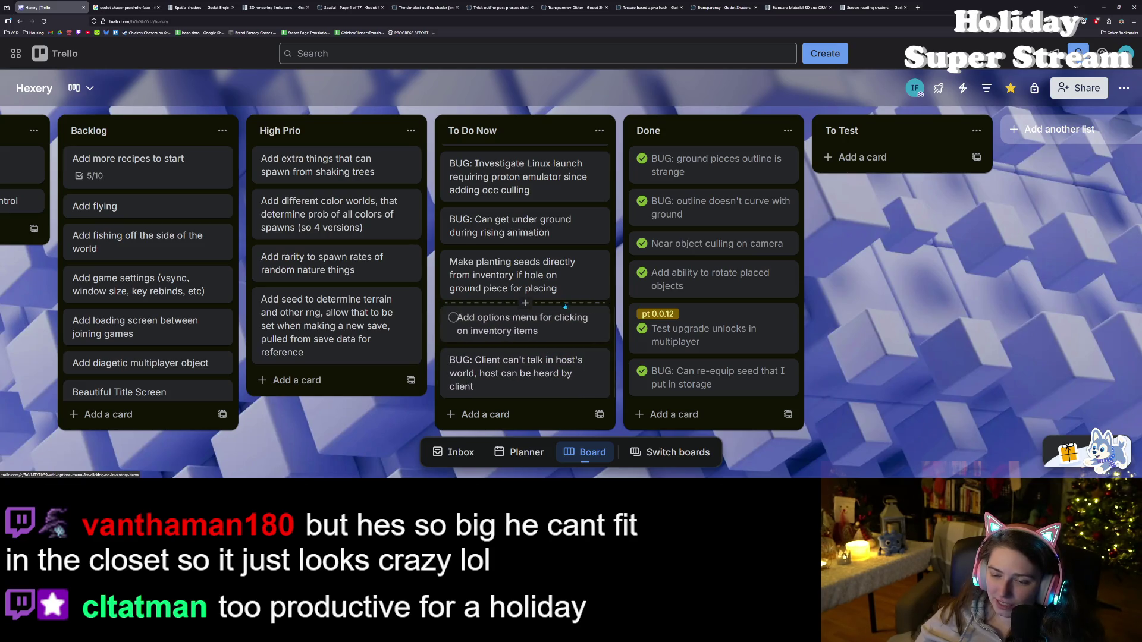
scroll(565, 305, "up", 1)
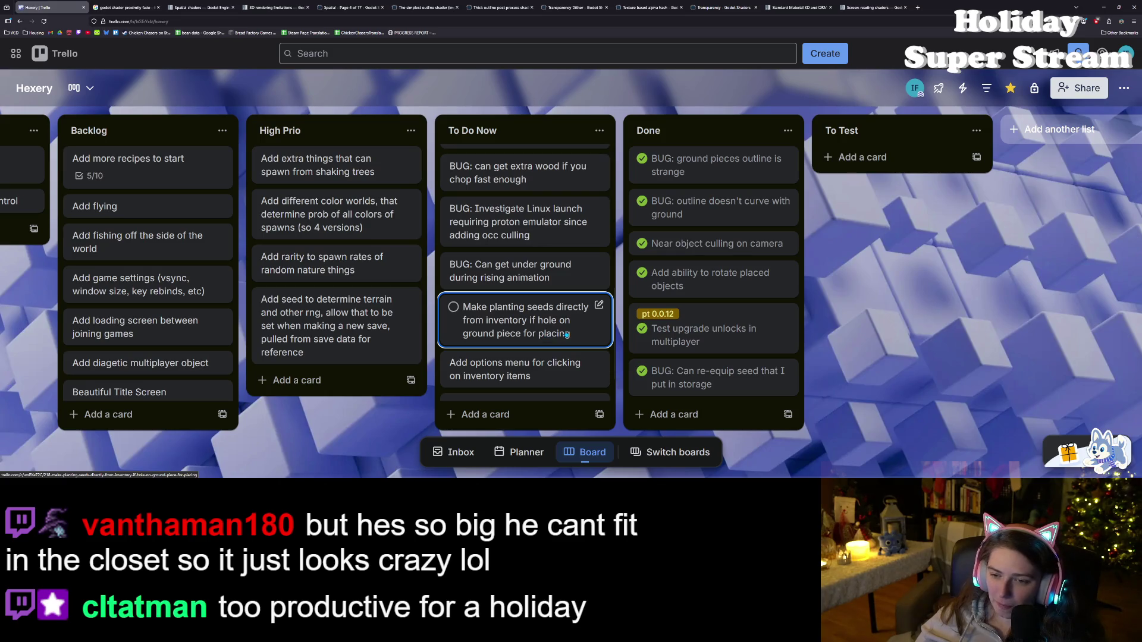
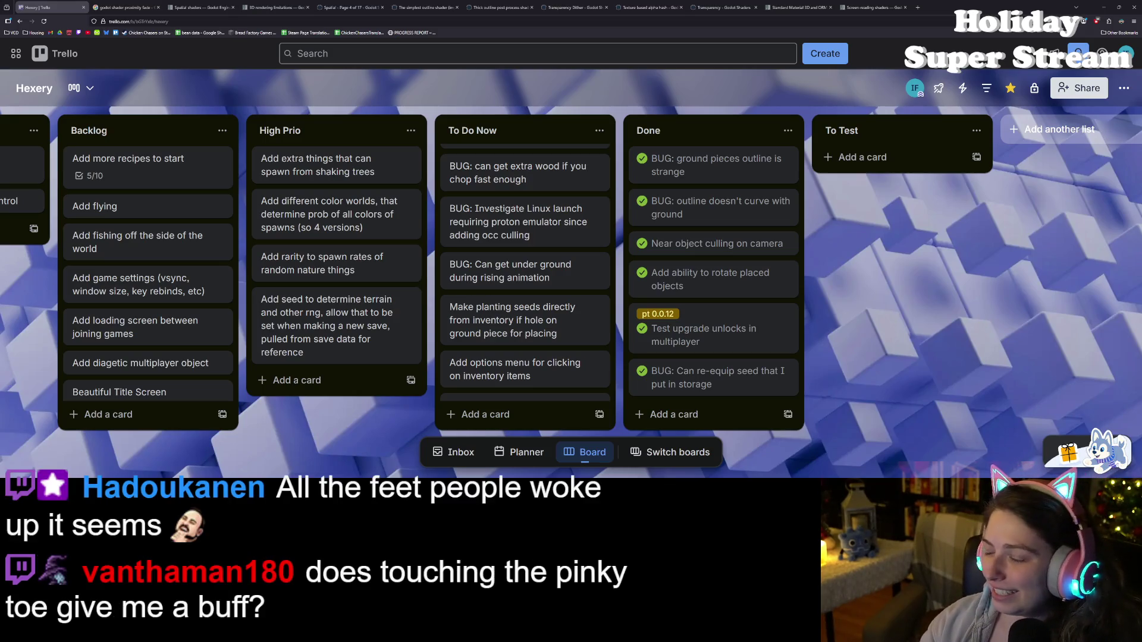
- Add the card 'BUG: player's eye glasses gotta go' at the end of To Do Now
scroll(537, 348, "up", 2)
scroll(537, 348, "down", 2)
scroll(537, 347, "down", 1)
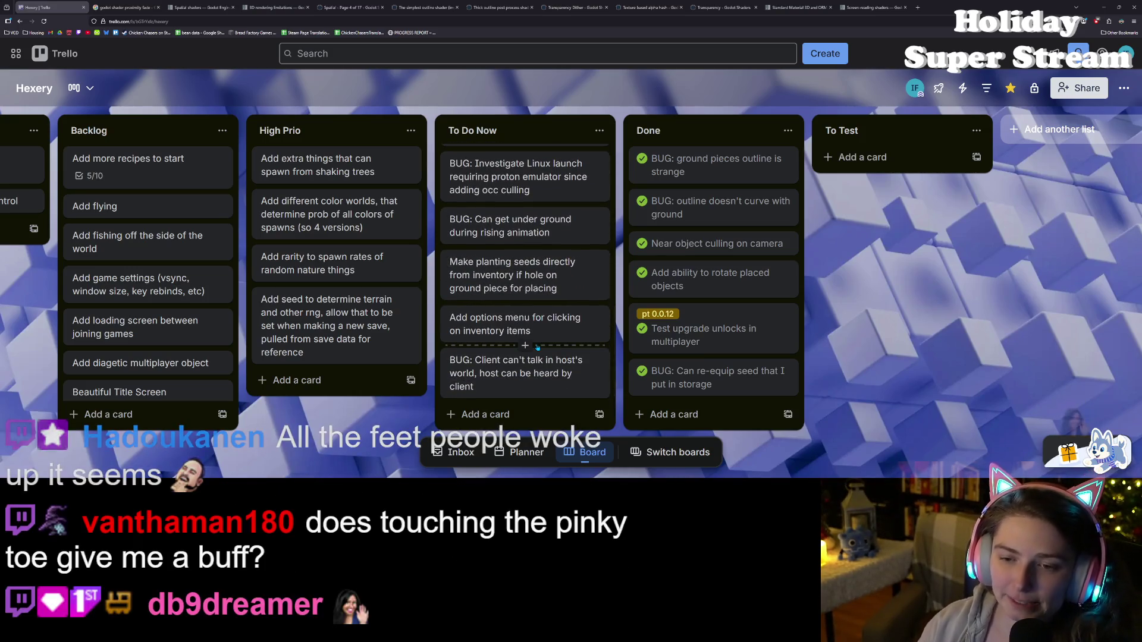
scroll(571, 394, "up", 5)
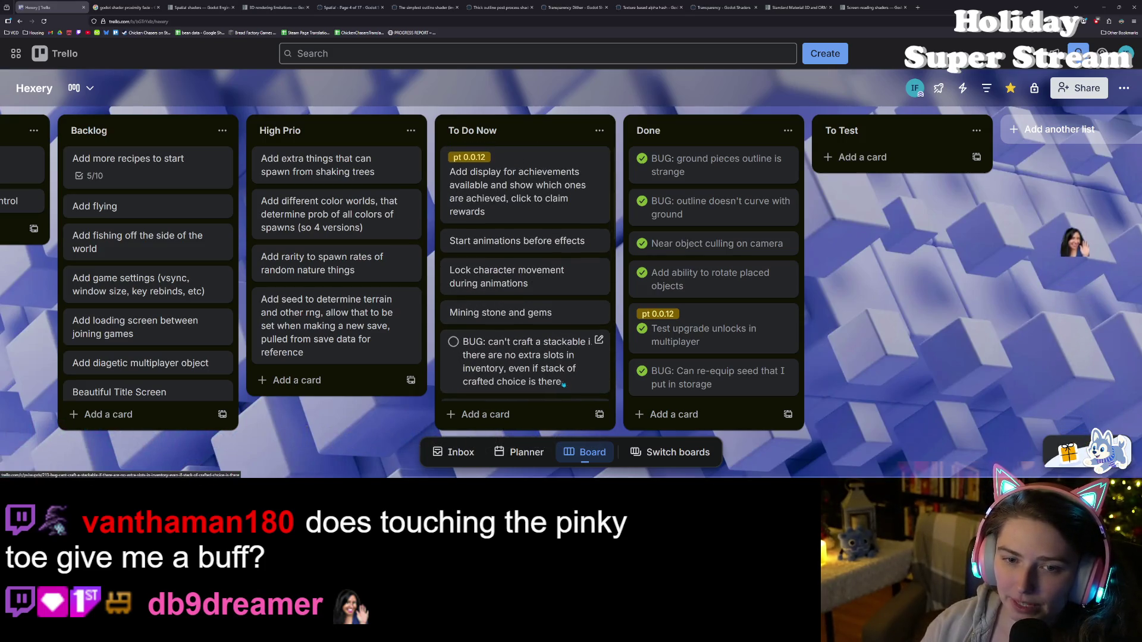
left_click(548, 415)
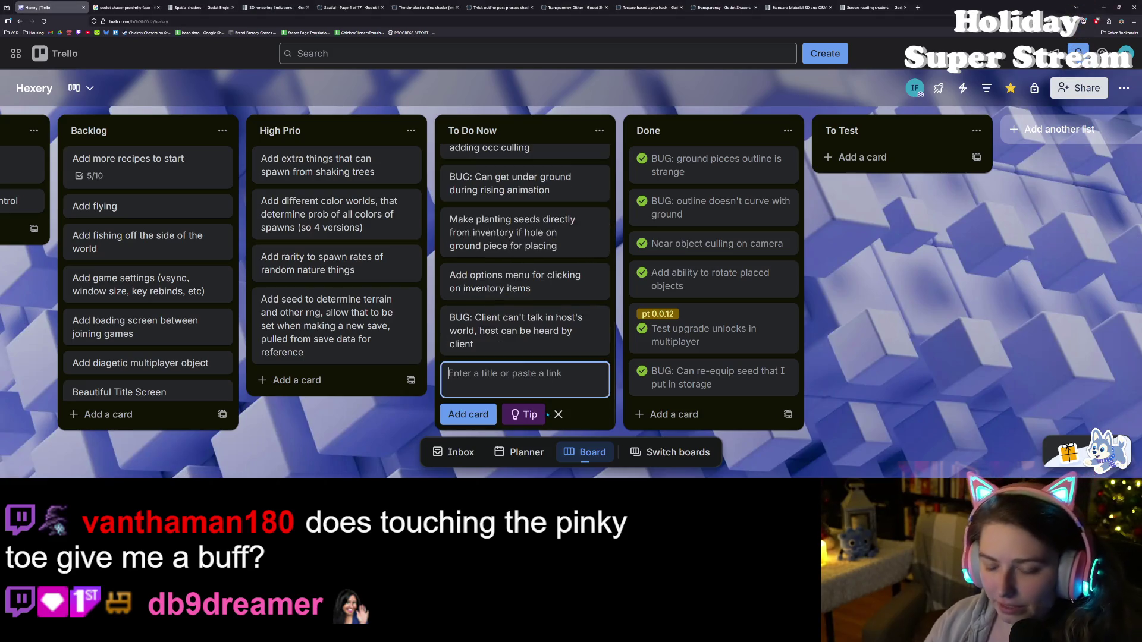
type("BUG: player's eye glasses gotta go")
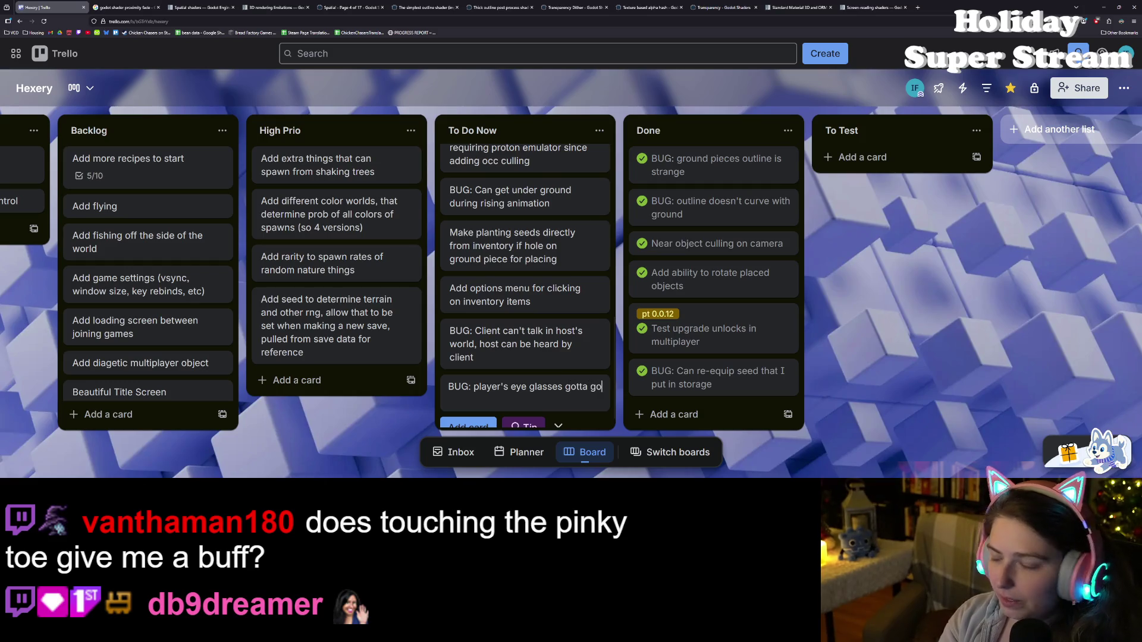
key("Return")
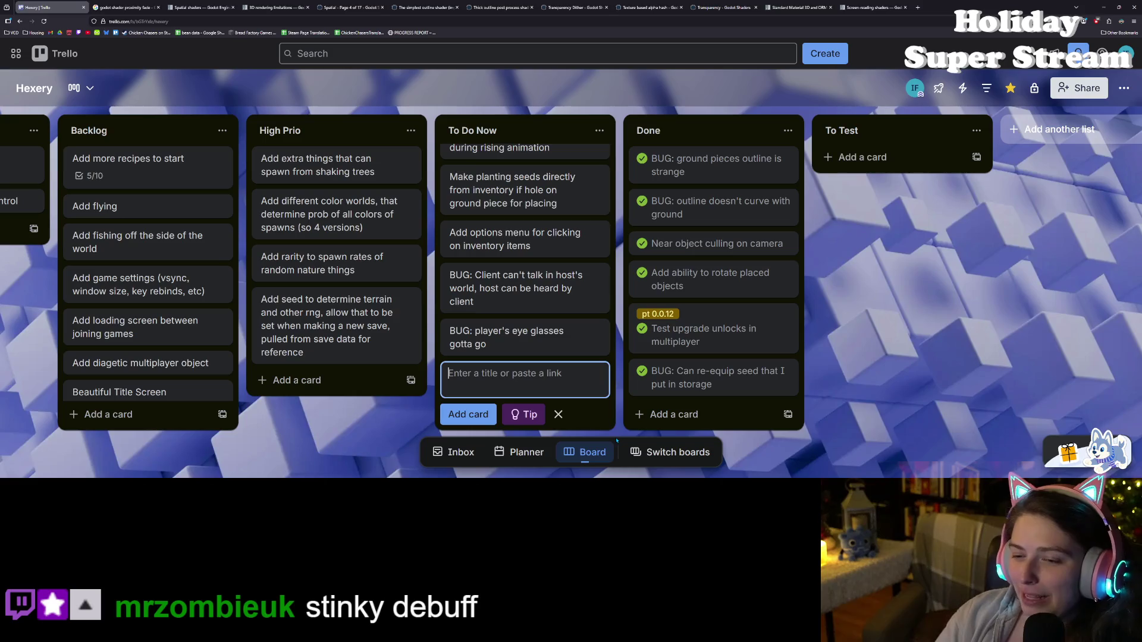
left_click(961, 355)
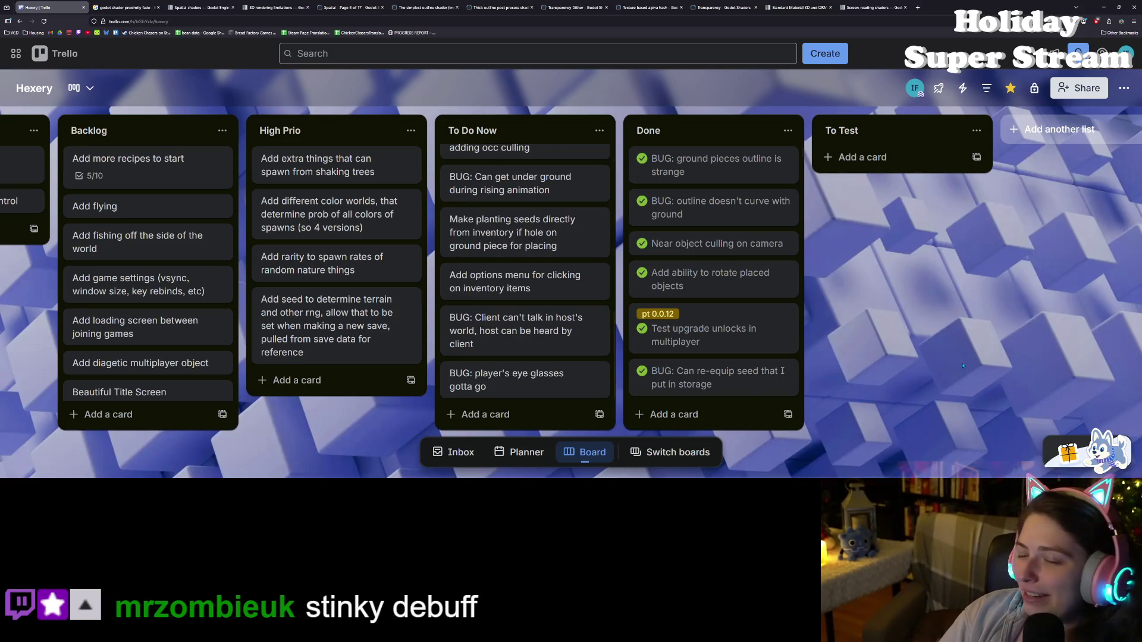
- Glance at the pending repository changes, then move over to the witch model project
scroll(767, 321, "down", 2)
scroll(727, 374, "up", 2)
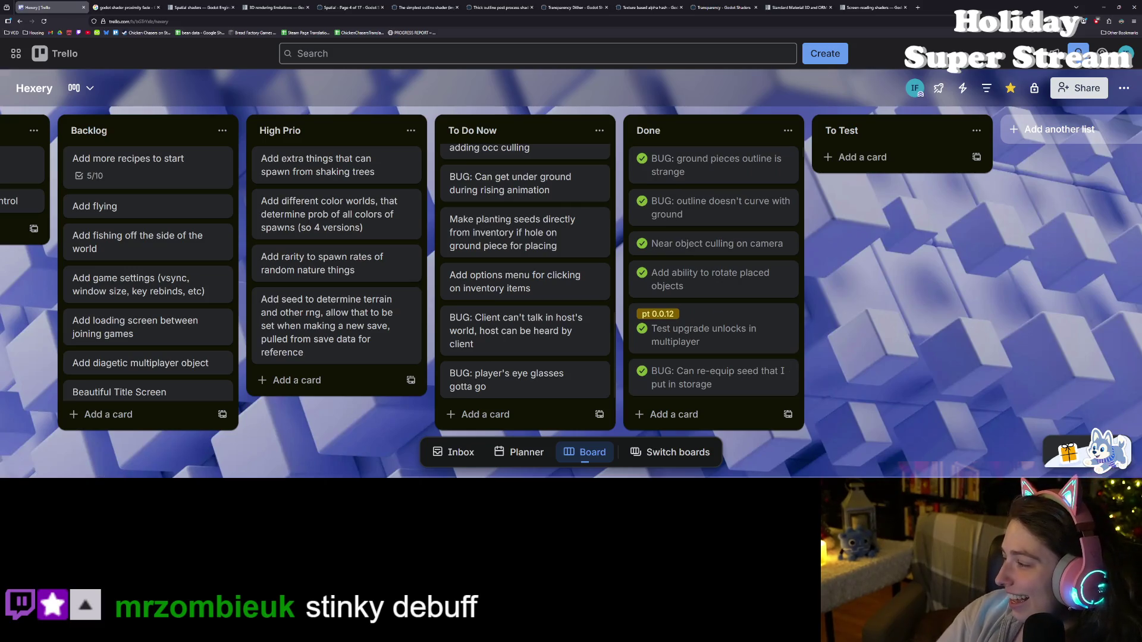
key("alt+Tab")
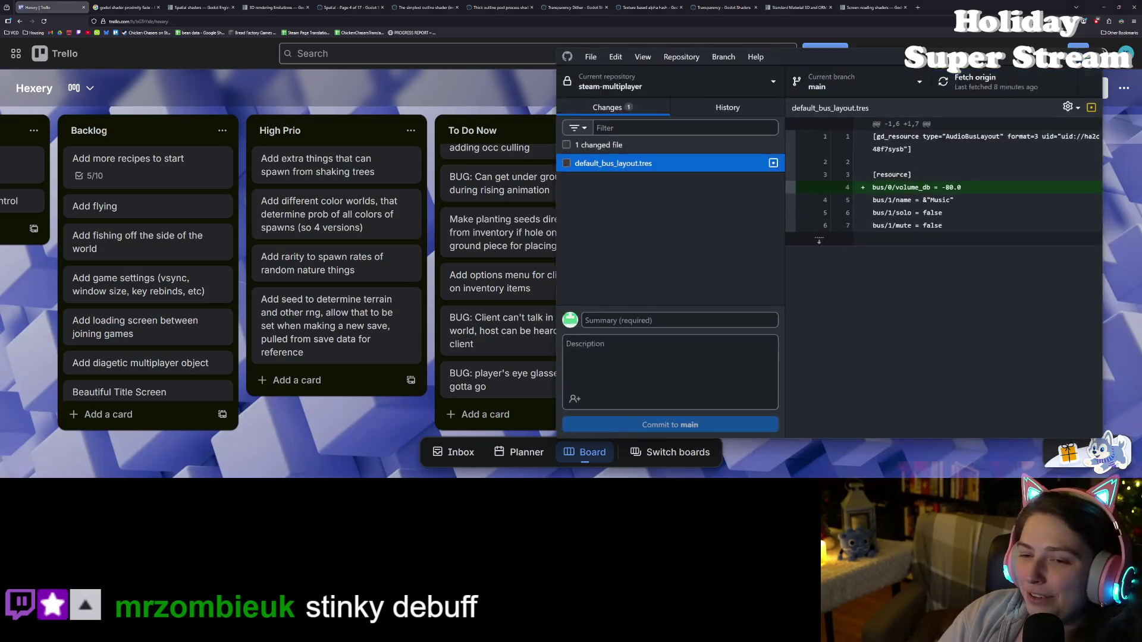
key("alt+Tab")
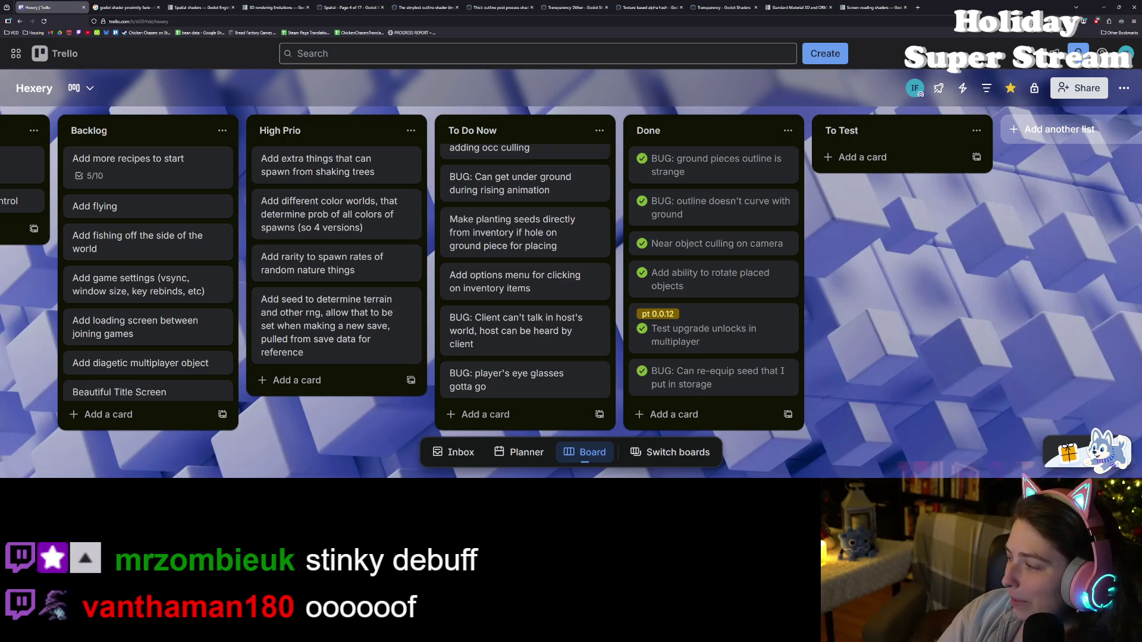
key("alt+Tab")
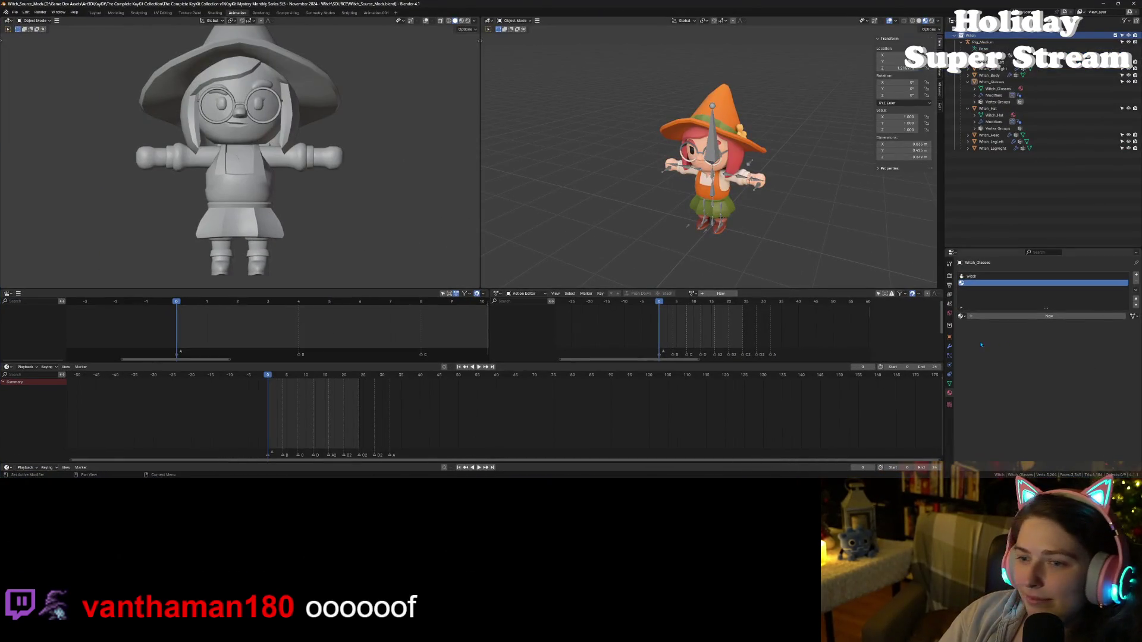
- Select Witch_Glasses and orbit in close to examine the glasses on the witch
scroll(617, 220, "up", 5)
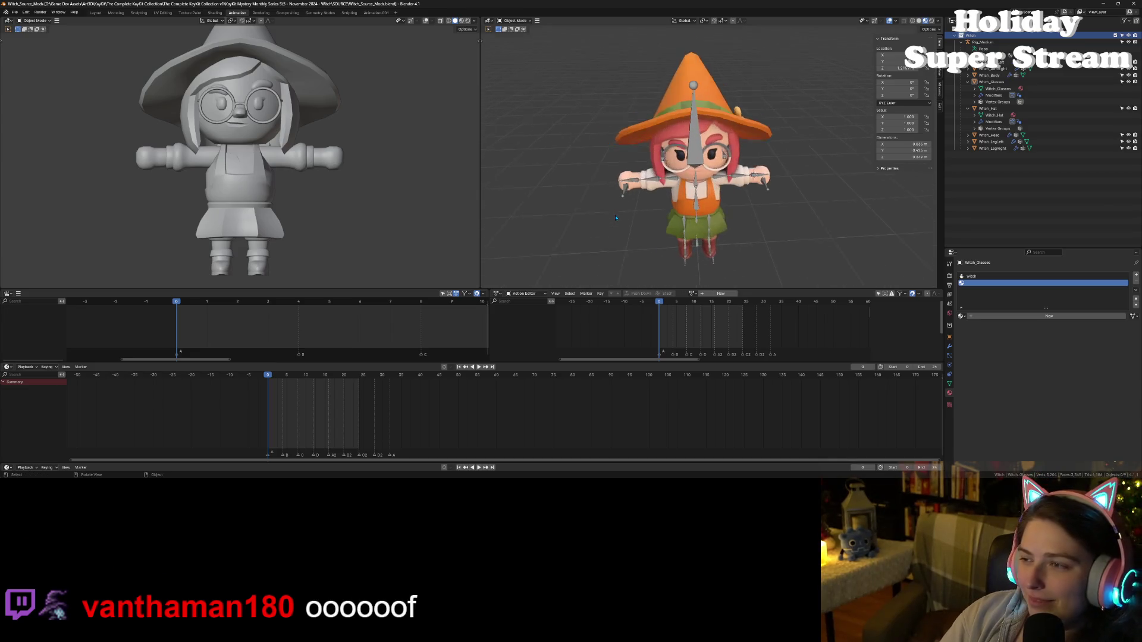
mouse_move(628, 220)
left_mouse_down()
mouse_move(599, 219)
mouse_move(654, 226)
left_mouse_up()
scroll(703, 236, "up", 5)
scroll(703, 235, "down", 2)
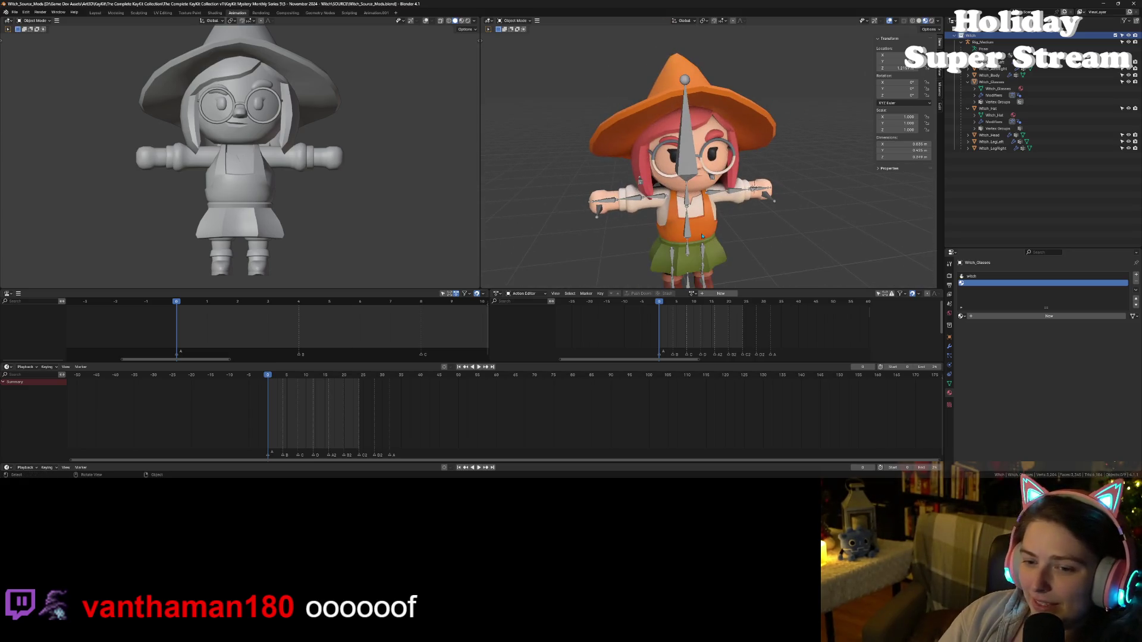
scroll(678, 245, "down", 5)
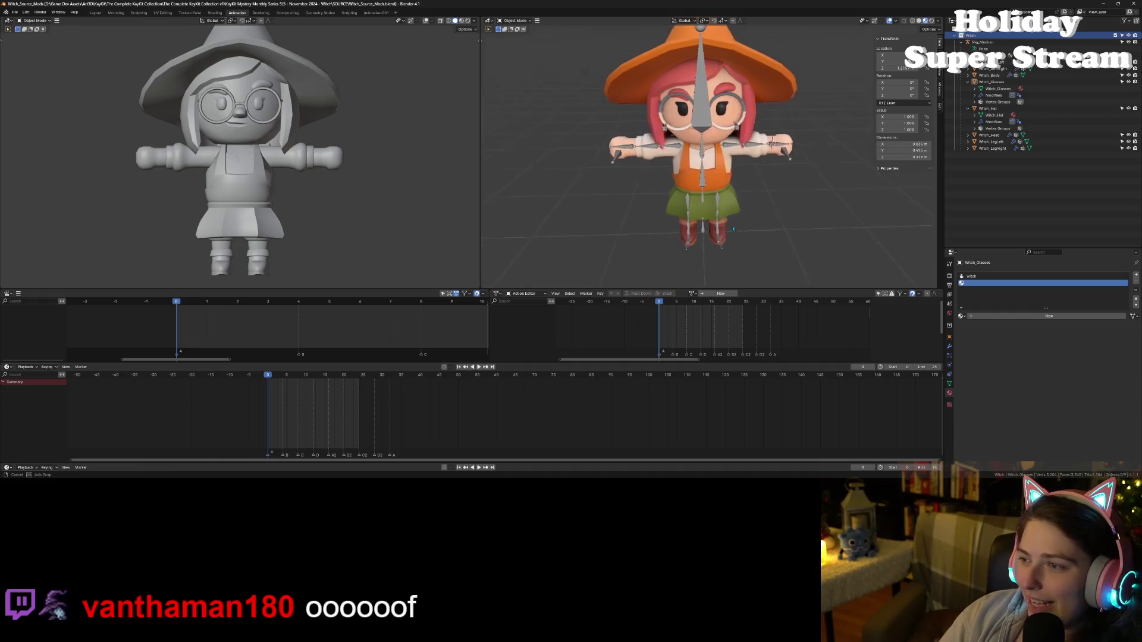
mouse_move(722, 221)
left_mouse_down()
mouse_move(671, 217)
mouse_move(691, 208)
left_mouse_up()
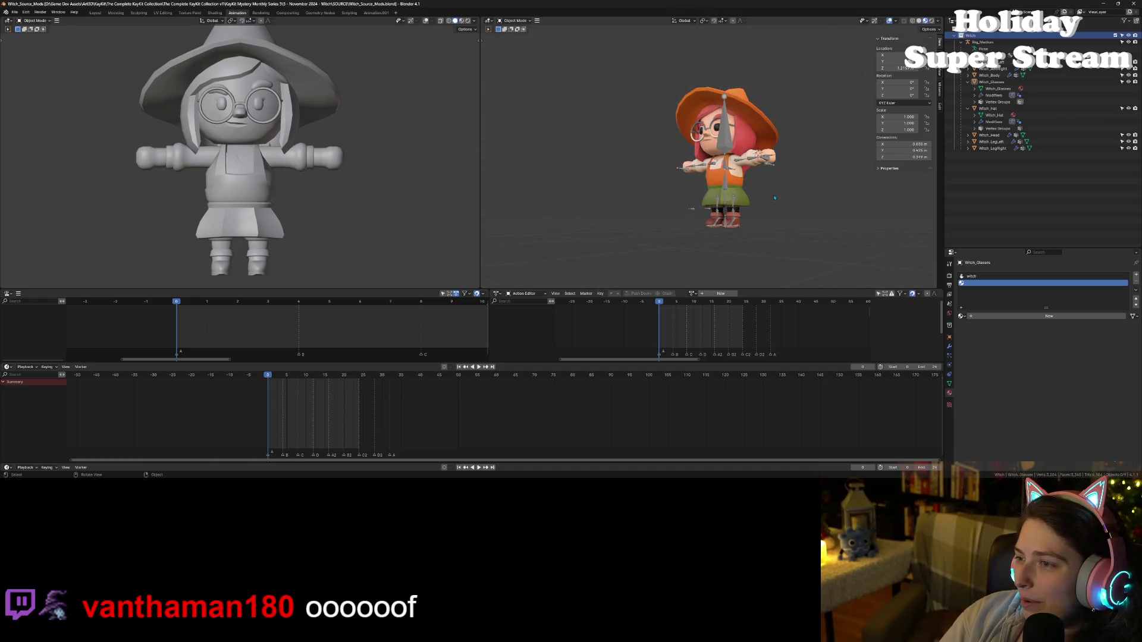
left_click(1004, 82)
scroll(738, 147, "up", 5)
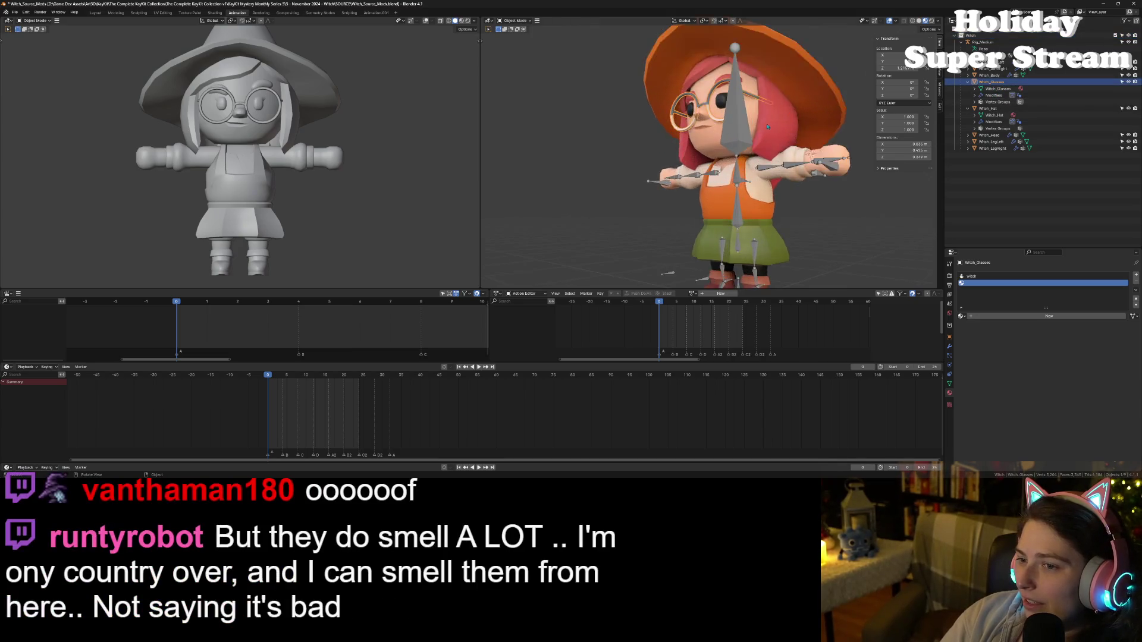
scroll(738, 147, "down", 5)
left_click_drag(738, 147, 803, 167)
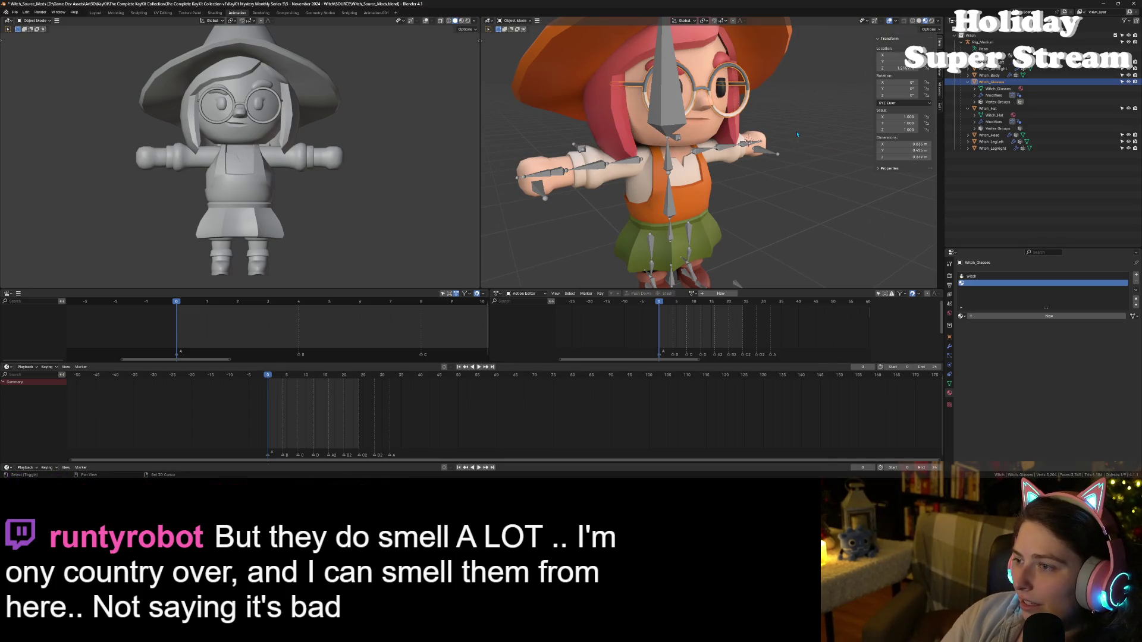
scroll(797, 134, "up", 5)
mouse_move(797, 134)
left_mouse_down()
mouse_move(752, 183)
mouse_move(702, 190)
left_mouse_up()
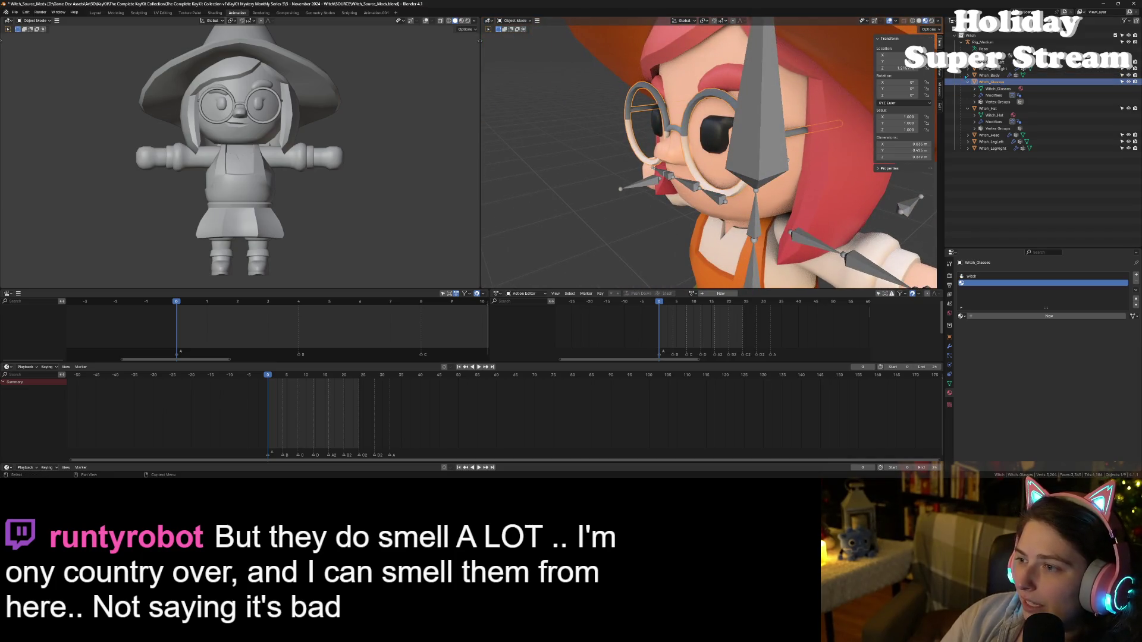
- Save the Witch_Source_Mods blend file
left_click(14, 12)
left_click(15, 12)
key("ctrl+s")
left_click(15, 12)
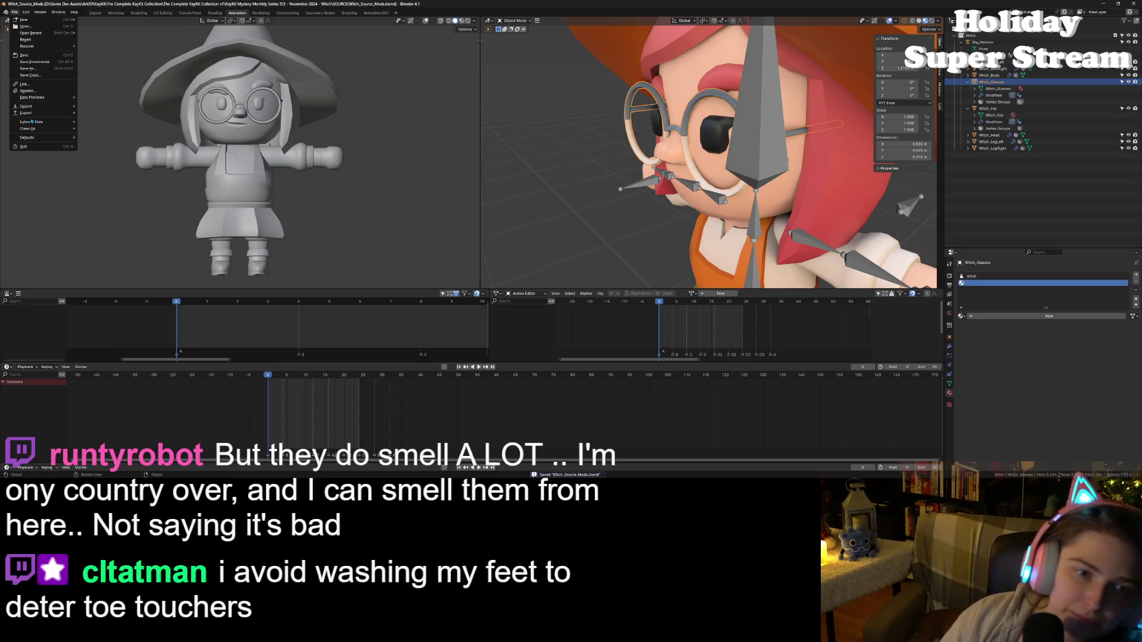
- Export the glasses to witch_glasses.obj as Wavefront OBJ with Properties left on Viewport
mouse_move(42, 118)
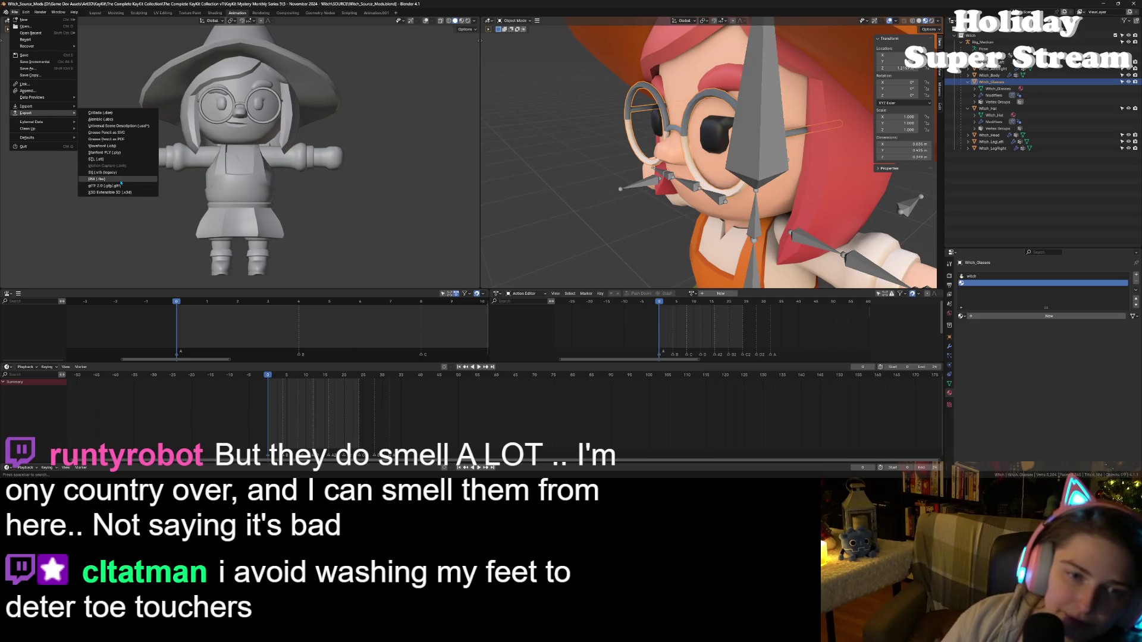
left_click(102, 146)
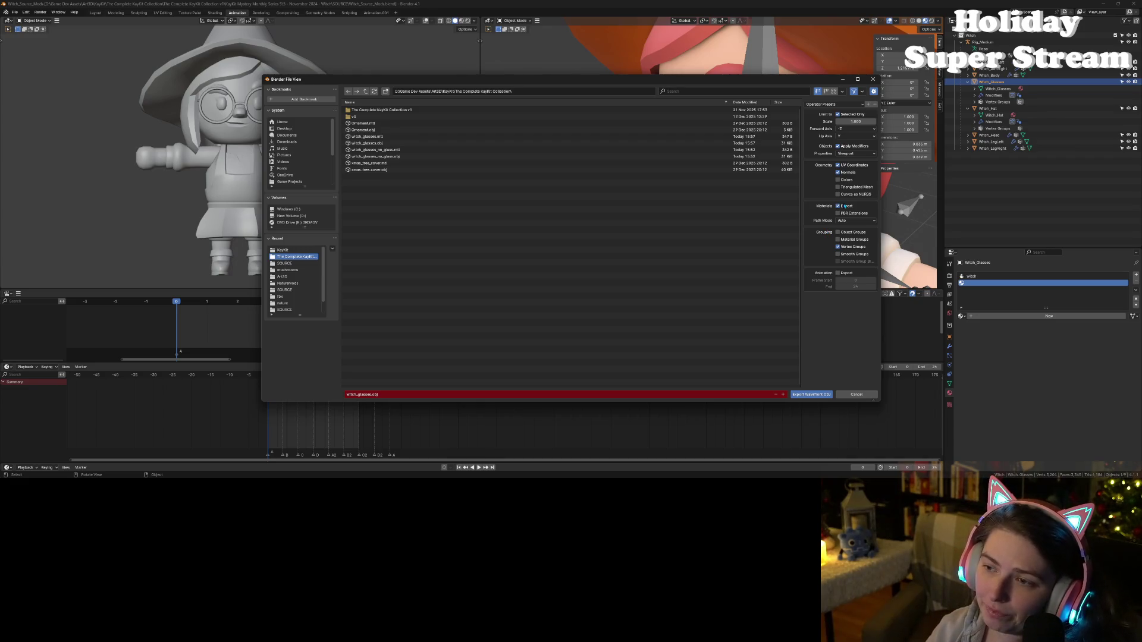
left_click(846, 154)
left_click(854, 155)
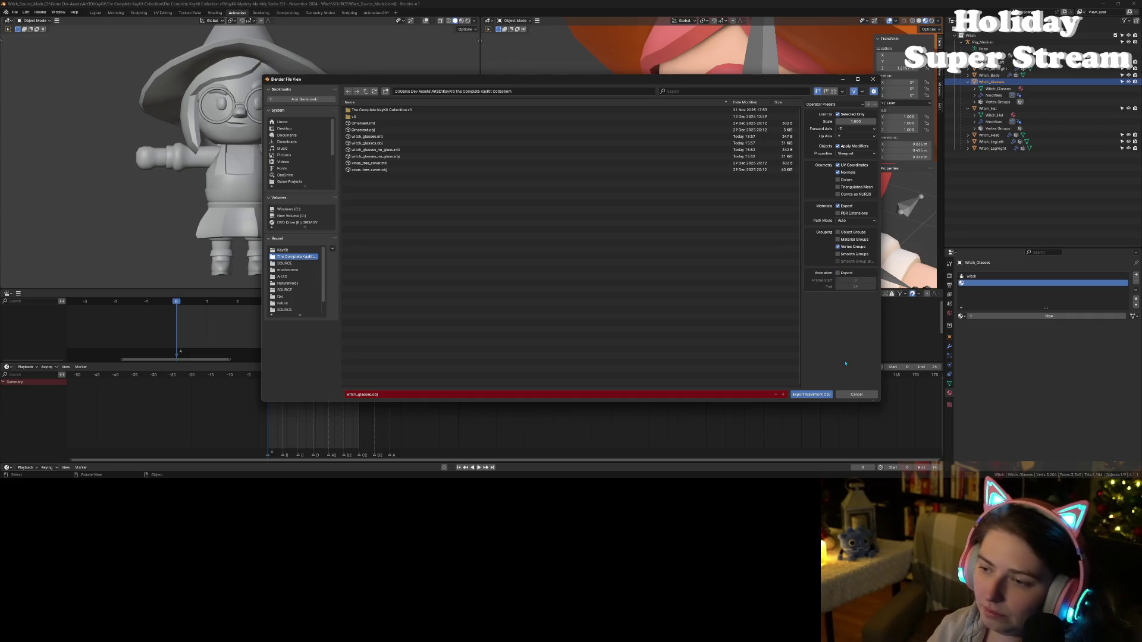
left_click(820, 395)
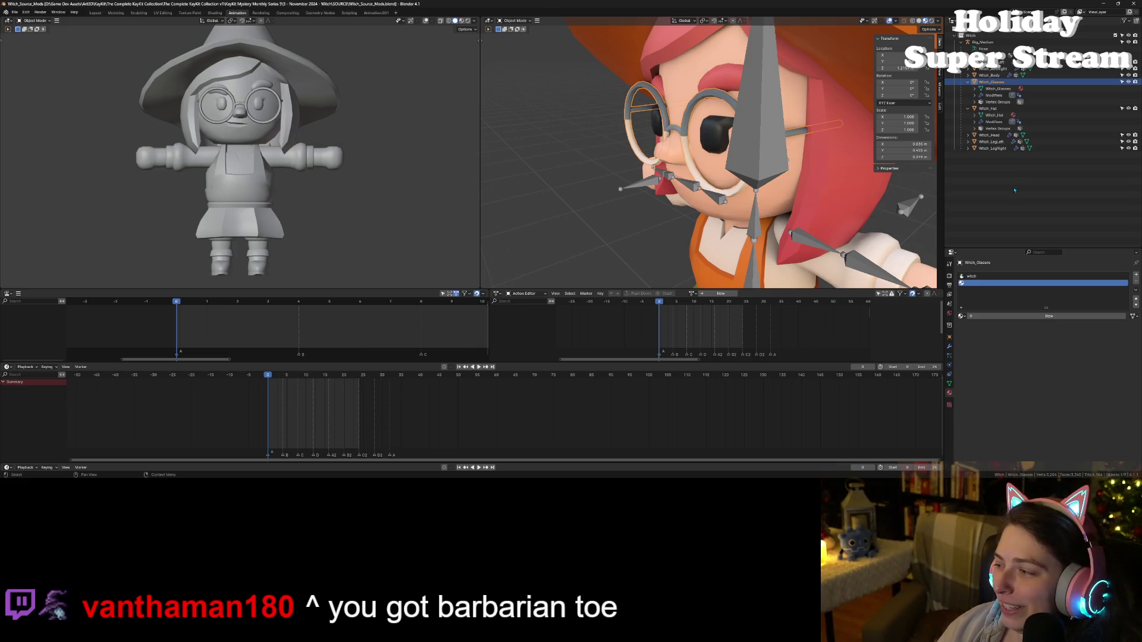
left_click(1102, 3)
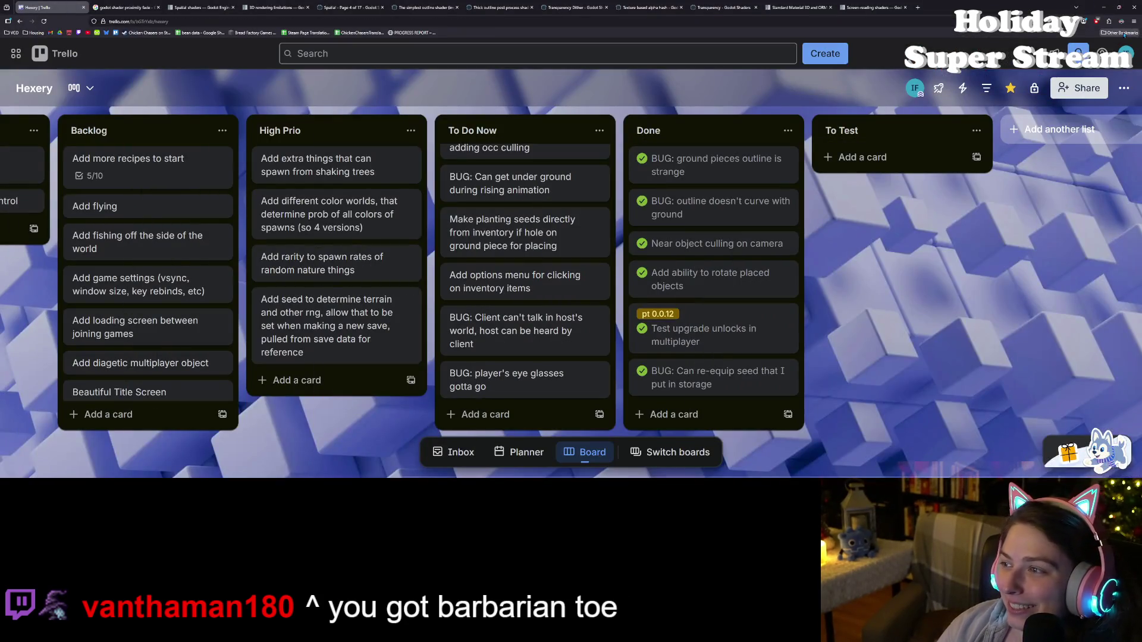
- Open the Witch .blend file from the KayKit folder in File Explorer
left_click(1103, 7)
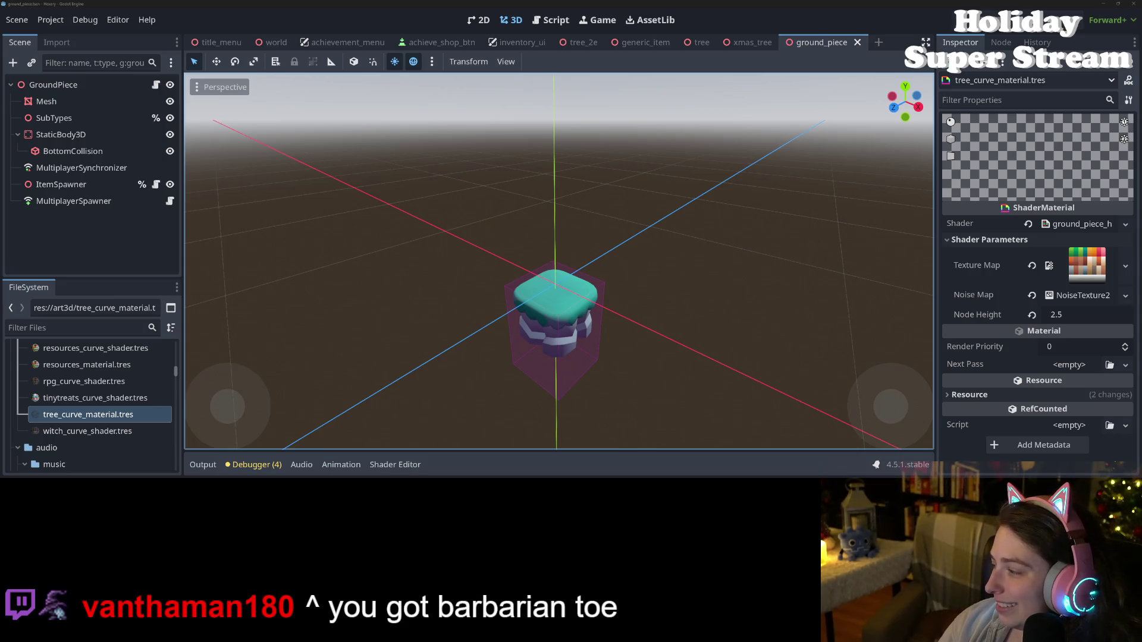
key("alt+Tab")
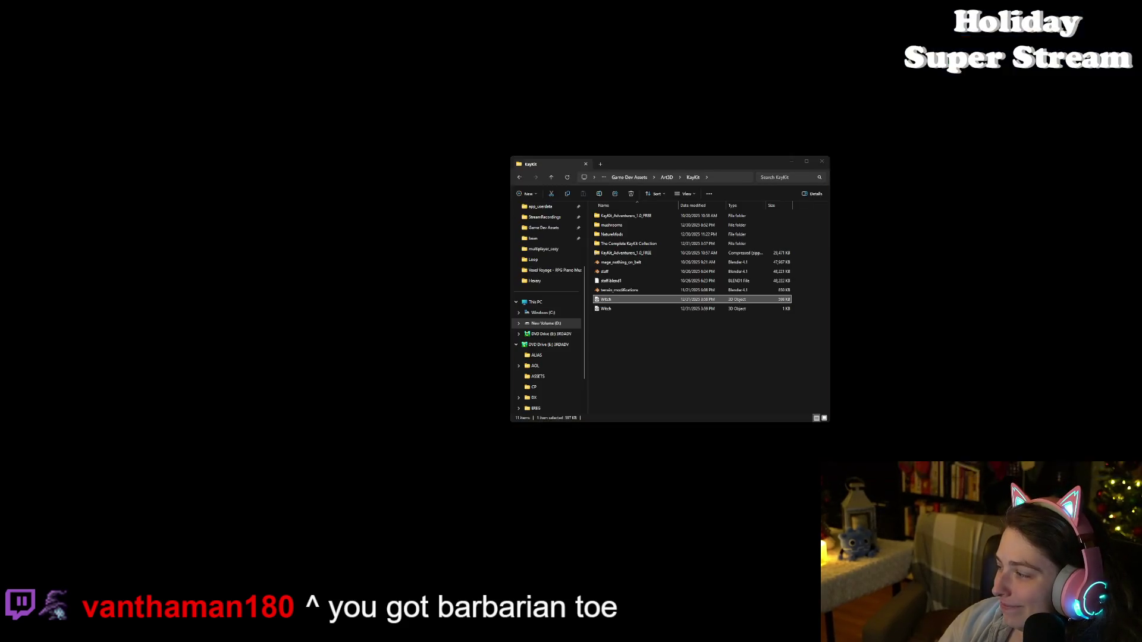
left_click(665, 327)
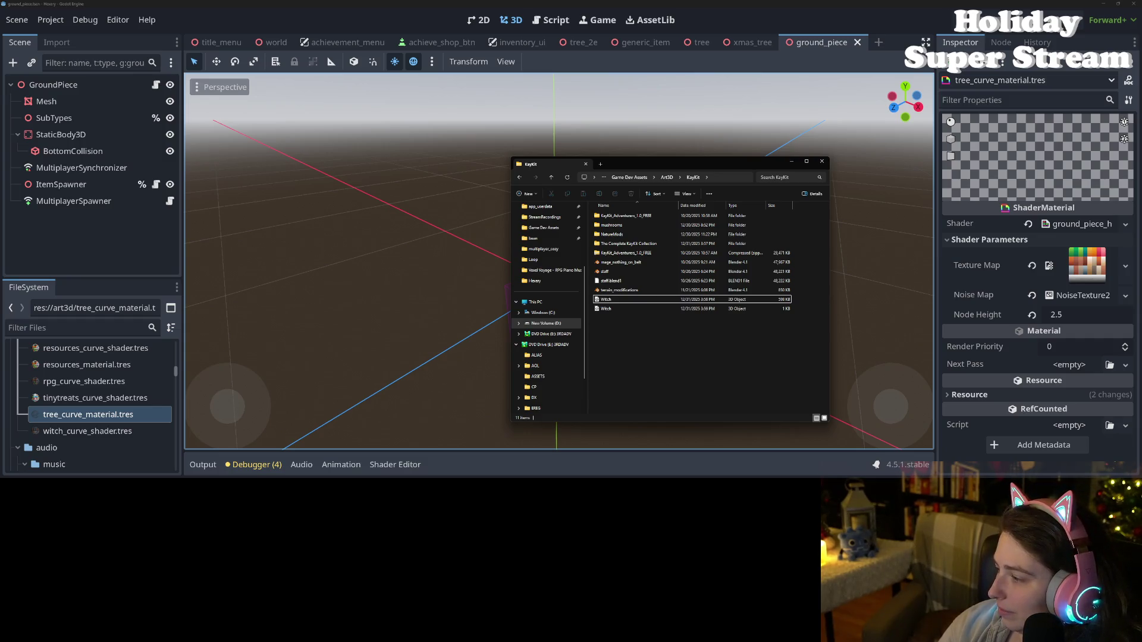
double_click(773, 299)
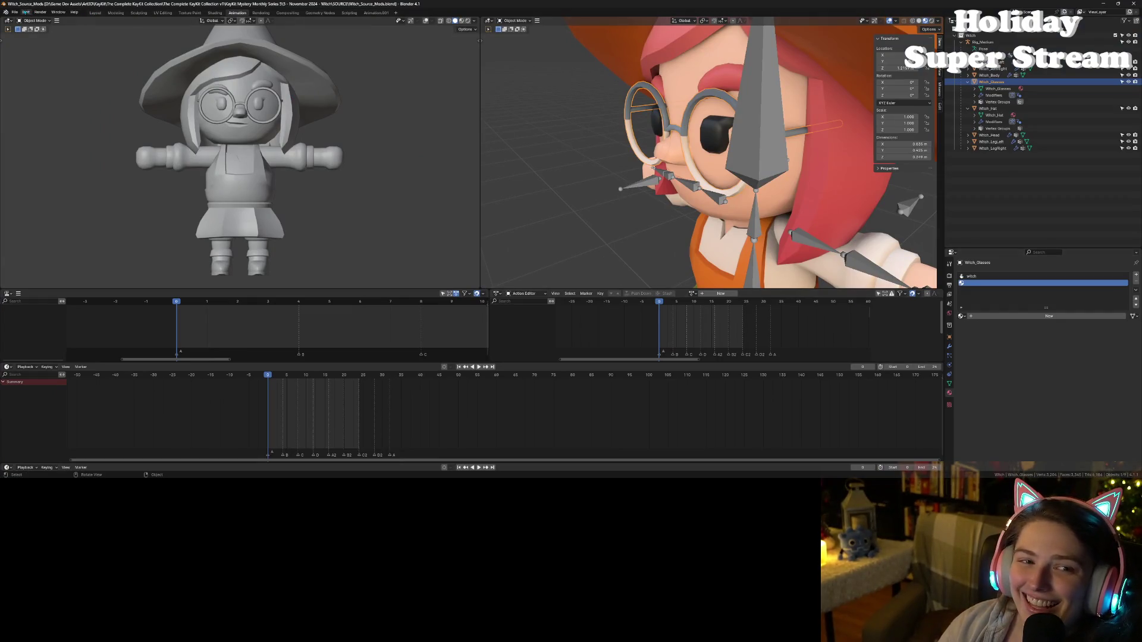
- Remove the empty second material slot from Witch_Glasses and save the file
left_click(15, 12)
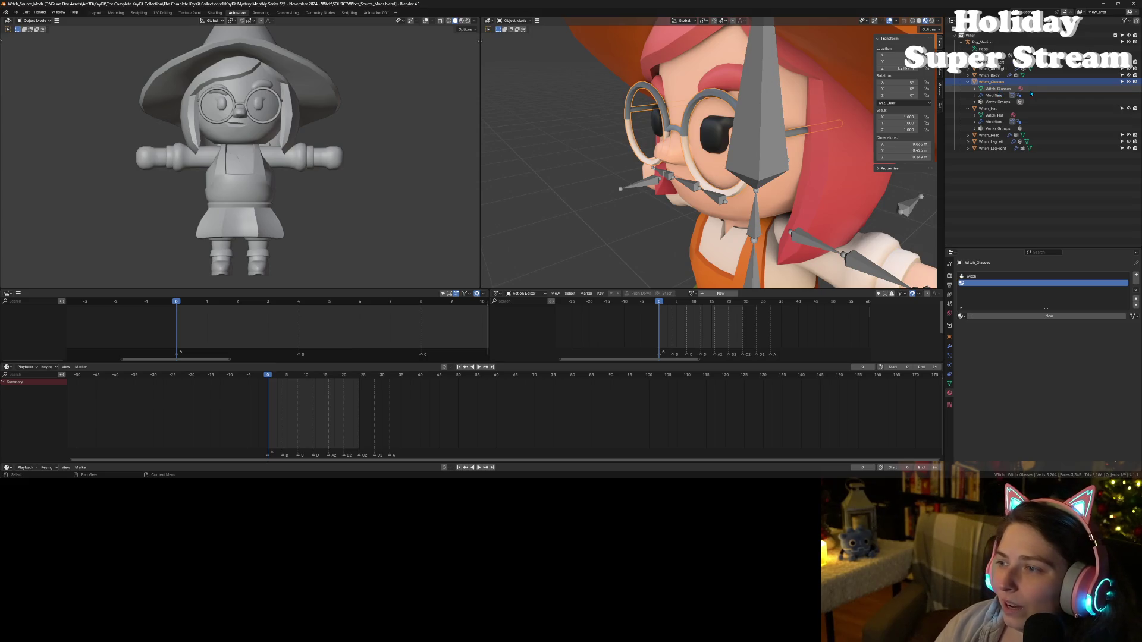
double_click(988, 82)
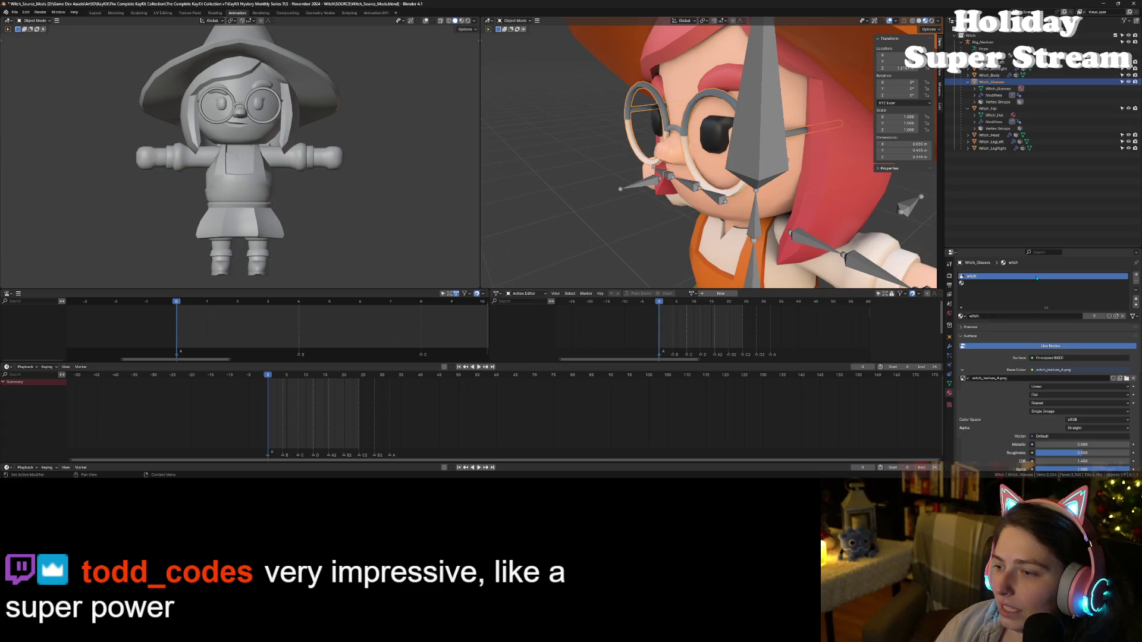
left_click(1135, 282)
key("ctrl+s")
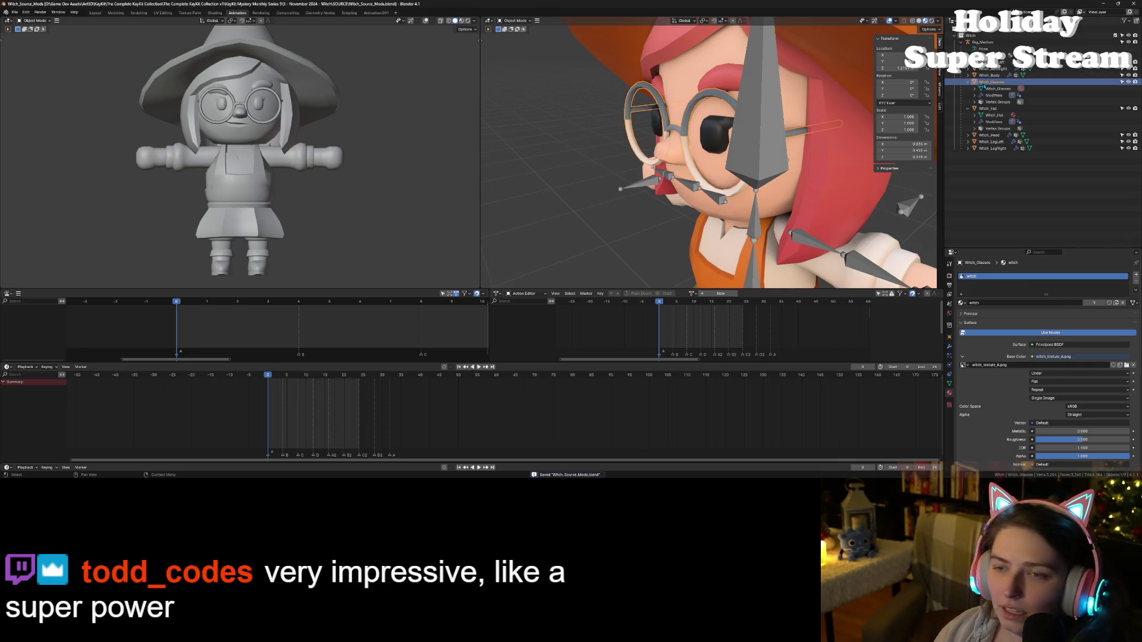
left_click(985, 86)
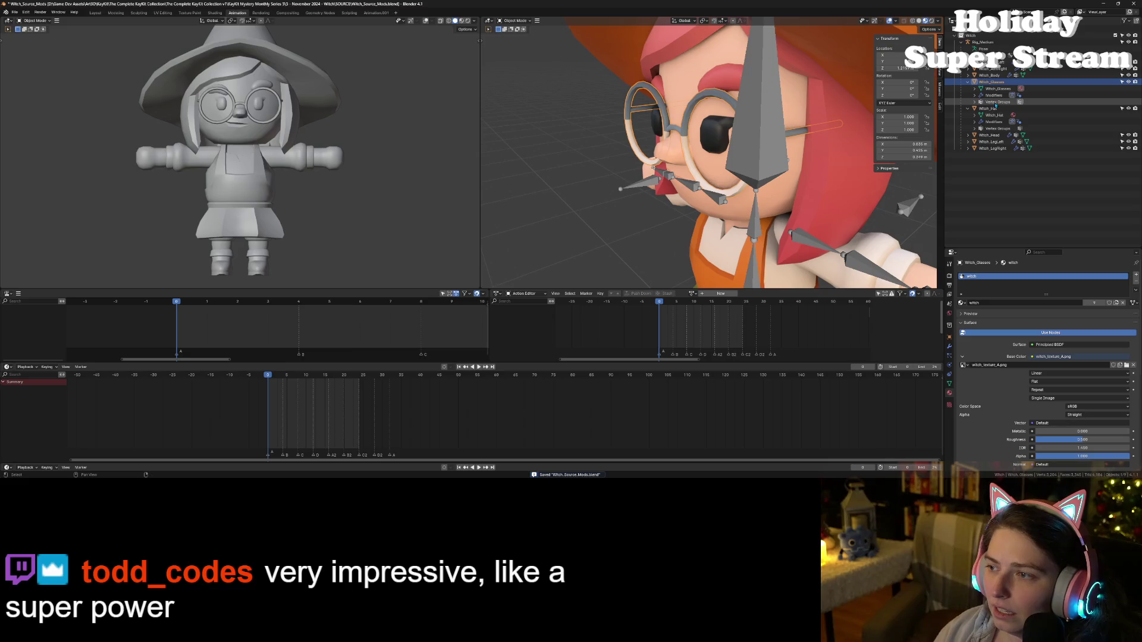
left_click(976, 101)
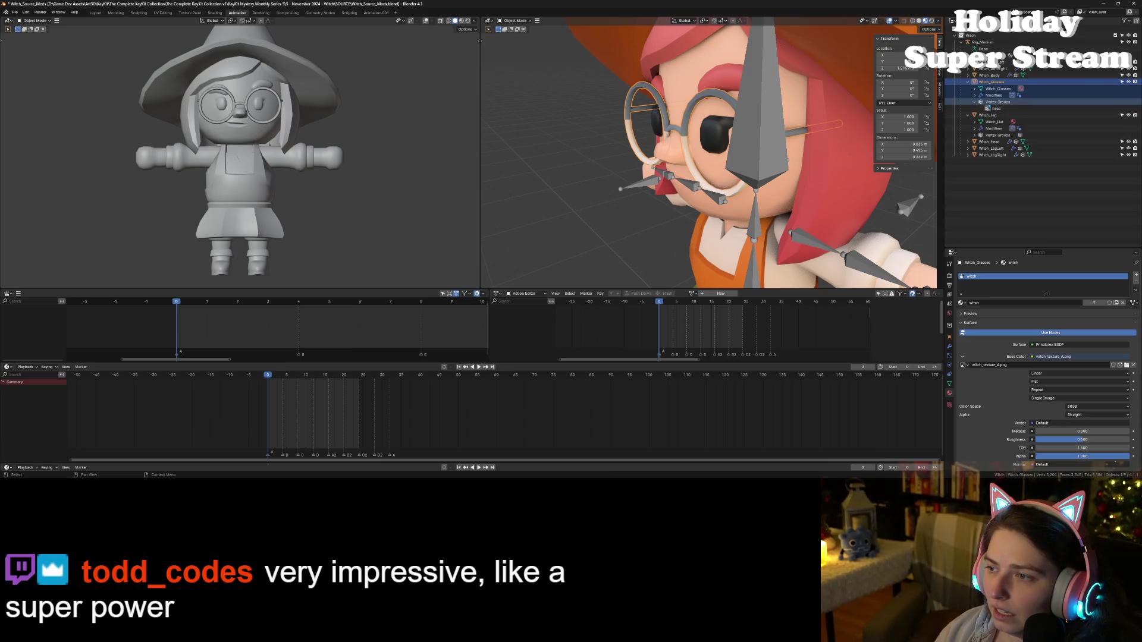
key("ctrl+s")
- Export the glasses again as Wavefront OBJ to witch_glasses.obj
left_click(14, 12)
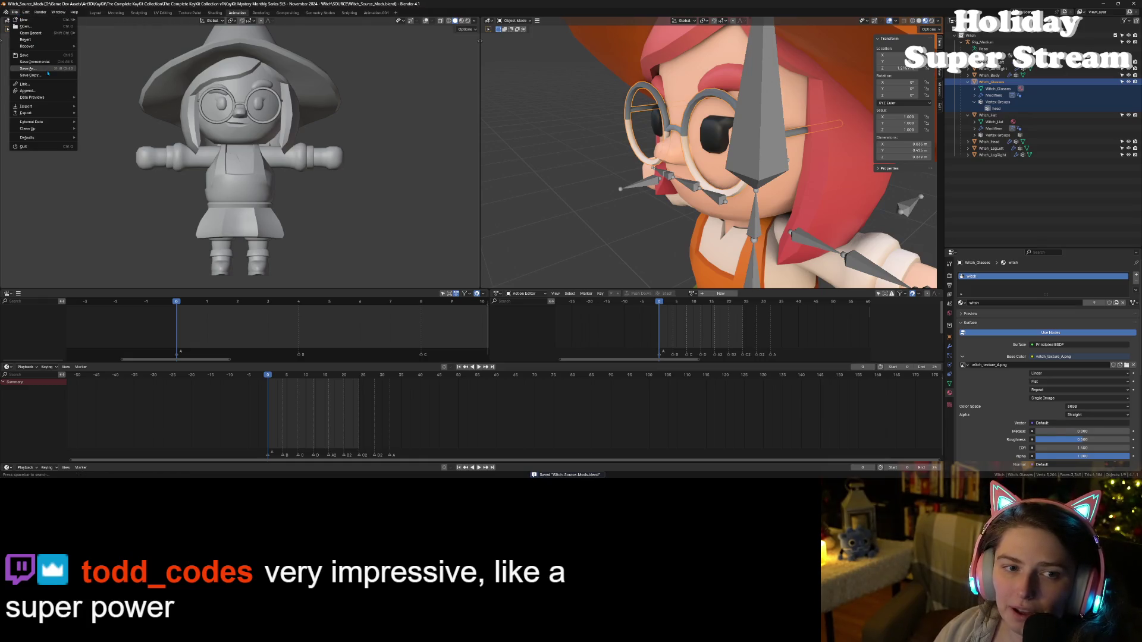
mouse_move(59, 112)
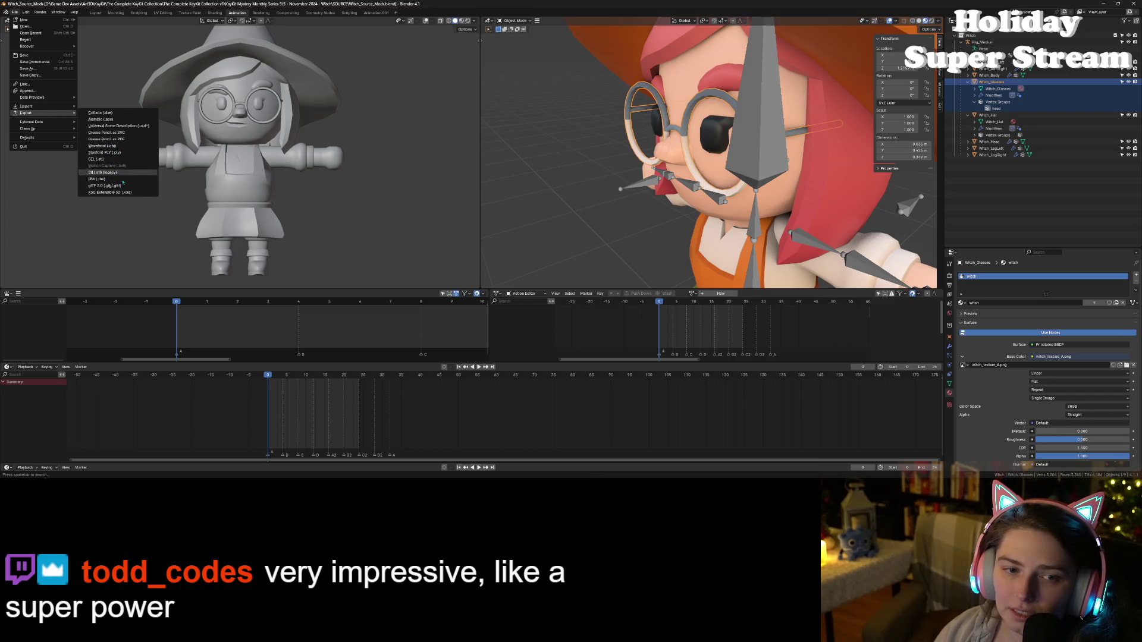
left_click(112, 150)
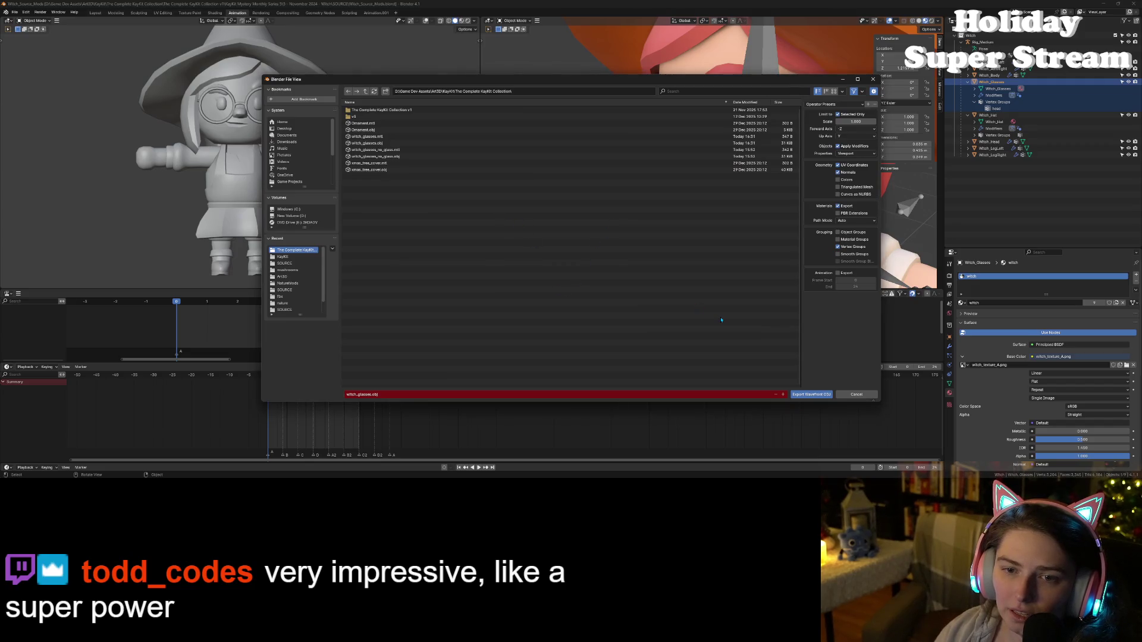
left_click(811, 395)
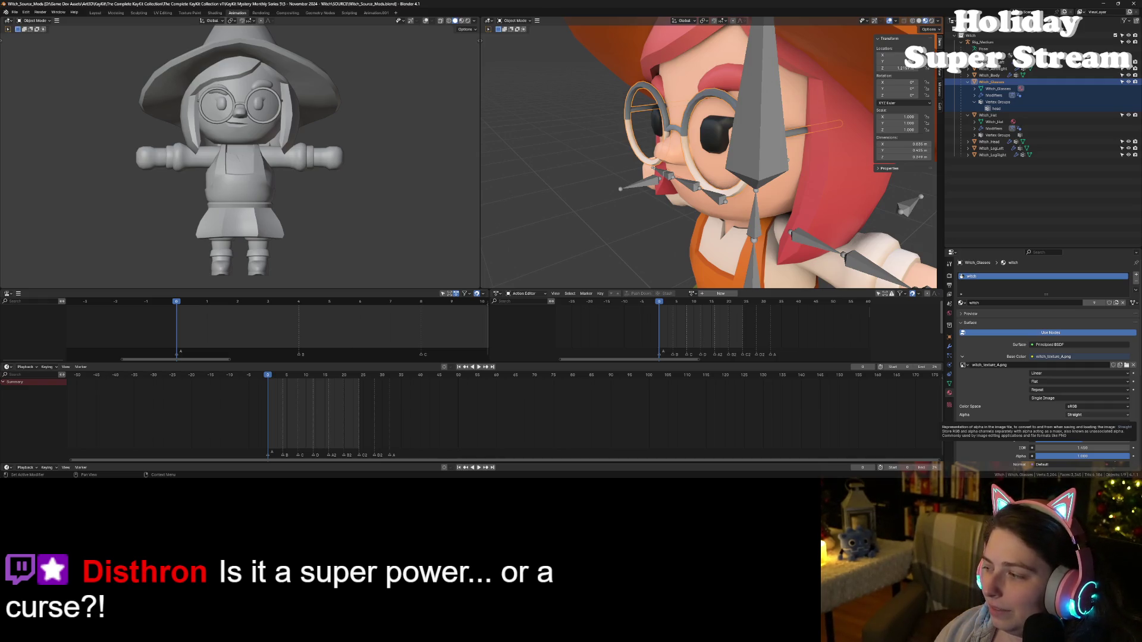
key("alt+Tab")
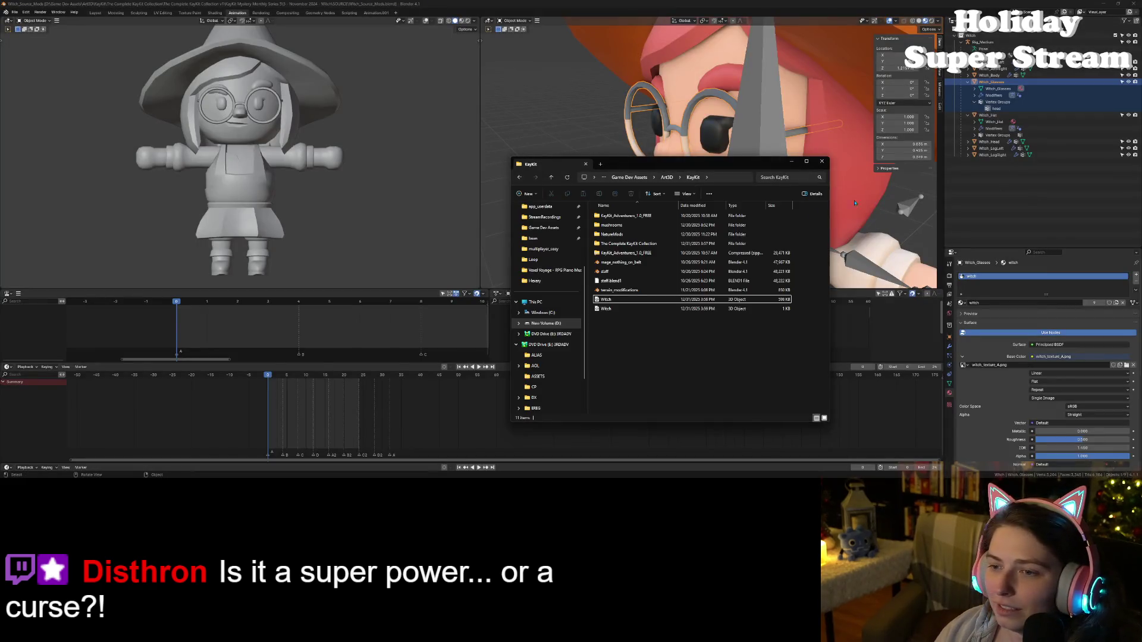
- Select witch_glasses.mtl and witch_glasses.obj in The Complete KayKit Collection folder for Godot
double_click(621, 243)
left_click(1103, 3)
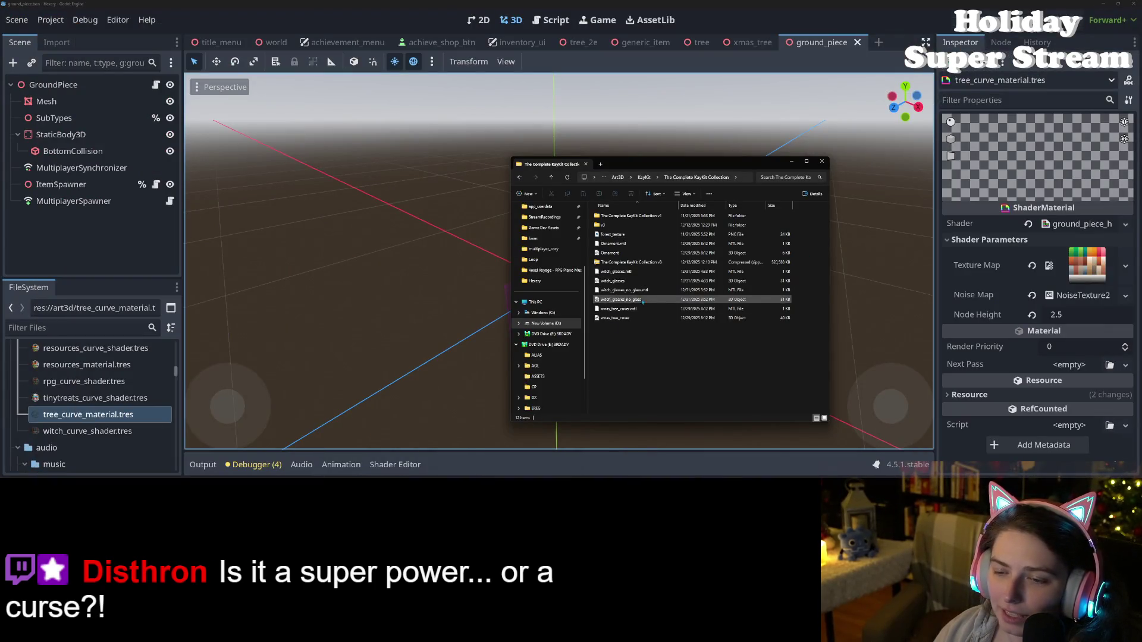
left_click(626, 275)
left_click(628, 282, "ctrl")
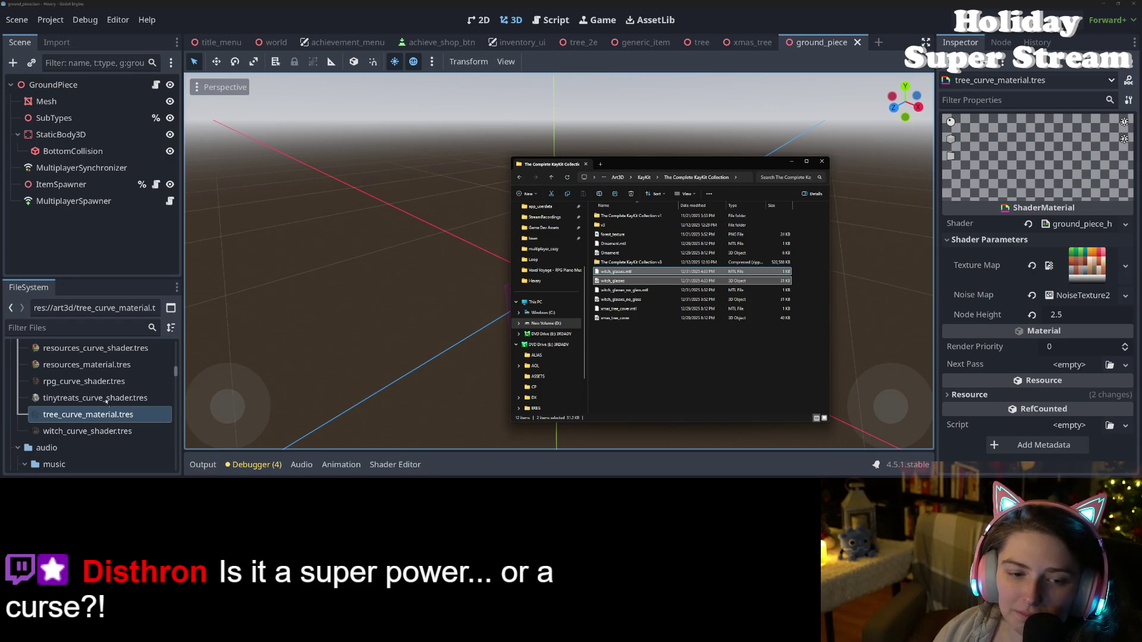
scroll(100, 345, "up", 10)
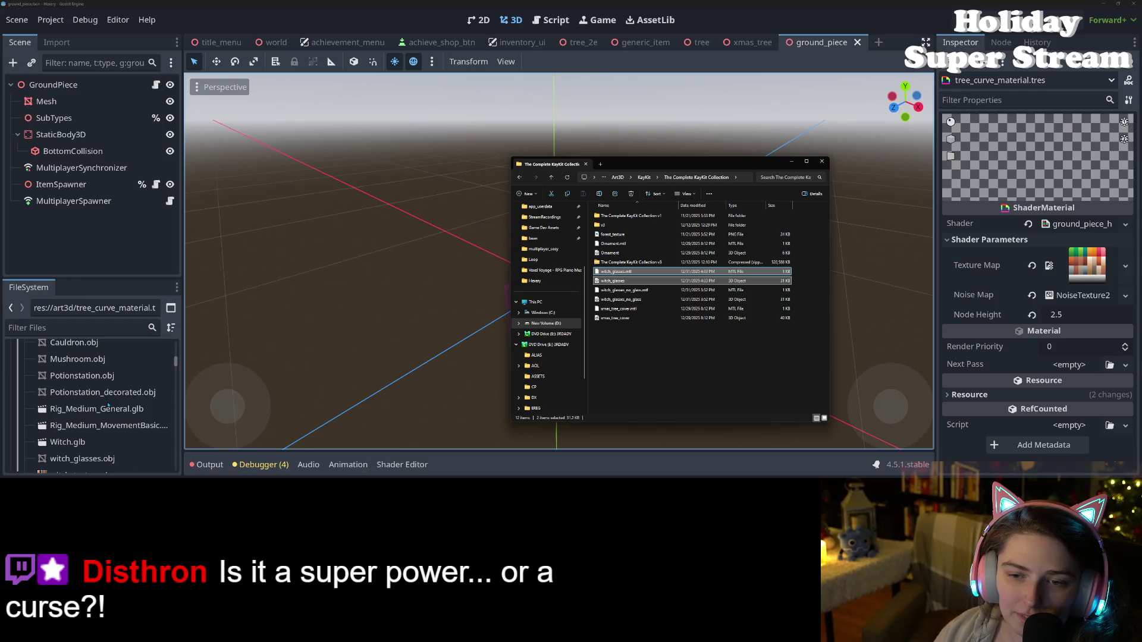
scroll(108, 406, "down", 2)
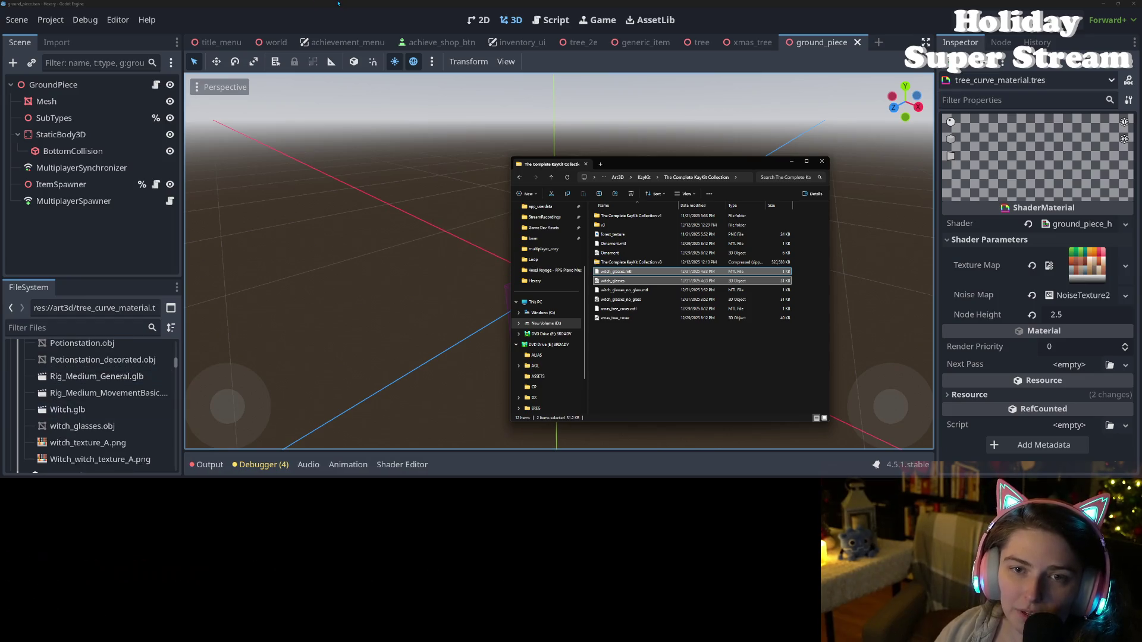
left_click(343, 3)
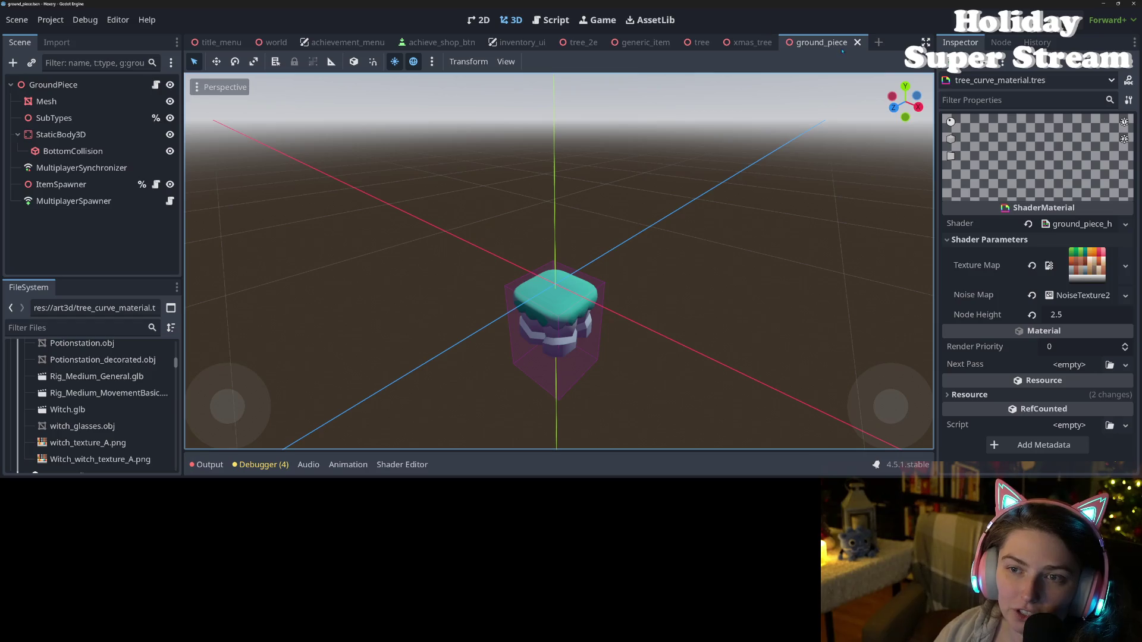
- Close the ground_piece, tree, generic_item, achievement_menu, inventory_ui and other open scene tabs
left_click(858, 41)
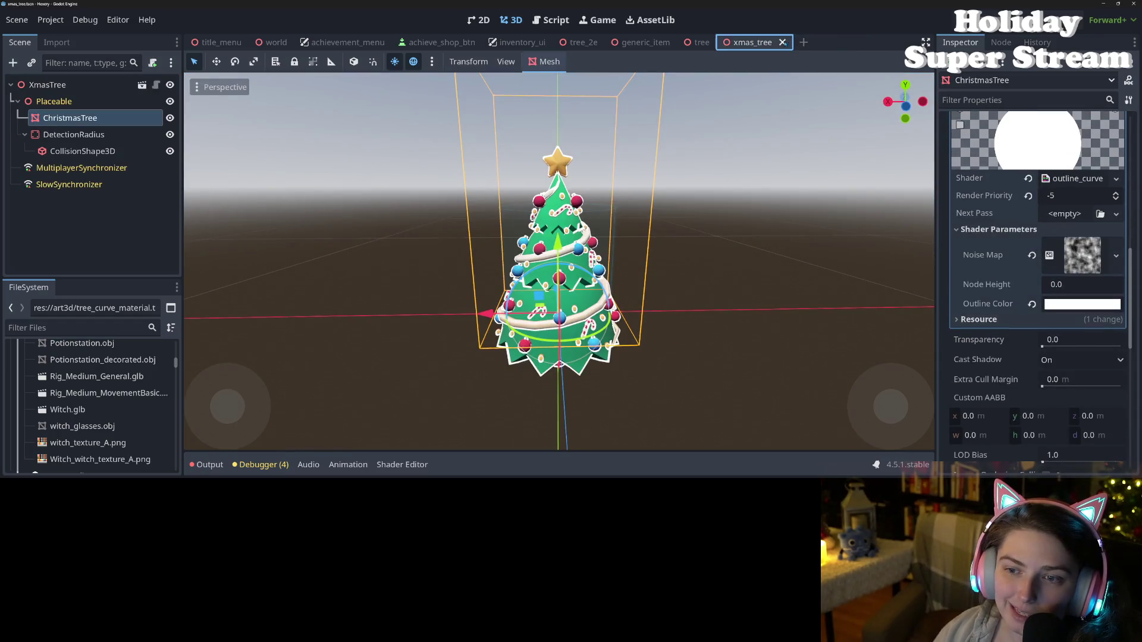
left_click(782, 43)
left_click(720, 42)
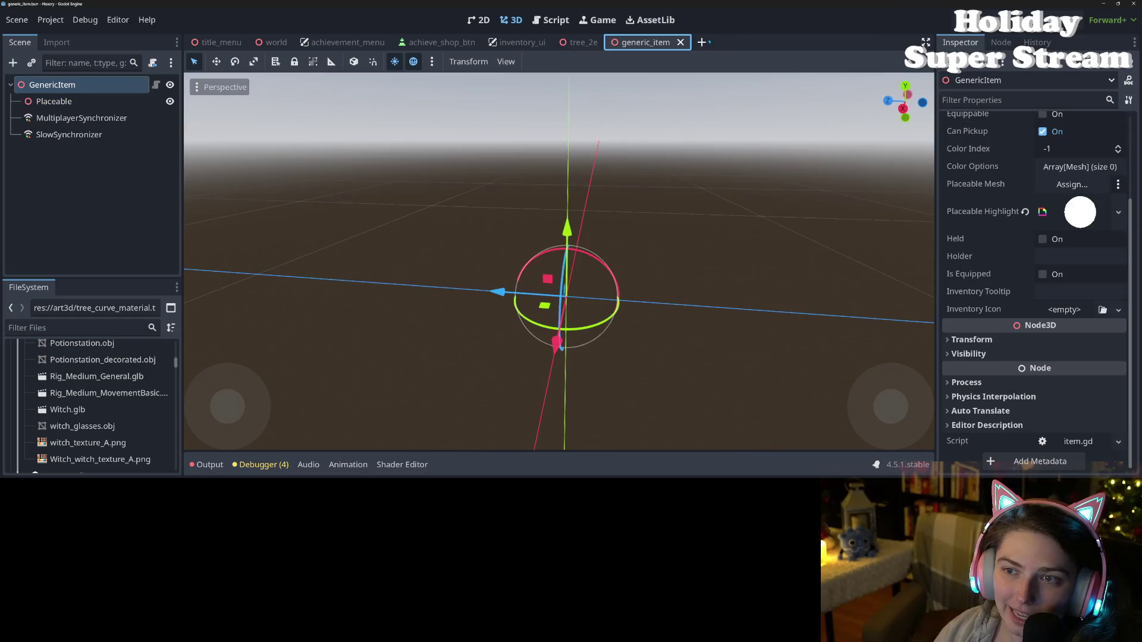
left_click(680, 42)
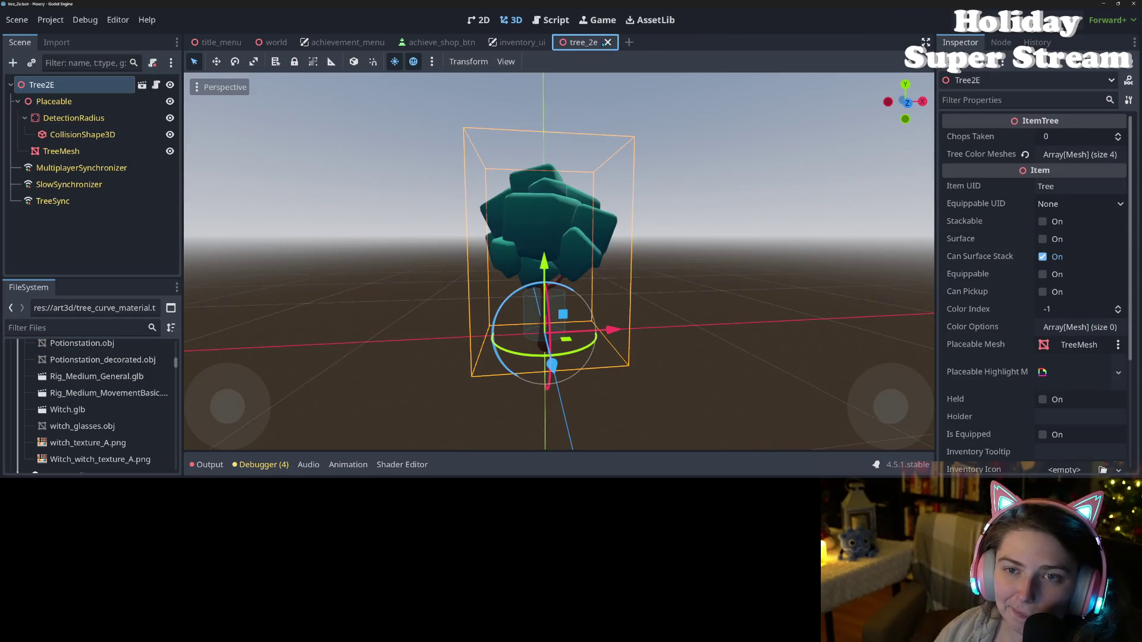
left_click(607, 42)
left_click(429, 43)
left_click(478, 43)
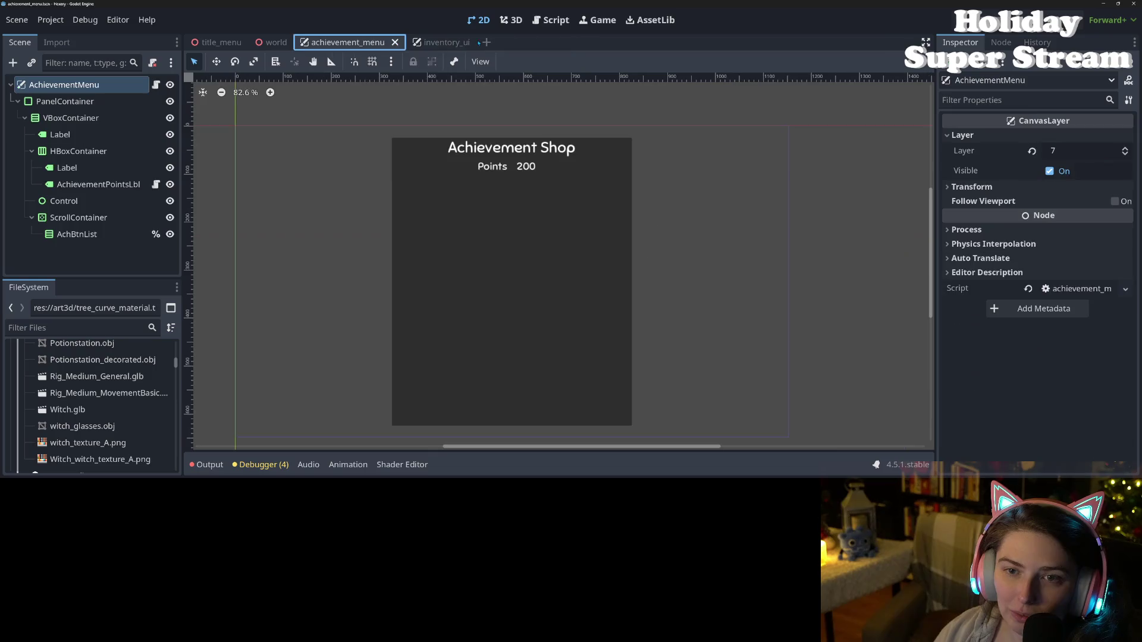
left_click(394, 42)
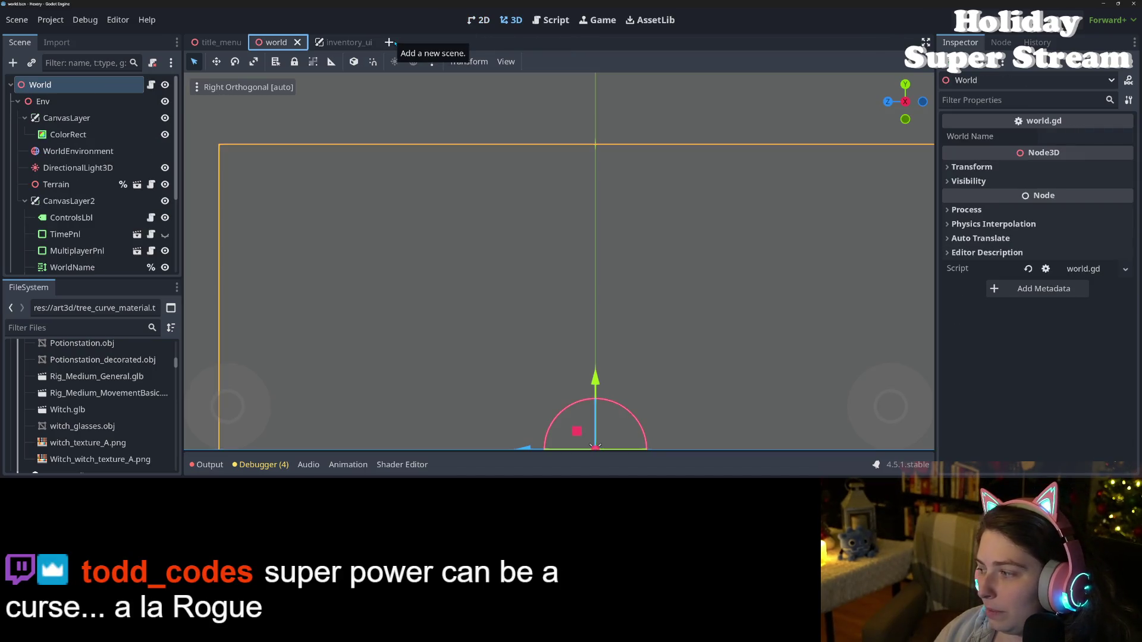
left_click(362, 44)
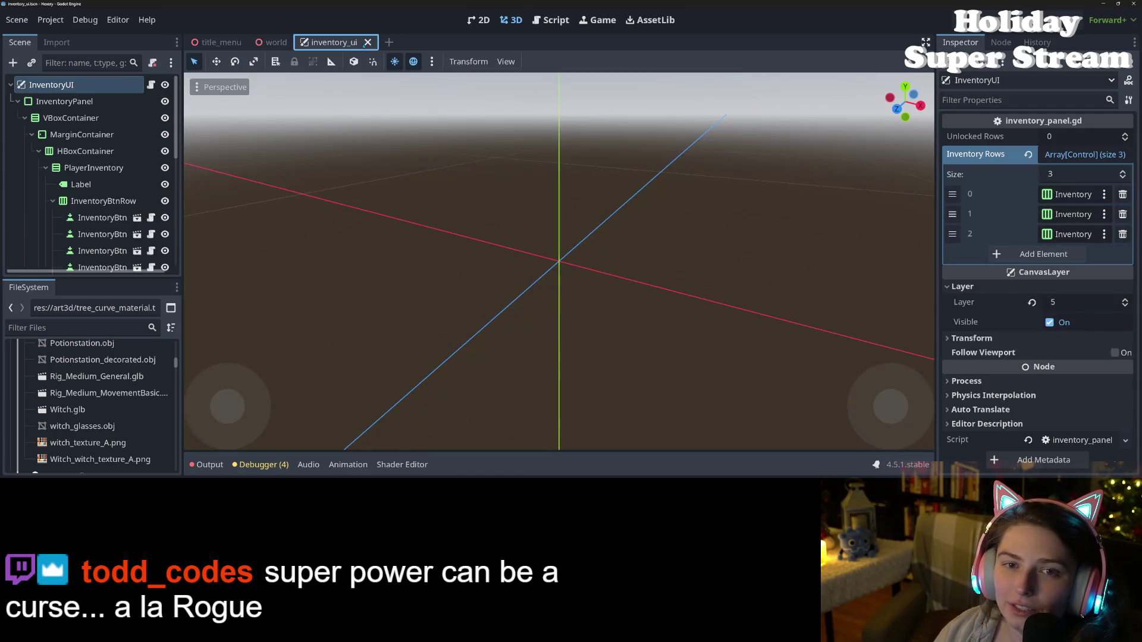
left_click(368, 42)
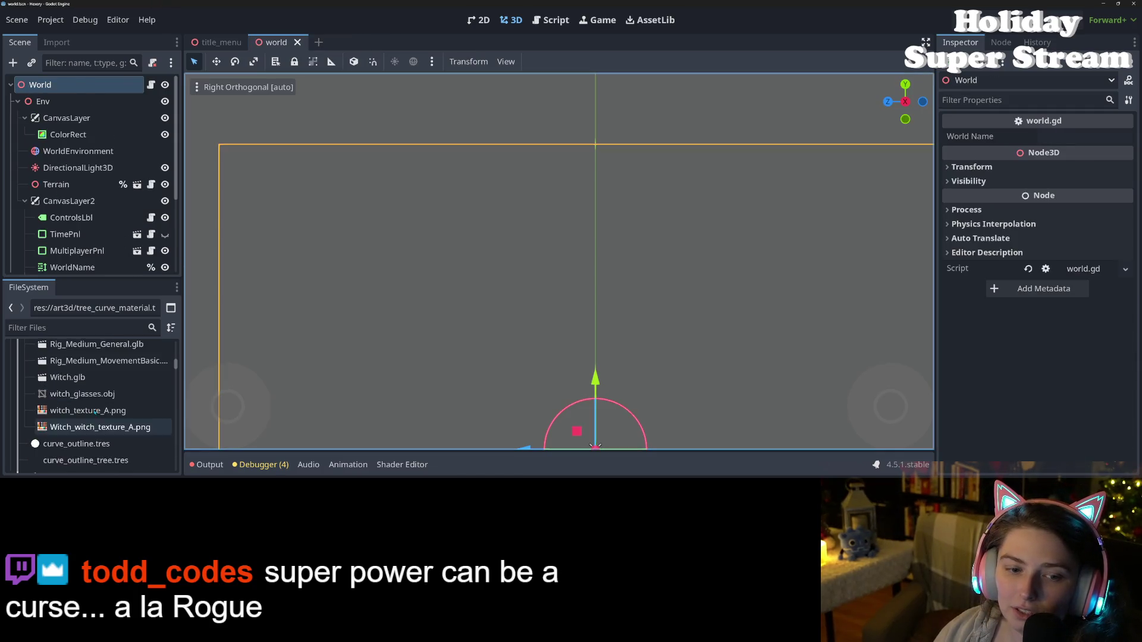
- Filter the FileSystem for 'player' and open player.tscn
left_click(81, 327)
type("player")
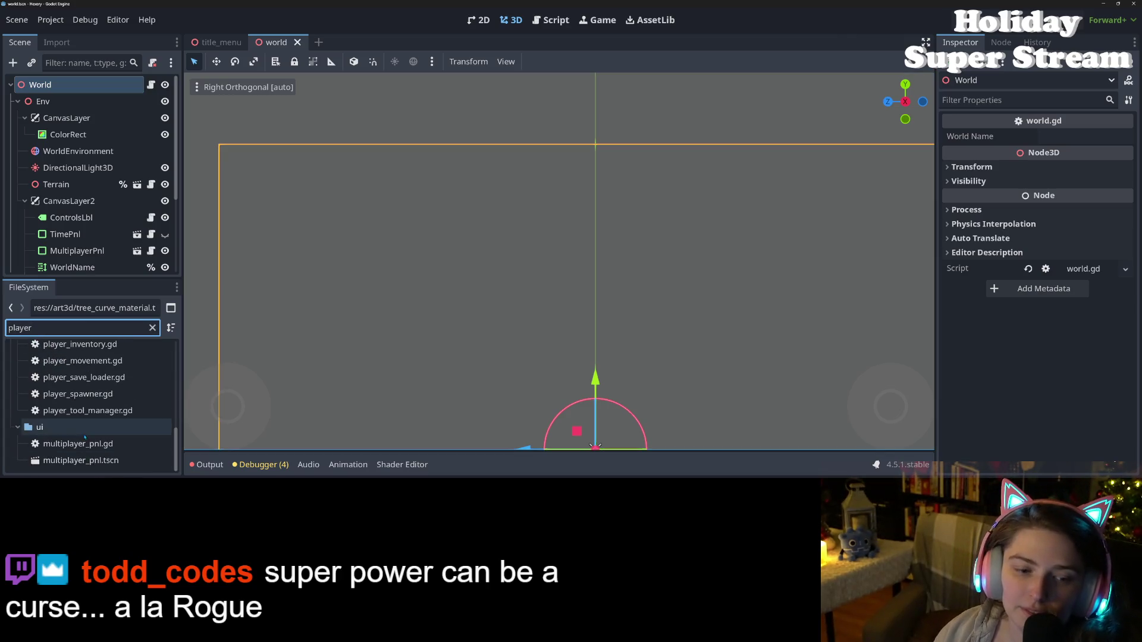
scroll(87, 450, "up", 3)
scroll(86, 450, "up", 1)
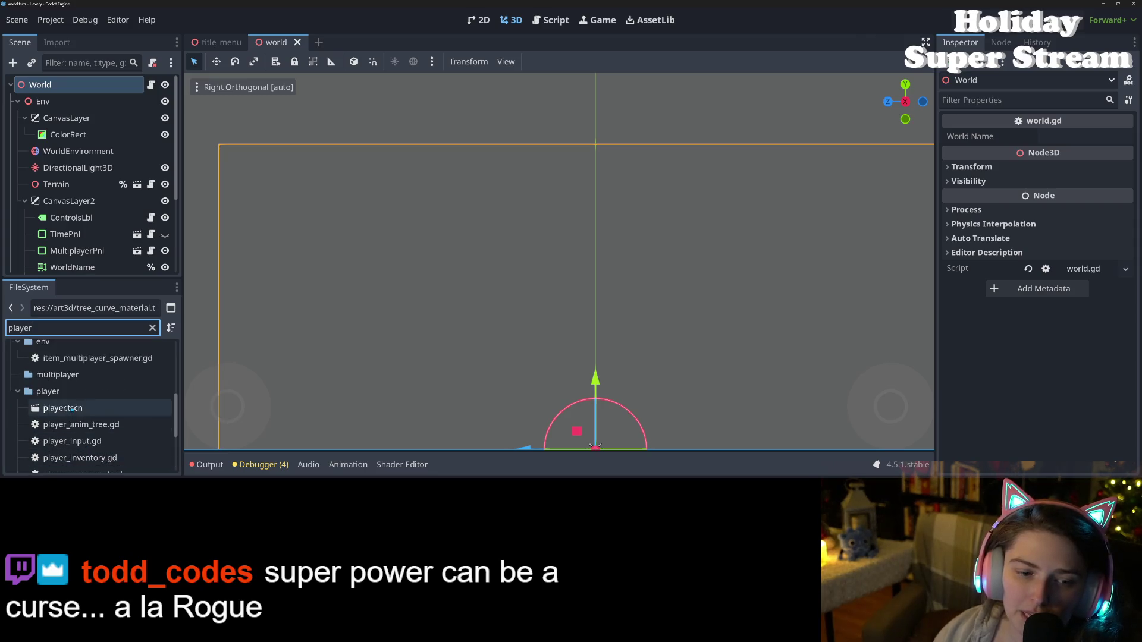
double_click(63, 408)
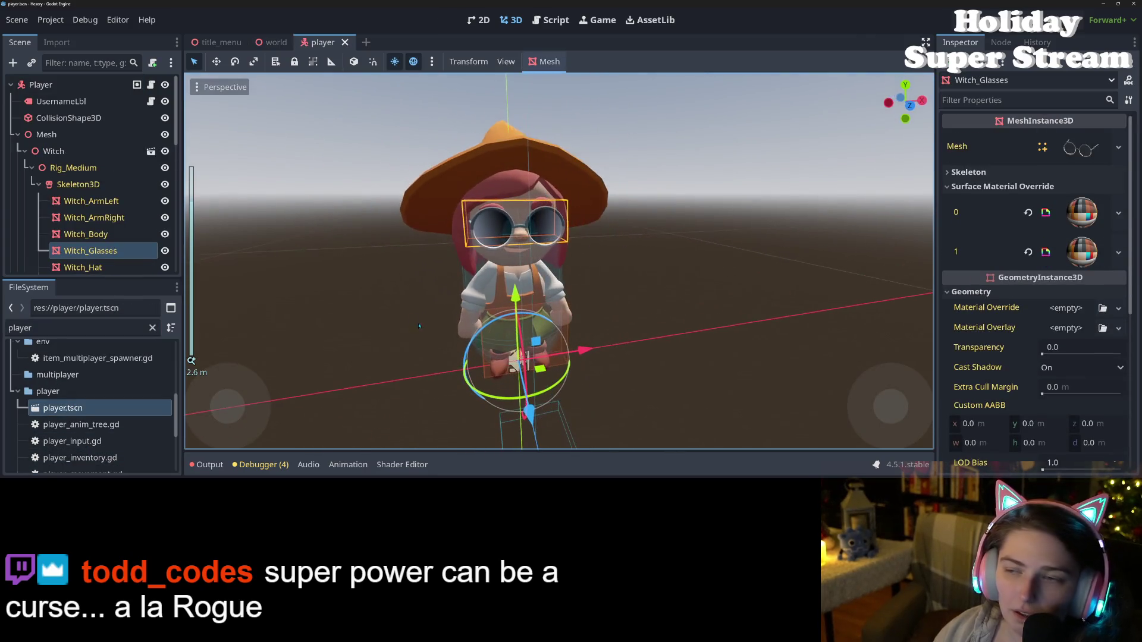
- Replace the Witch_Glasses mesh with witch_glasses.obj via Quick Load
left_click(1118, 147)
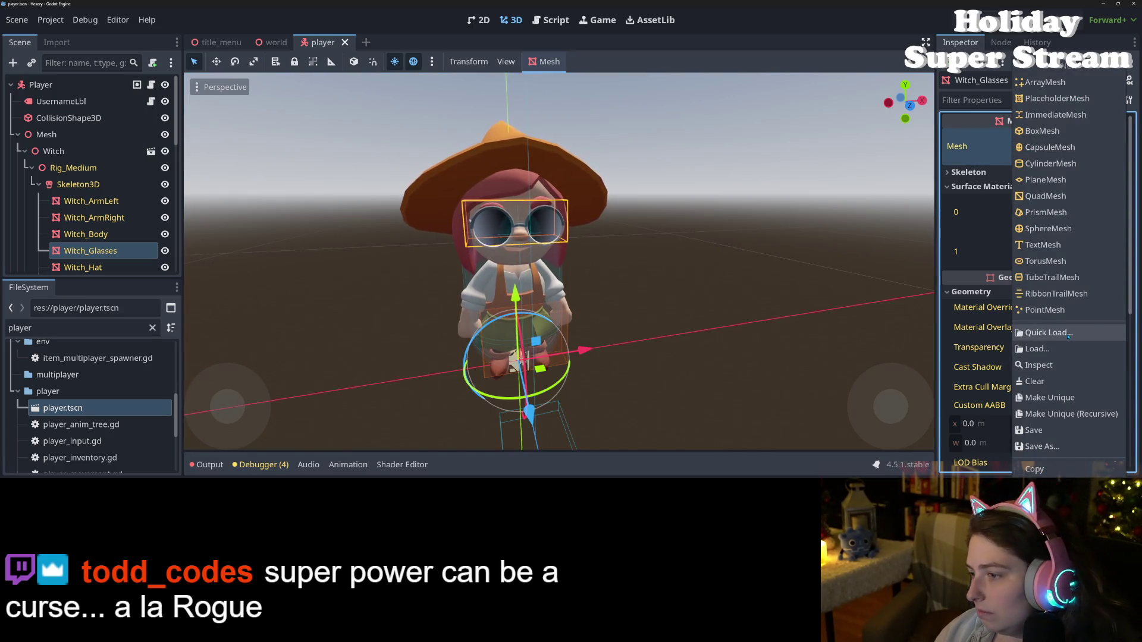
left_click(1049, 332)
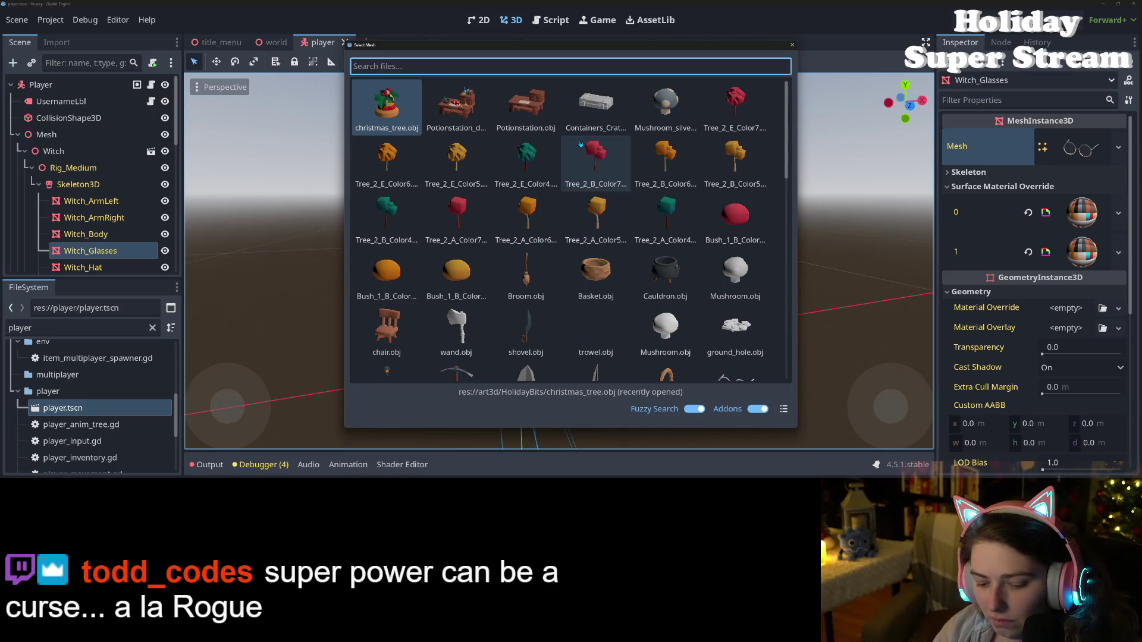
type("glass")
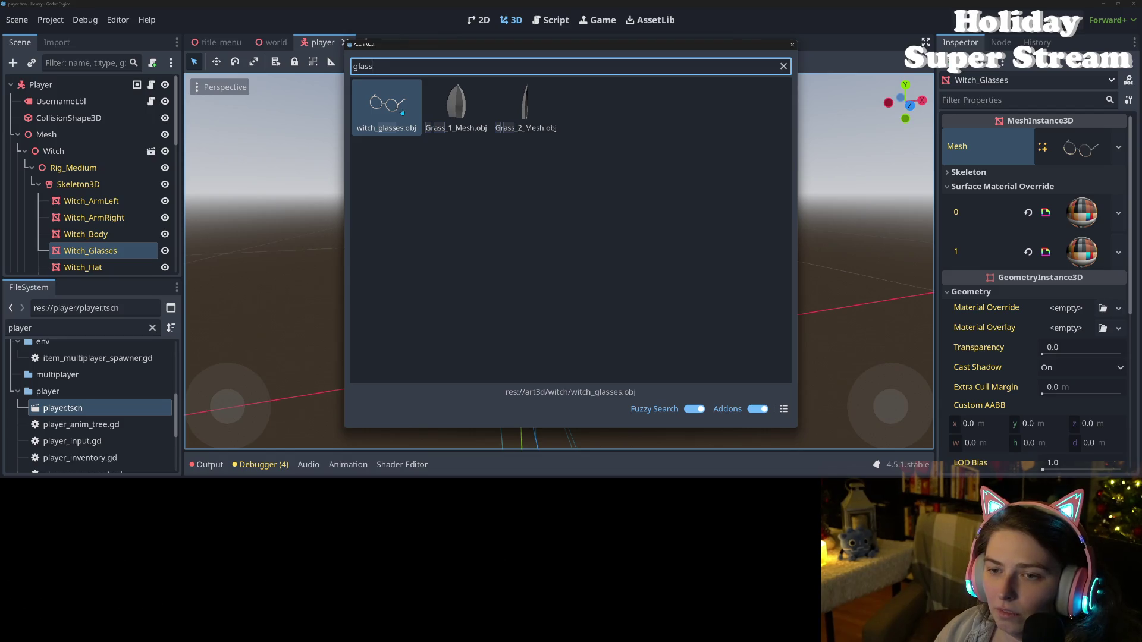
left_click(402, 113)
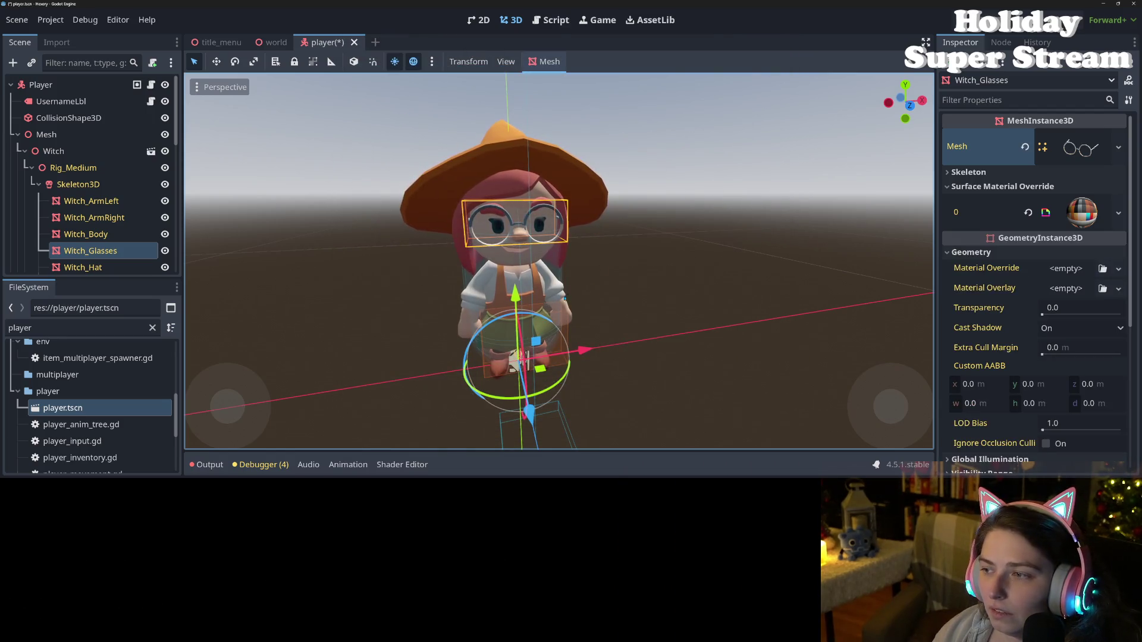
scroll(537, 319, "up", 5)
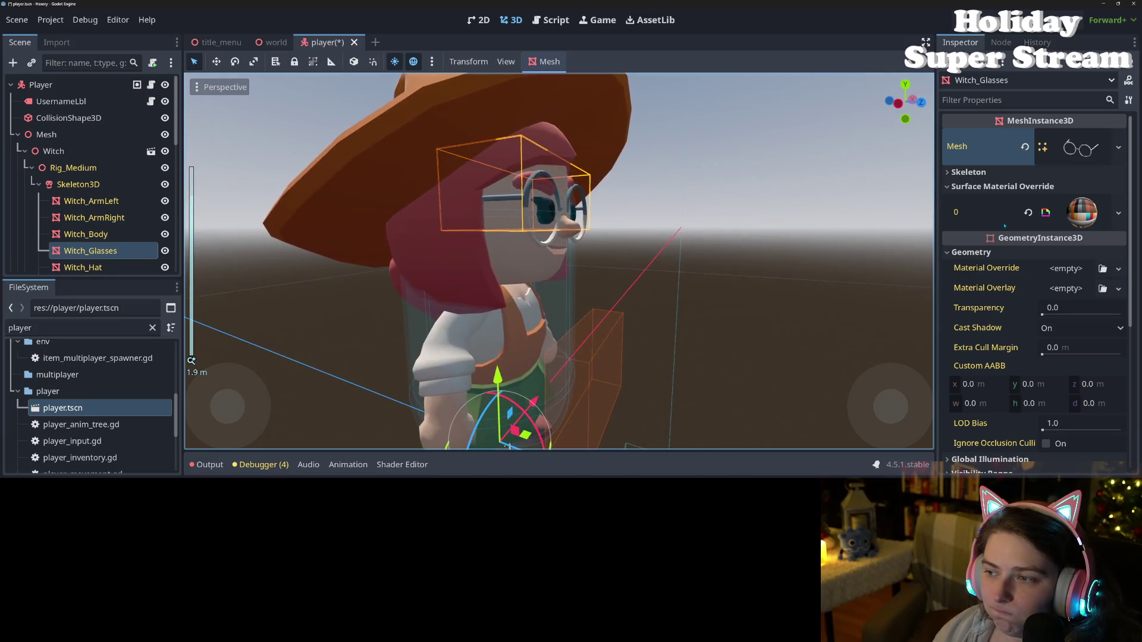
- Move the surface override material into Geometry Material Override and save the player scene
right_click(1016, 210)
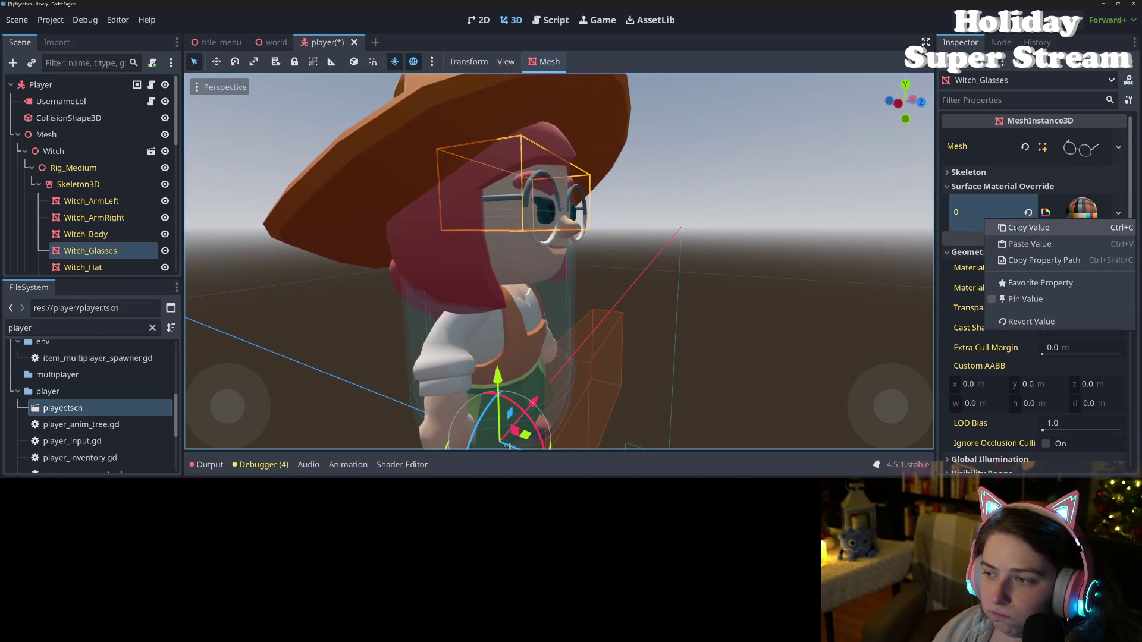
left_click(1031, 219)
left_click(1028, 212)
right_click(990, 247)
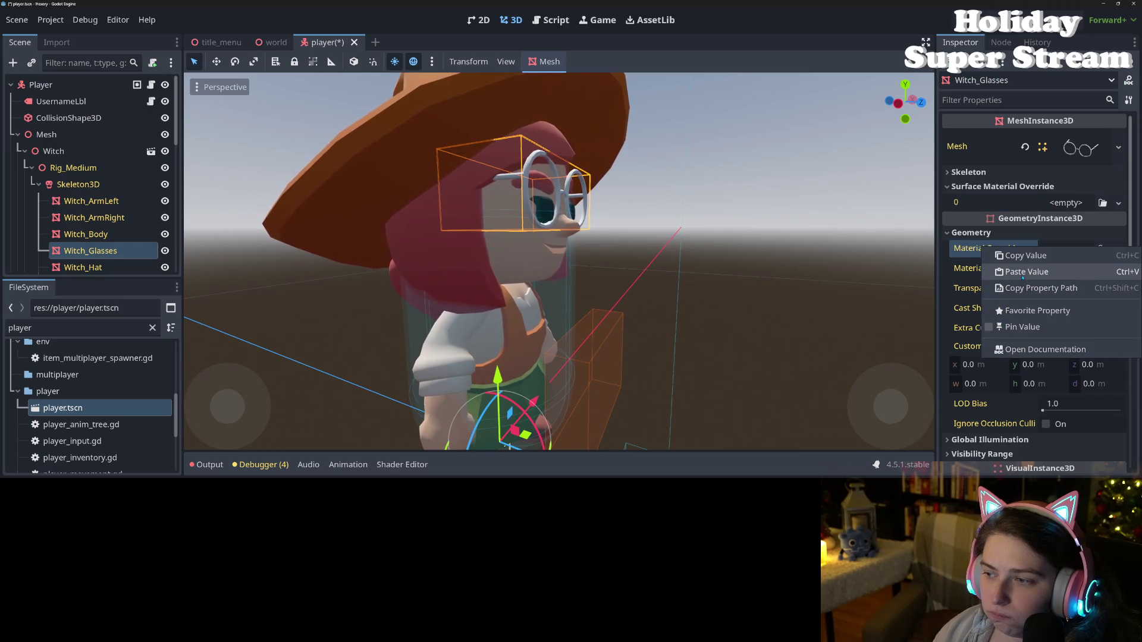
left_click(1020, 273)
left_click_drag(654, 268, 588, 272)
scroll(589, 272, "down", 2)
key("ctrl+s")
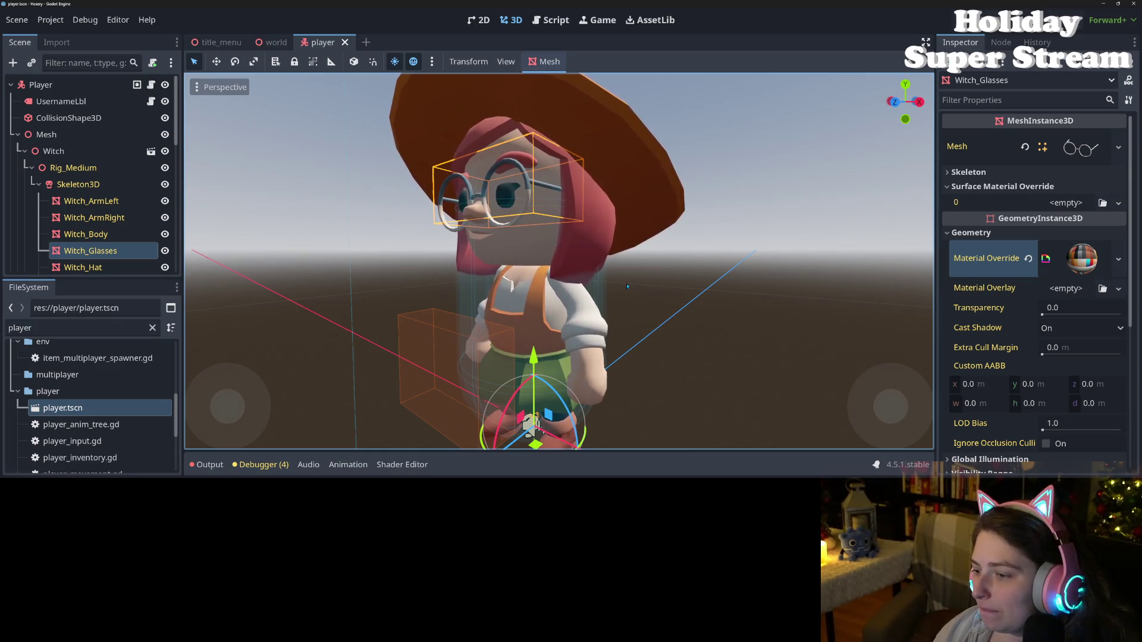
scroll(399, 290, "down", 3)
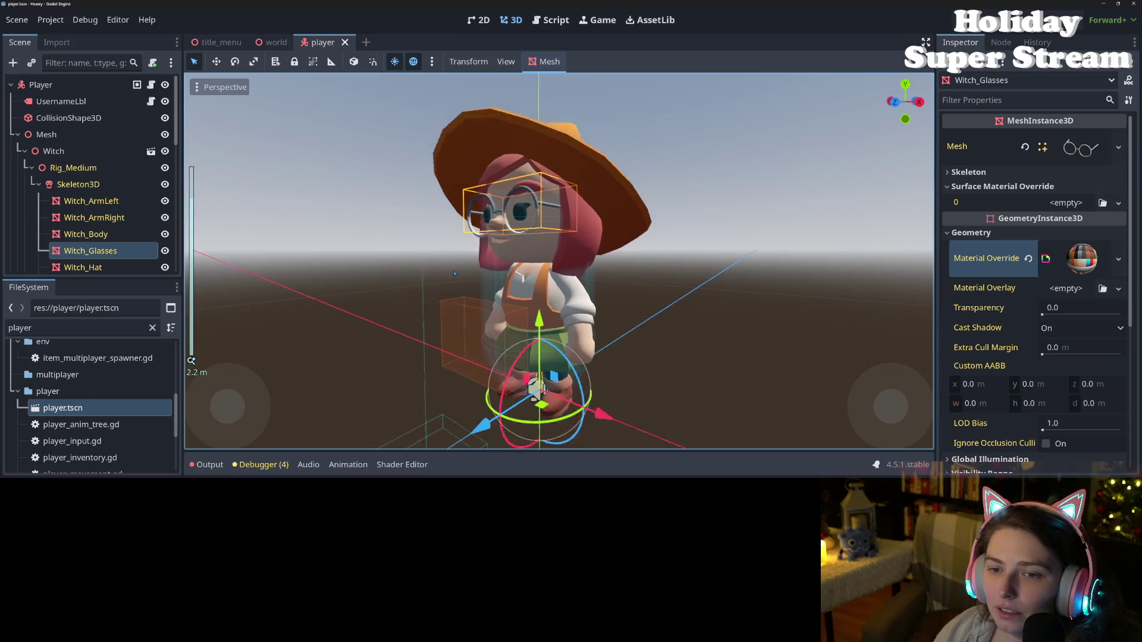
left_click_drag(399, 289, 610, 327)
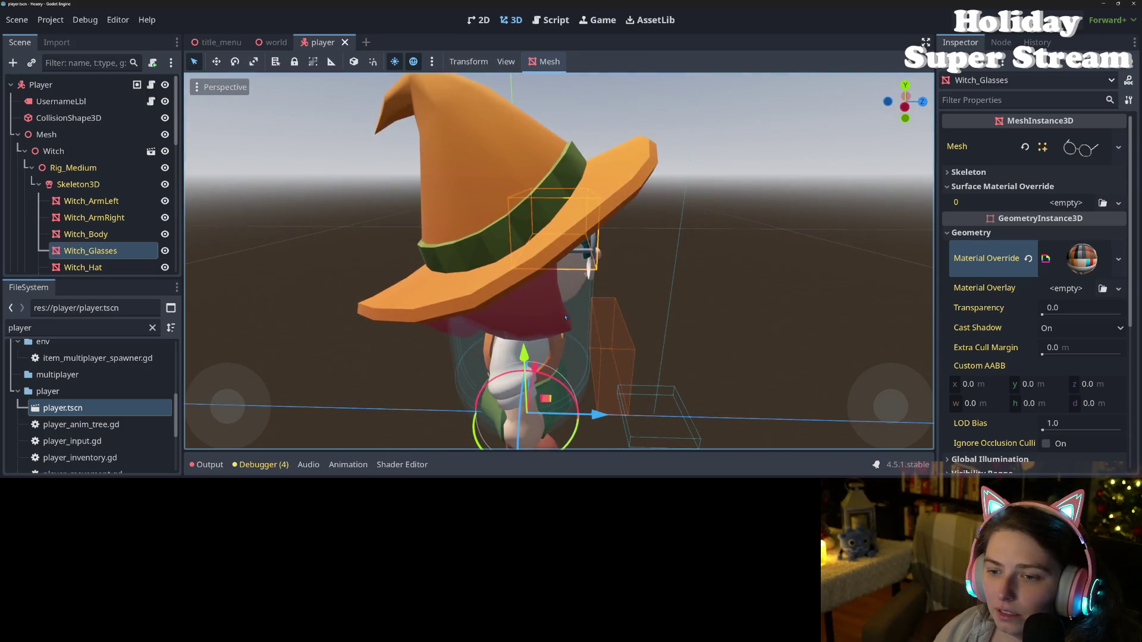
scroll(610, 327, "down", 3)
key("KP_1")
- Assign Skeleton3D as the glasses' skeleton and save the player scene
key("f")
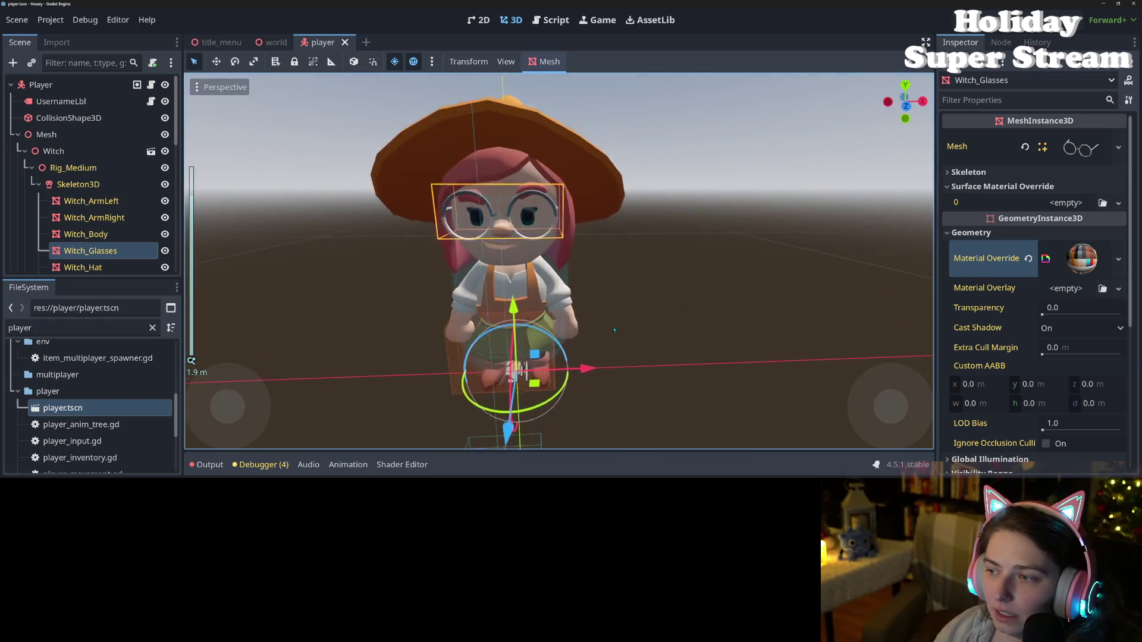
left_click(968, 172)
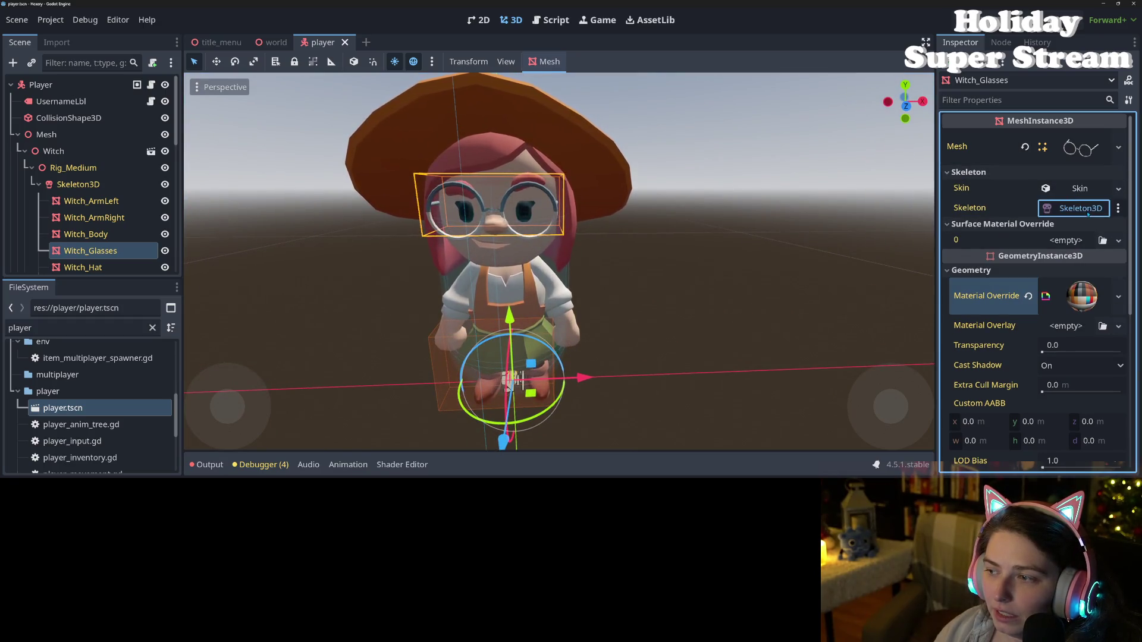
left_click(1079, 208)
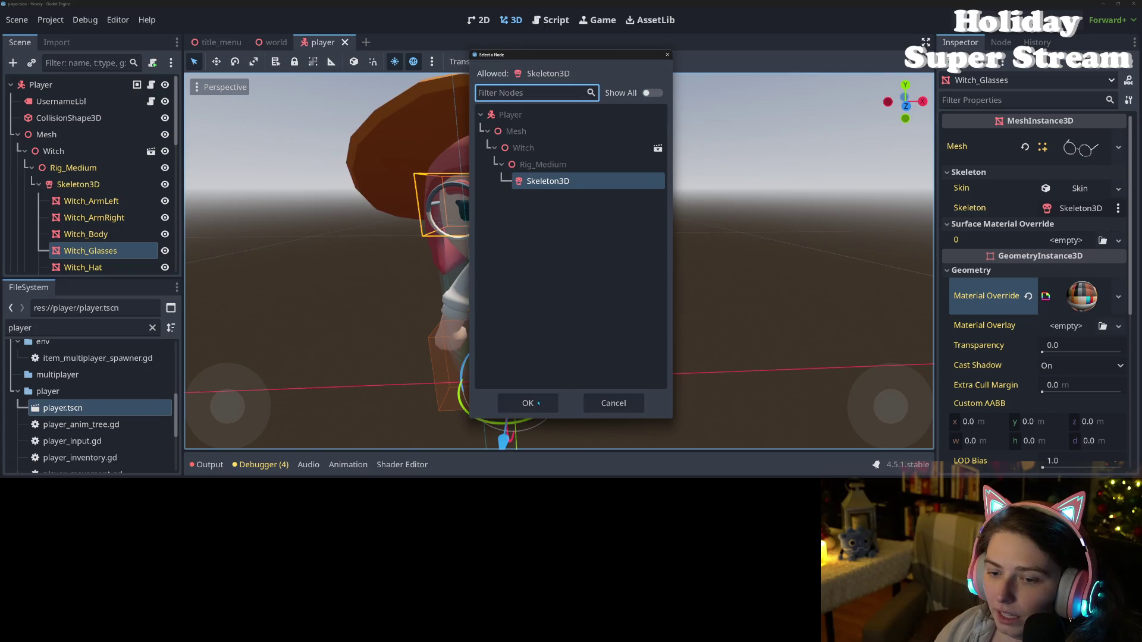
left_click(528, 403)
key("ctrl+s")
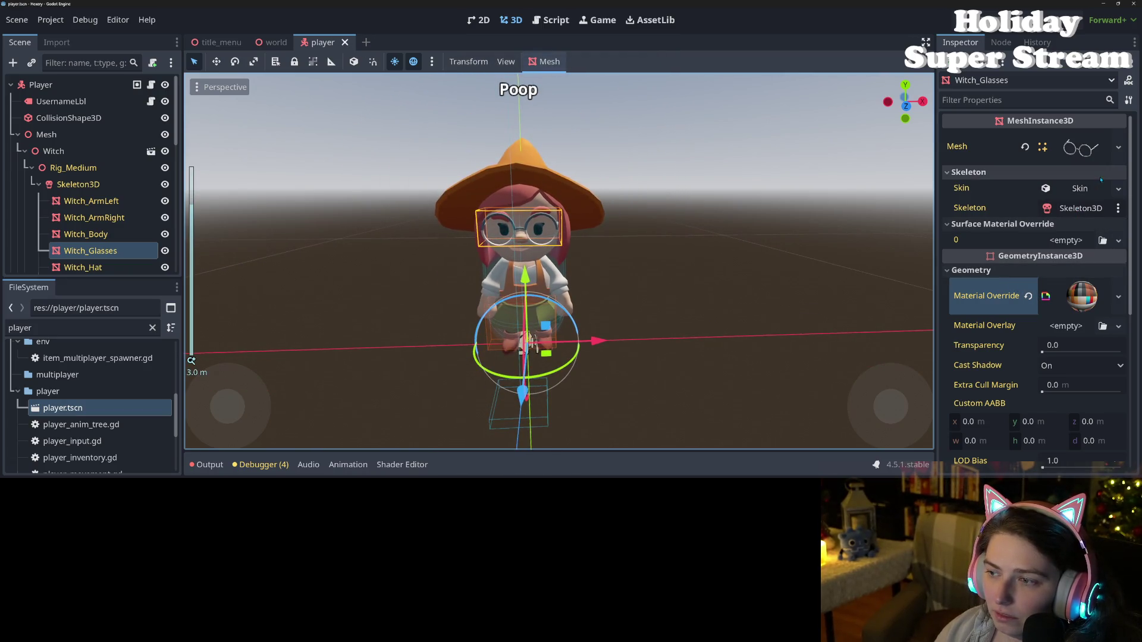
- Clear the glasses' Skin and Skeleton properties and save the scene again
left_click(1094, 188)
left_click(1094, 188)
left_click(1118, 187)
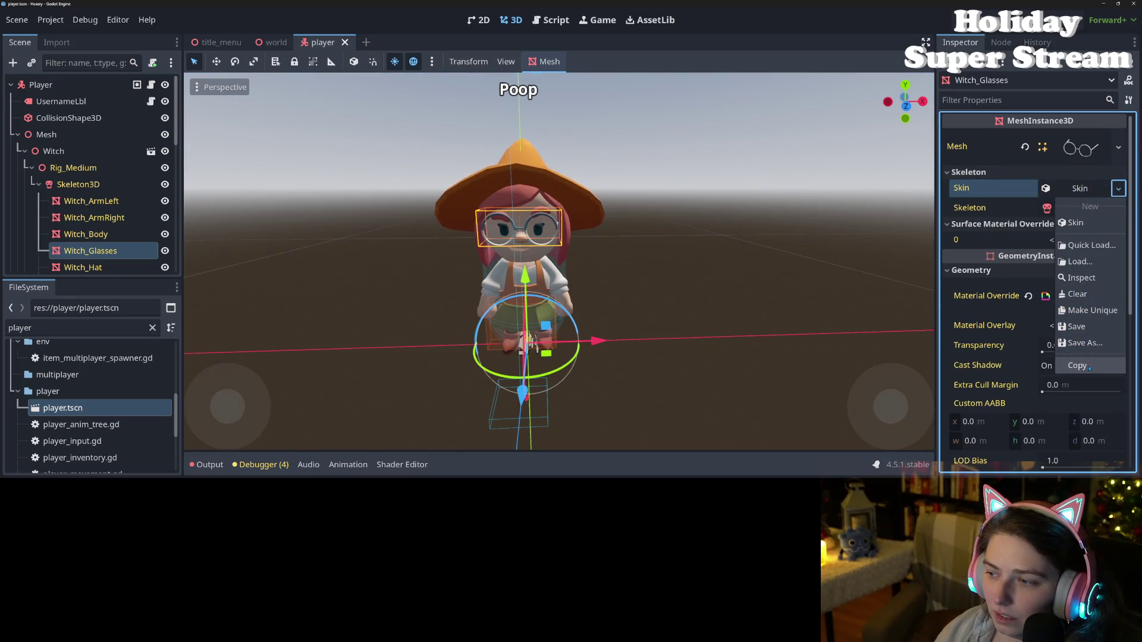
left_click(1091, 292)
left_click(1118, 208)
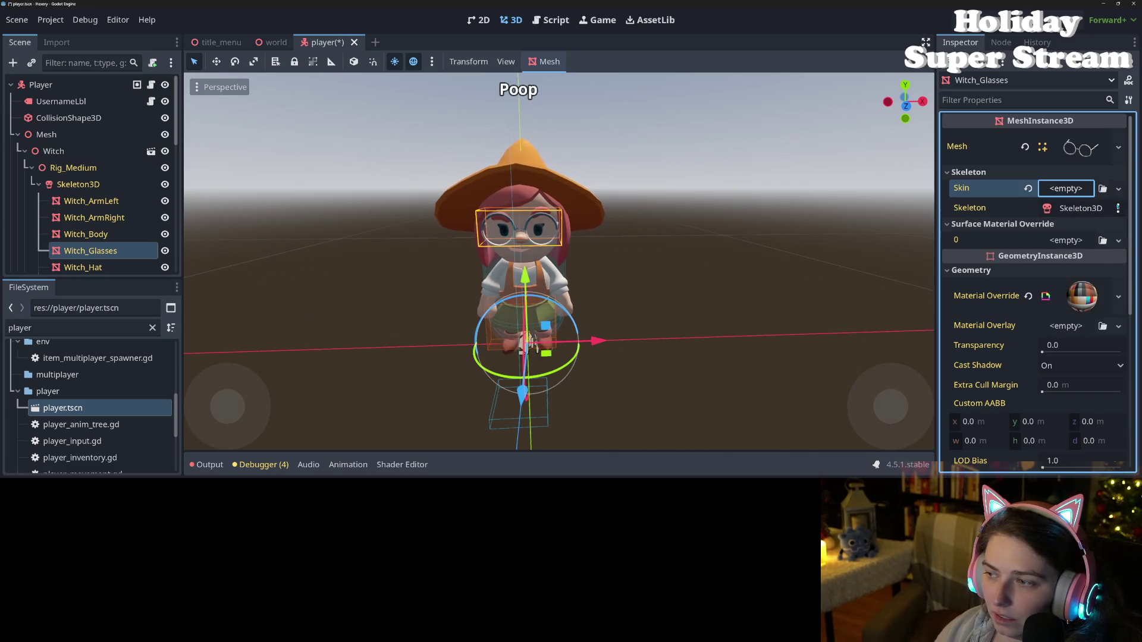
left_click(1070, 225)
key("ctrl+s")
- Orbit toward the witch's face, select Witch_Head, then reselect Witch_Glasses
left_click_drag(595, 369, 500, 376)
scroll(500, 376, "up", 5)
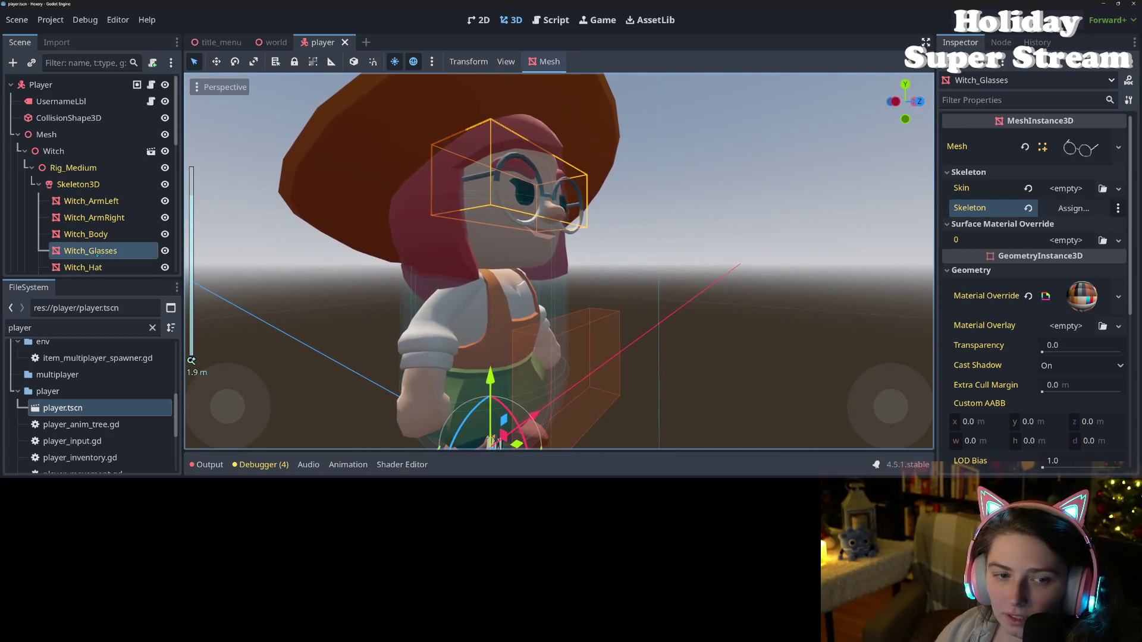
scroll(89, 179, "down", 3)
mouse_move(89, 177)
left_mouse_down()
mouse_move(111, 169)
mouse_move(120, 214)
left_mouse_up()
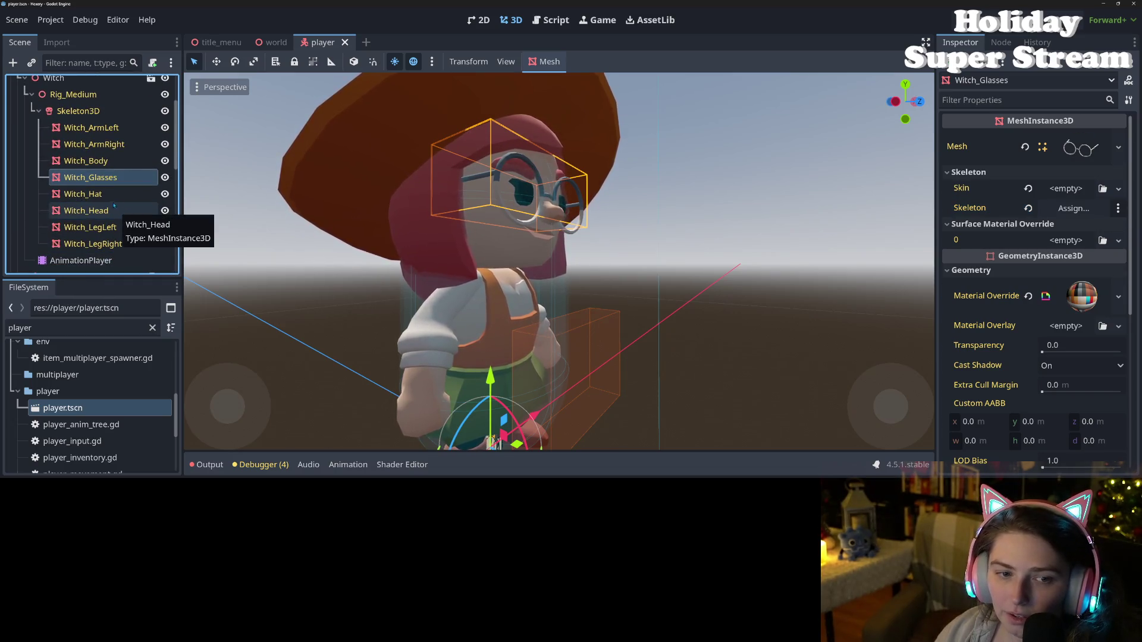
left_click(117, 210)
left_click(119, 178)
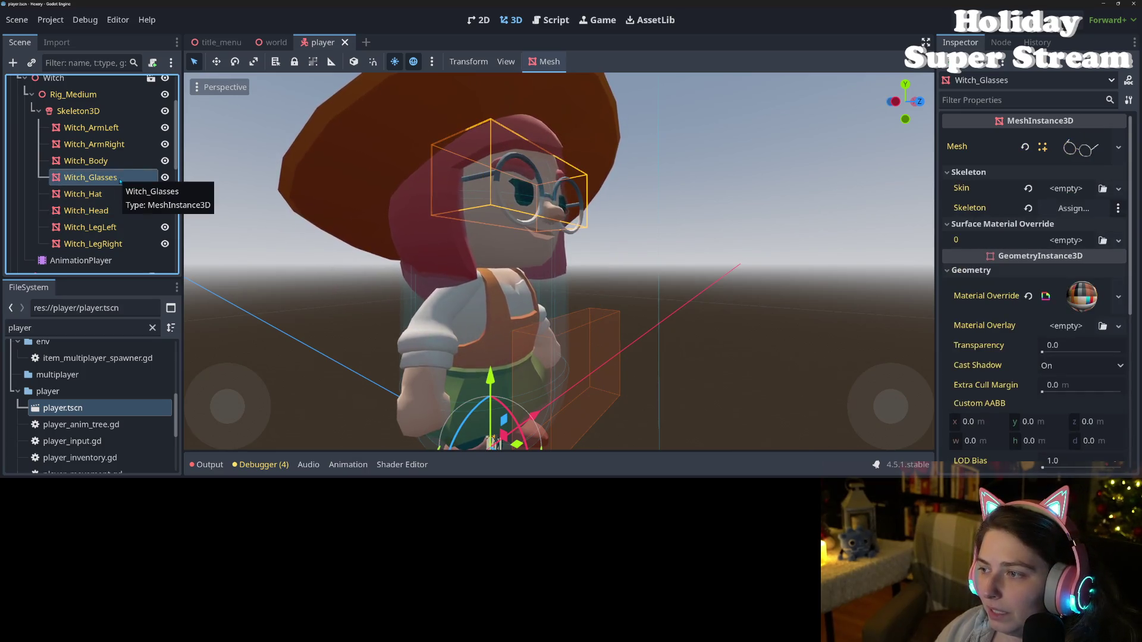